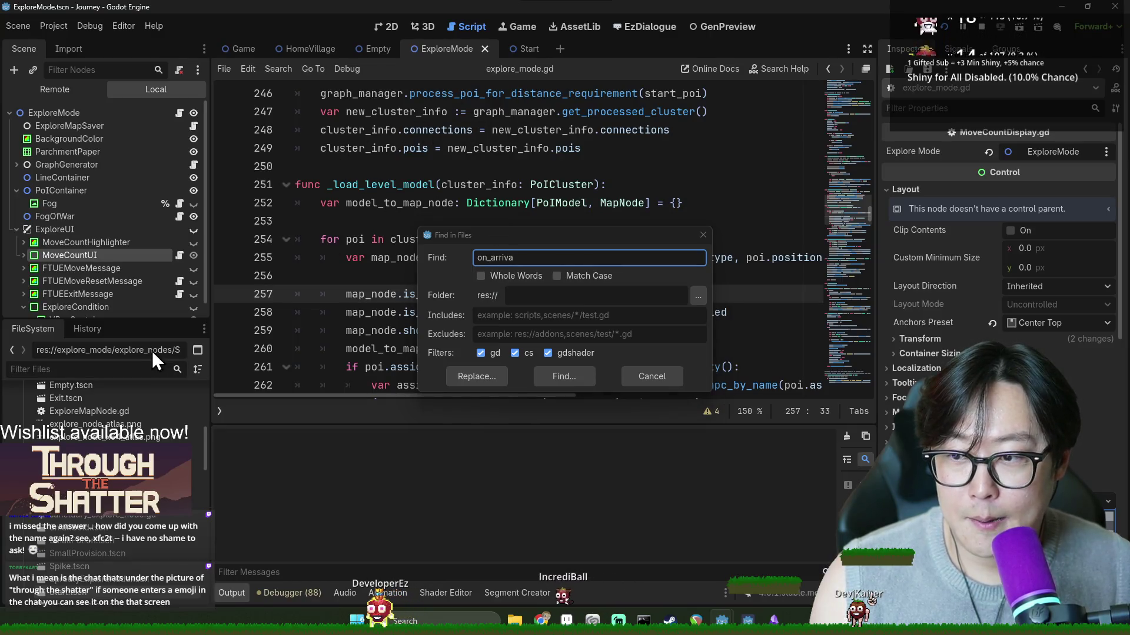
# Step: Filter the FileSystem for 'warde' and open the Warden.tscn scene
pyautogui.press('Escape')
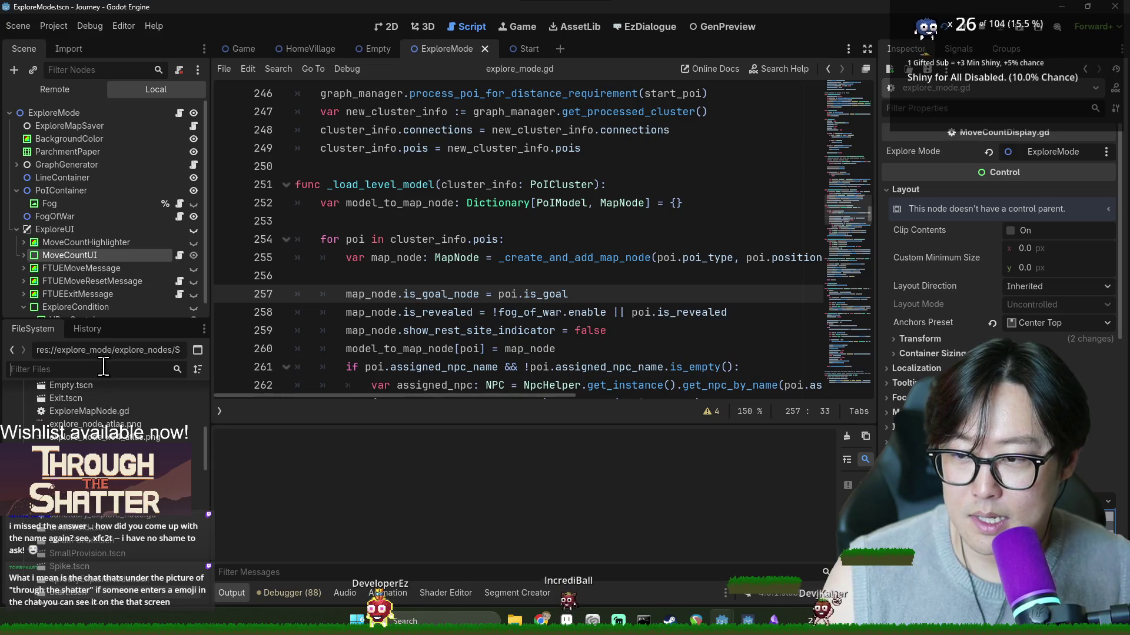
pyautogui.write('warde')
pyautogui.press('Down')
pyautogui.press('Return')
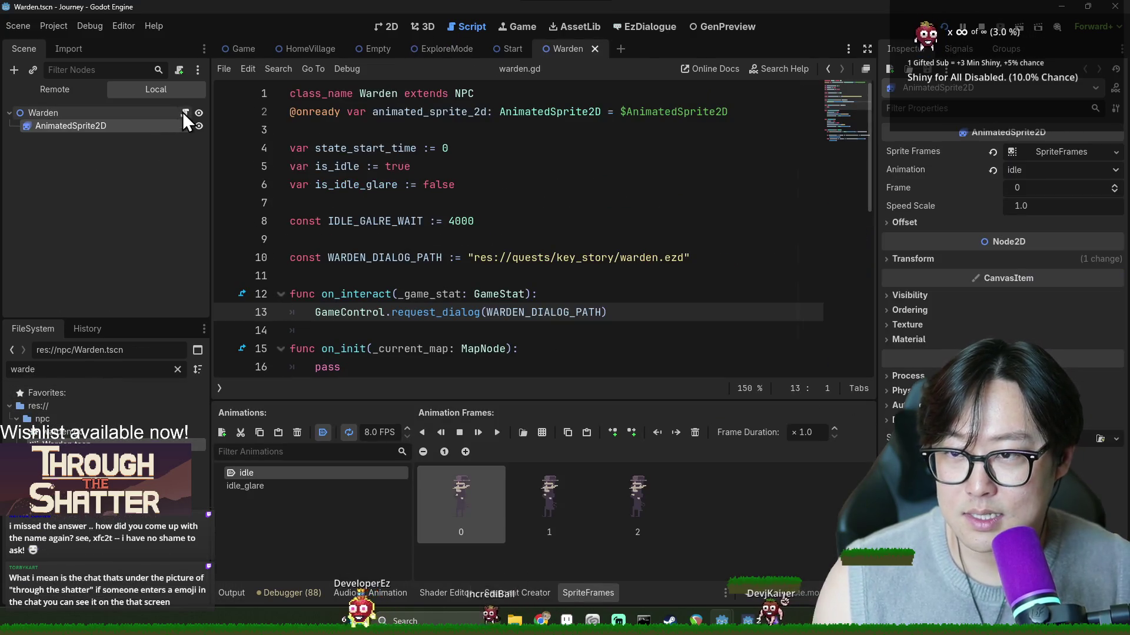
# Step: Open the parent NPC class script and select the interaction_limit declaration
pyautogui.keyDown('ctrl'); pyautogui.click(464, 93); pyautogui.keyUp('ctrl')
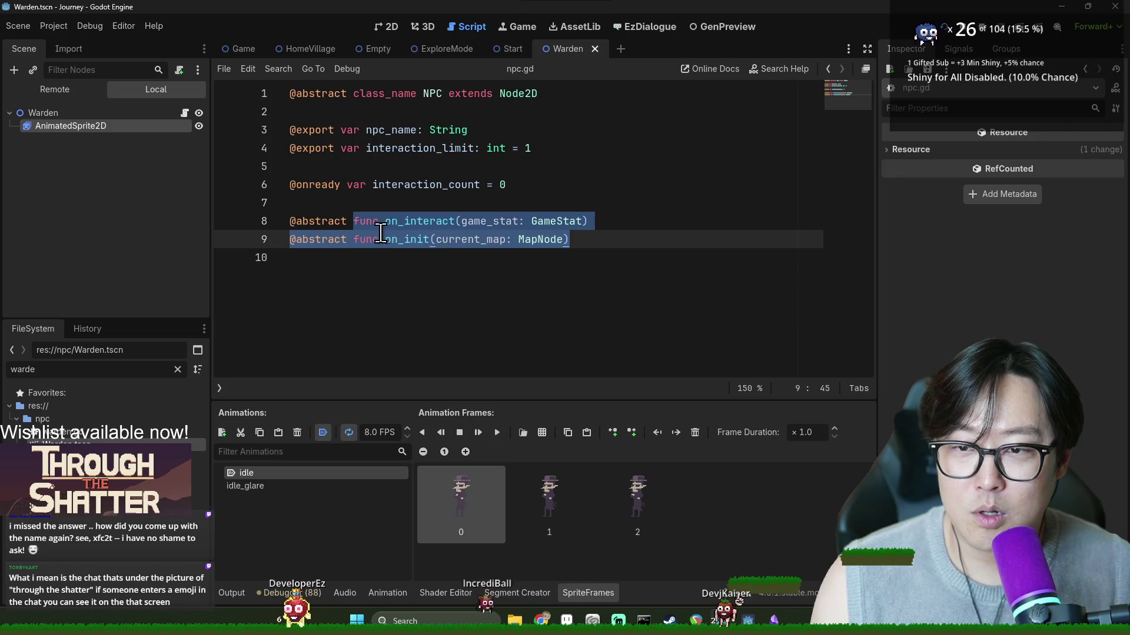
pyautogui.click(407, 151)
pyautogui.doubleClick(433, 184)
pyautogui.click(395, 112)
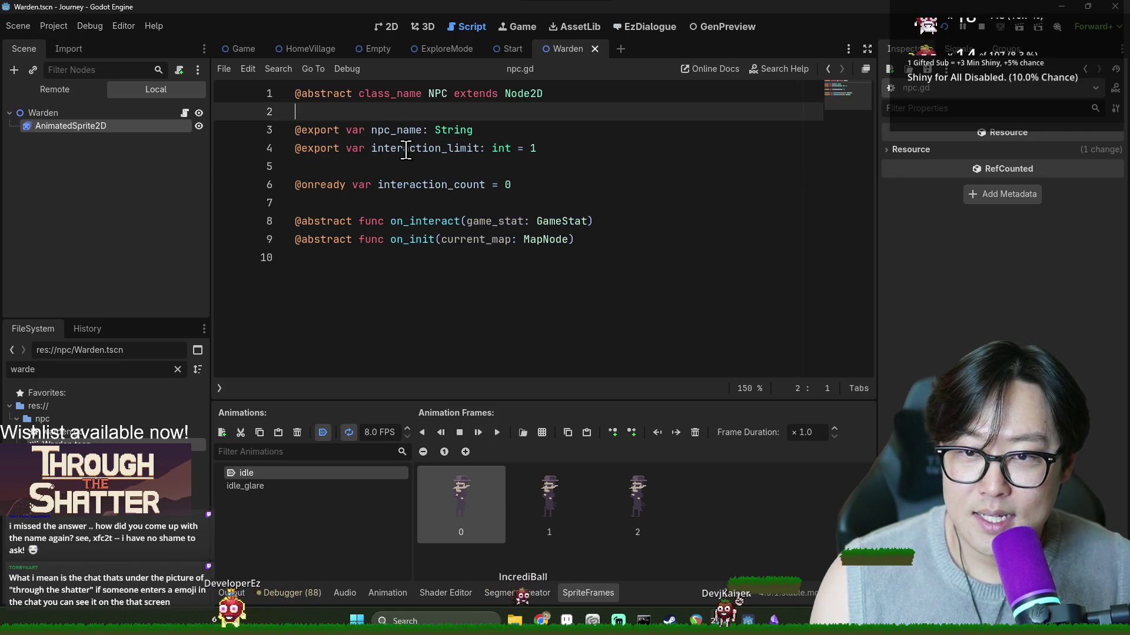
pyautogui.doubleClick(412, 148)
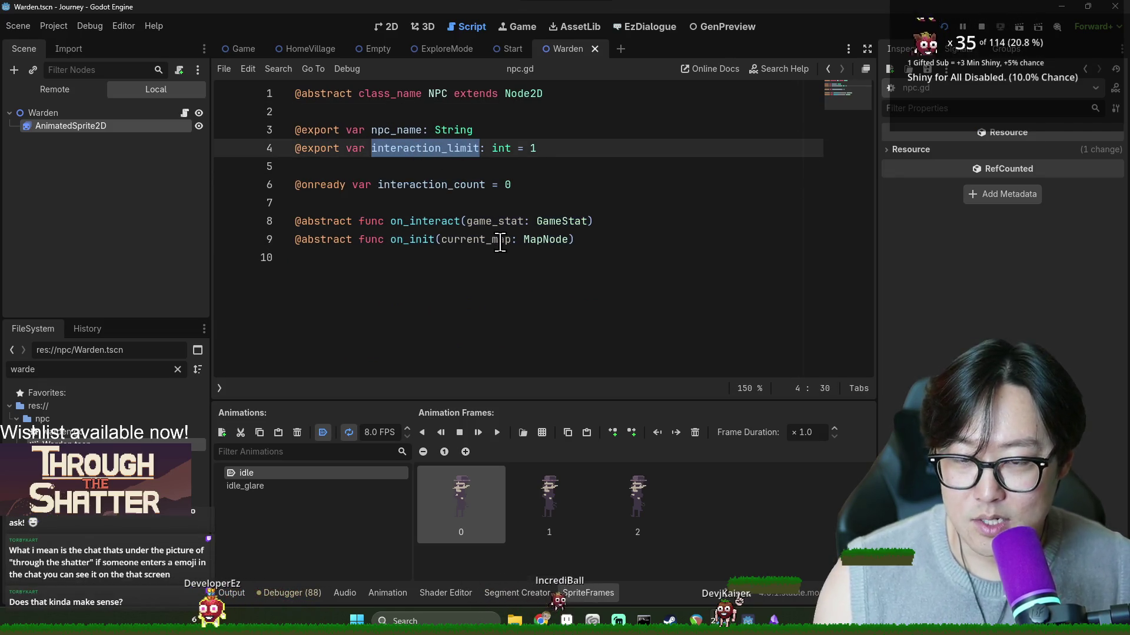
# Step: Search all project files for interaction_limit and review the match on line 51 of ExploreMapNode.gd
pyautogui.hotkey('ctrl', 'shift', 'f')
pyautogui.press('Return')
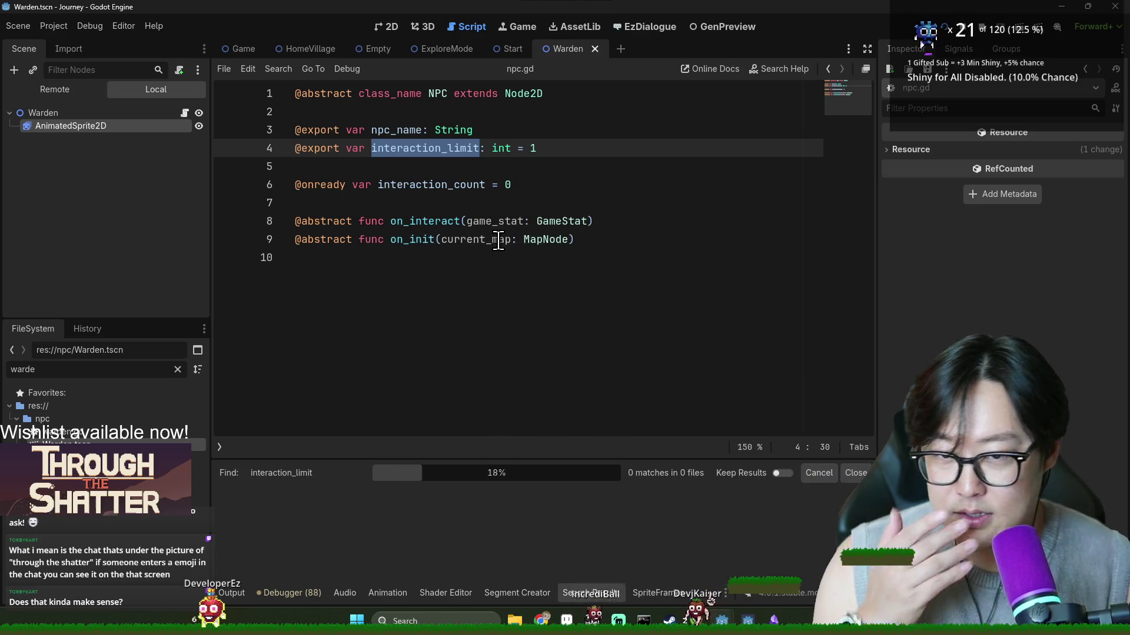
pyautogui.moveTo(527, 455); pyautogui.dragTo(532, 361)
pyautogui.click(384, 420)
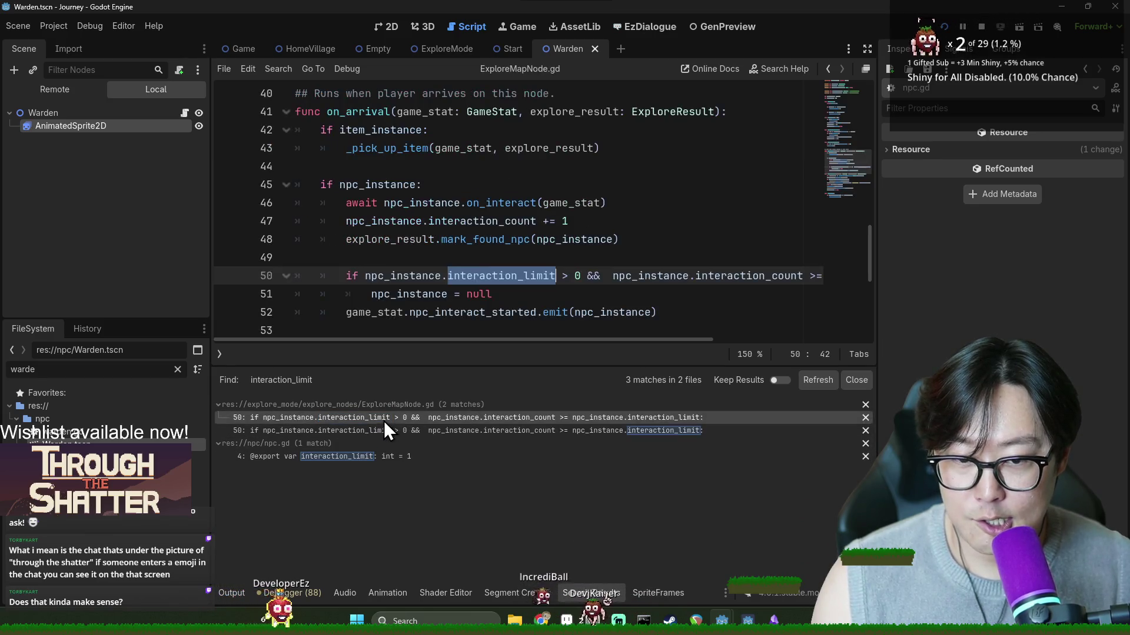
pyautogui.moveTo(602, 341)
pyautogui.mouseDown()
pyautogui.moveTo(806, 348)
pyautogui.moveTo(457, 292)
pyautogui.mouseUp()
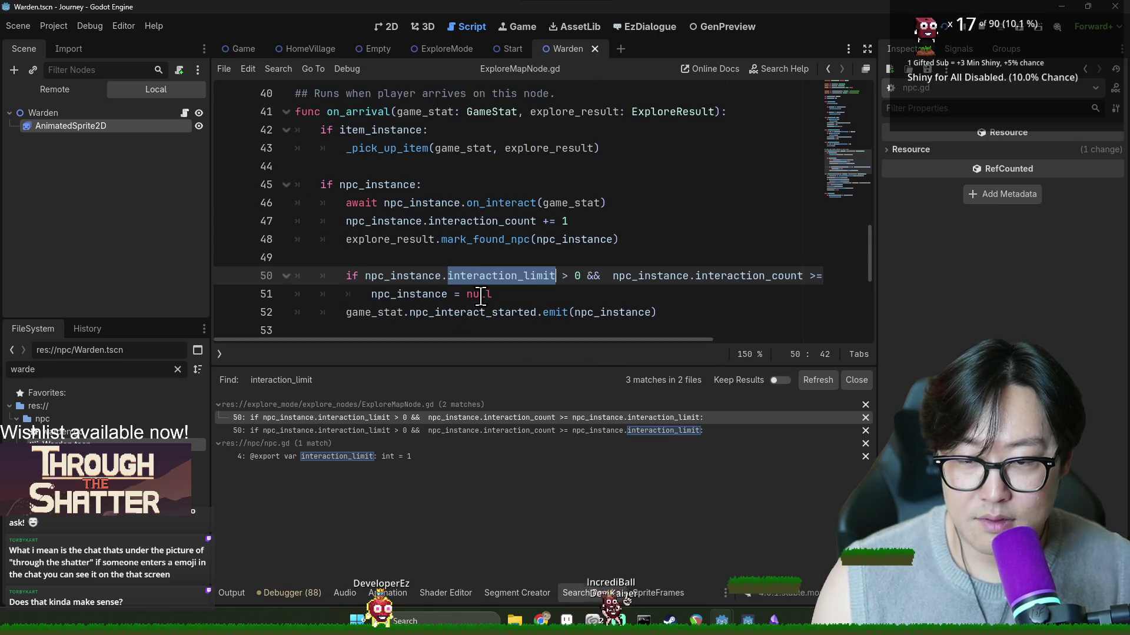
pyautogui.doubleClick(480, 295)
pyautogui.doubleClick(409, 294)
pyautogui.moveTo(514, 341)
pyautogui.mouseDown()
pyautogui.moveTo(589, 341)
pyautogui.moveTo(503, 336)
pyautogui.mouseUp()
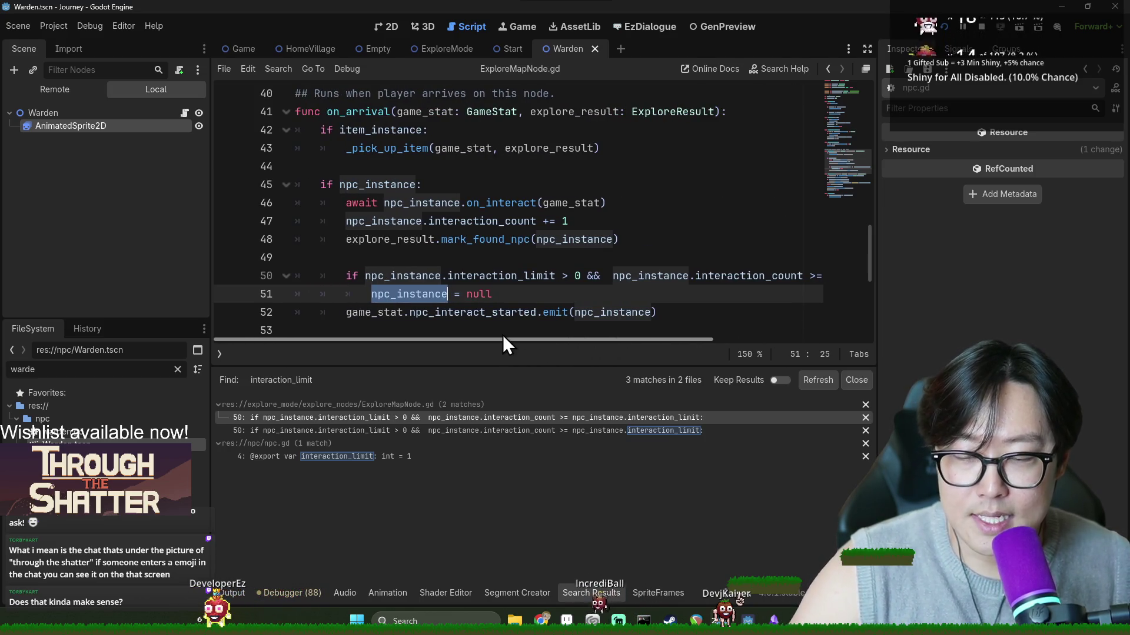
# Step: Set the Warden node's Interaction Limit to 0 and launch the game to test it
pyautogui.click(106, 113)
pyautogui.click(1040, 170)
pyautogui.write('0')
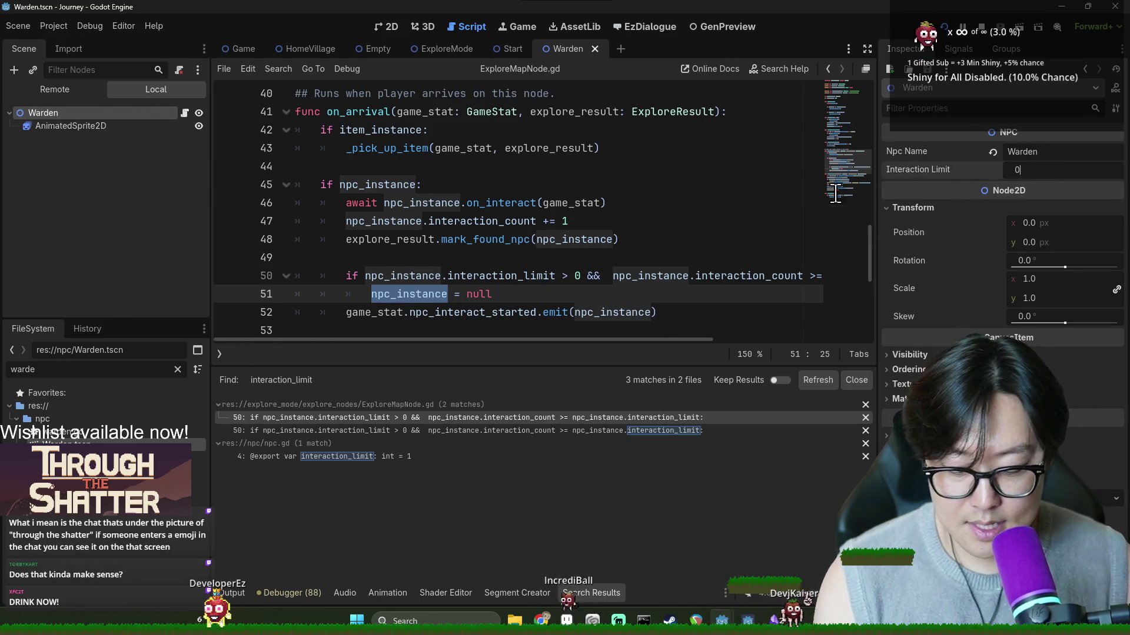
pyautogui.press('Return')
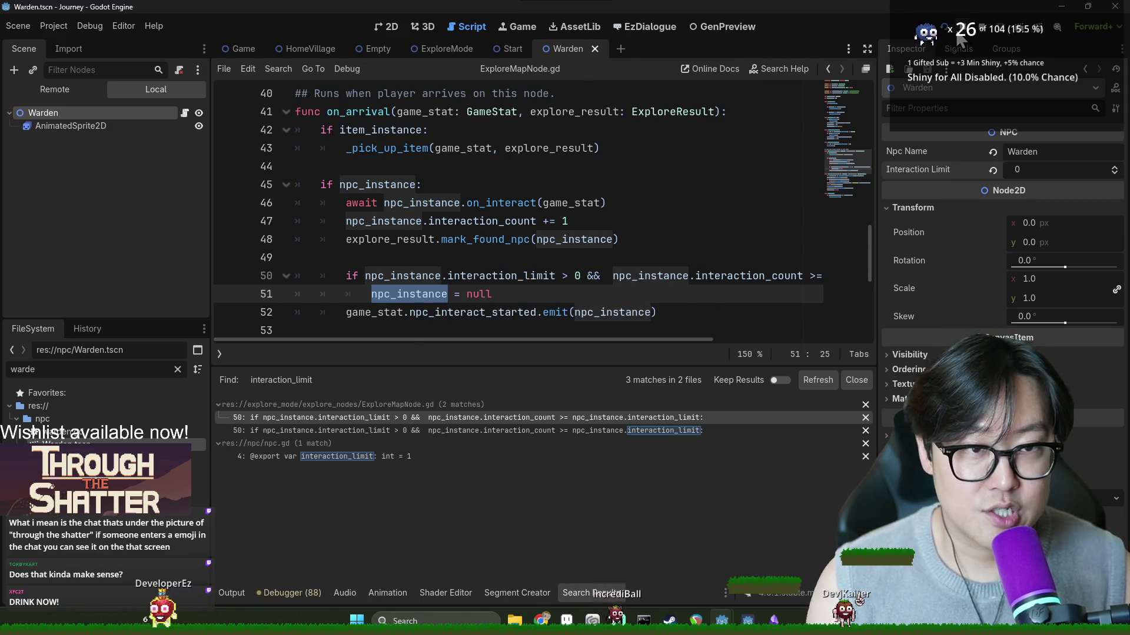
pyautogui.click(957, 35)
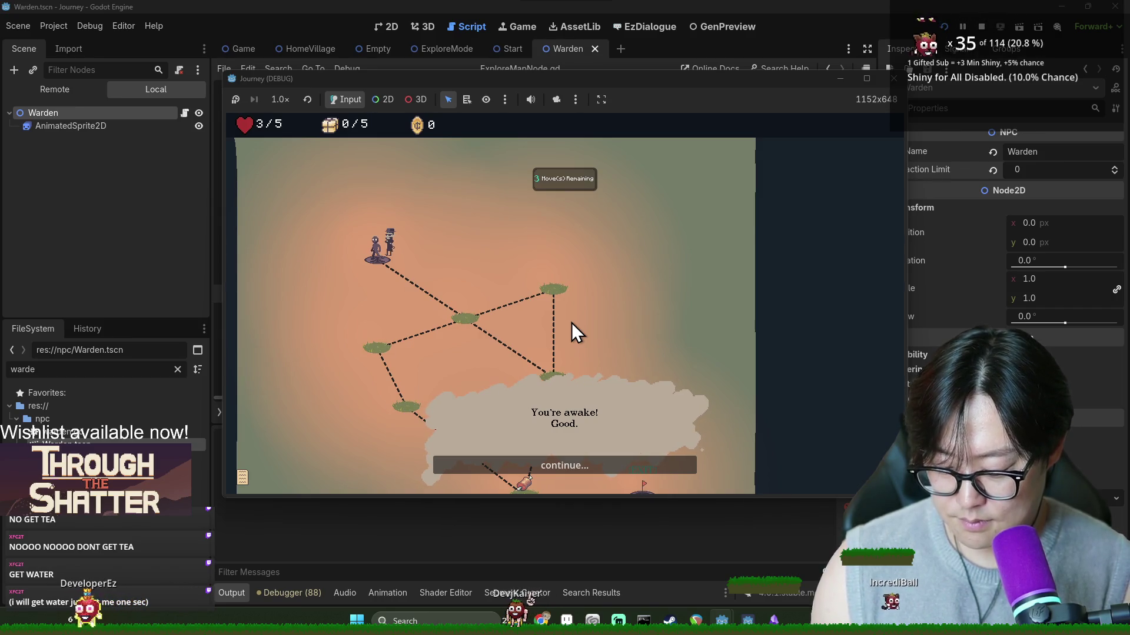
# Step: Advance the Warden's three dialogue lines, walk to the middle map node and back, then switch to GenPreview
pyautogui.click(581, 462)
pyautogui.click(578, 455)
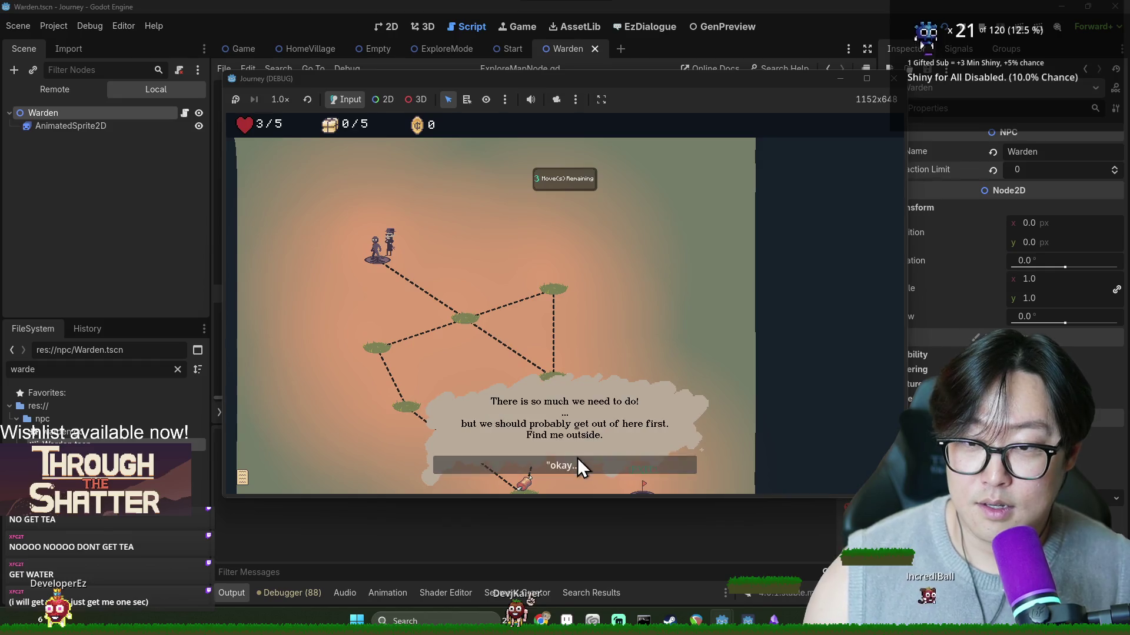
pyautogui.click(577, 458)
pyautogui.click(470, 321)
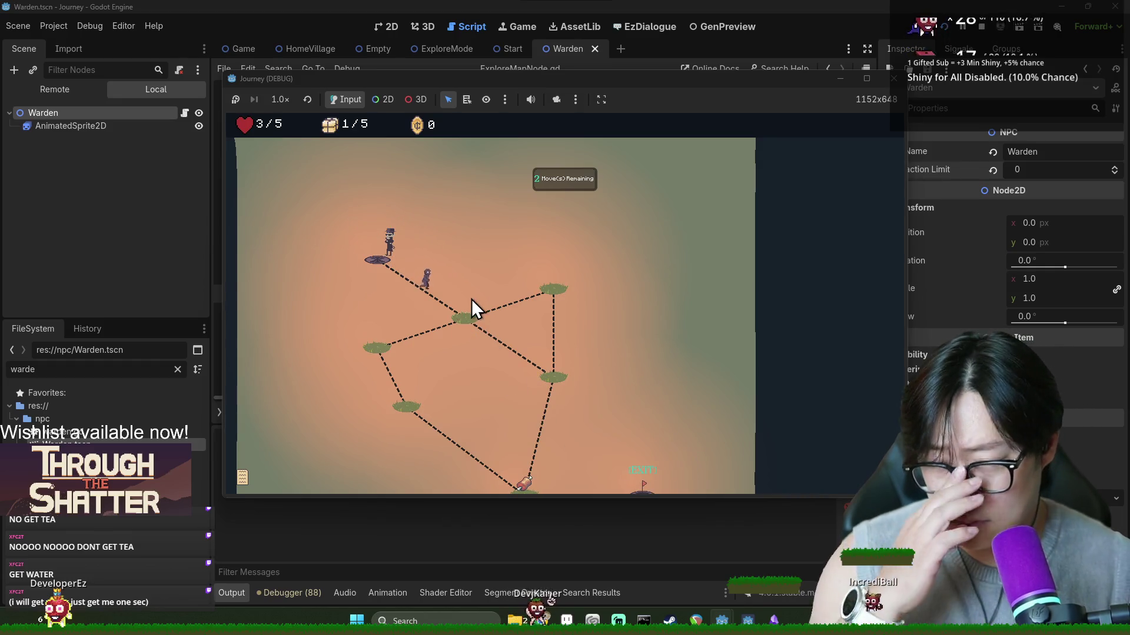
pyautogui.click(377, 262)
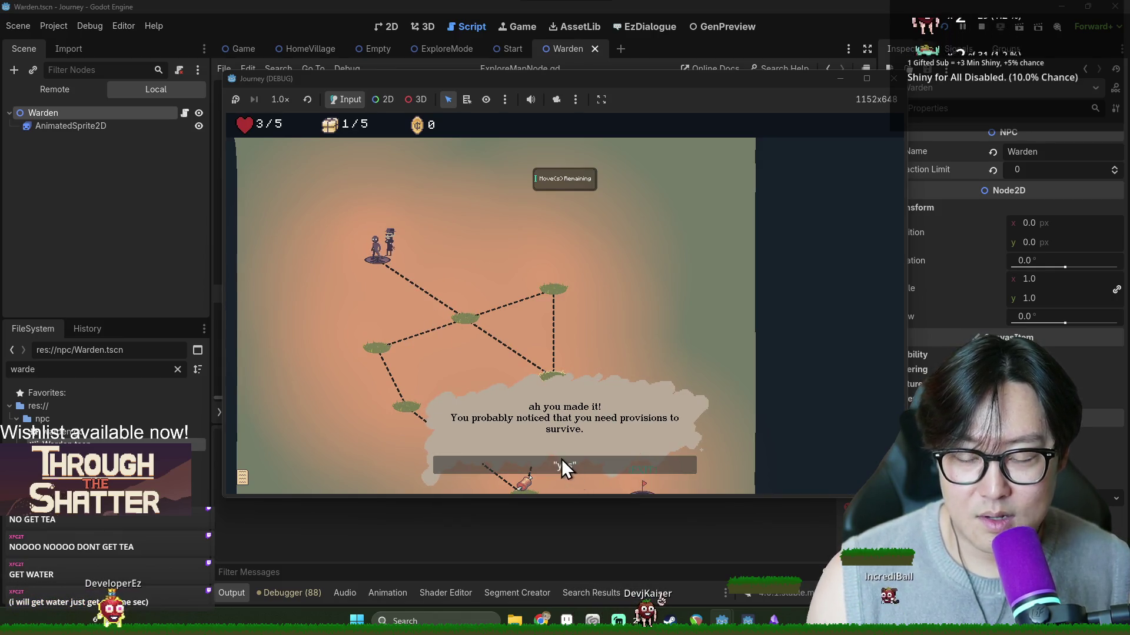
pyautogui.click(714, 28)
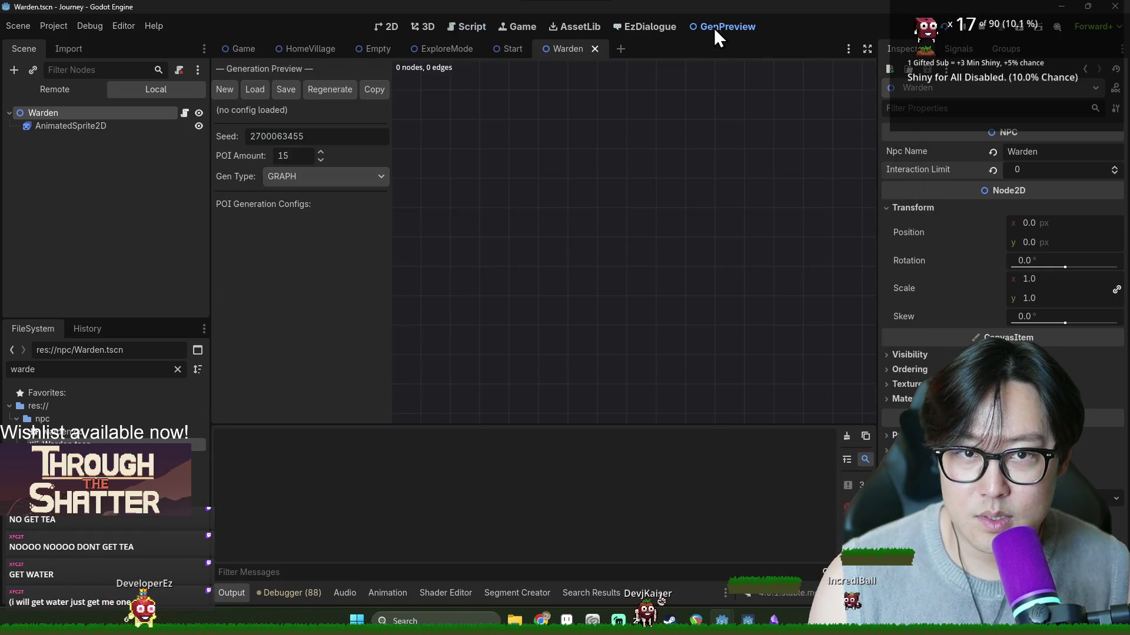
# Step: In EzDialogue, correct 'falg' to 'flag' on line 009 of the don't forget provision node, then relaunch the game
pyautogui.click(647, 27)
pyautogui.click(378, 182)
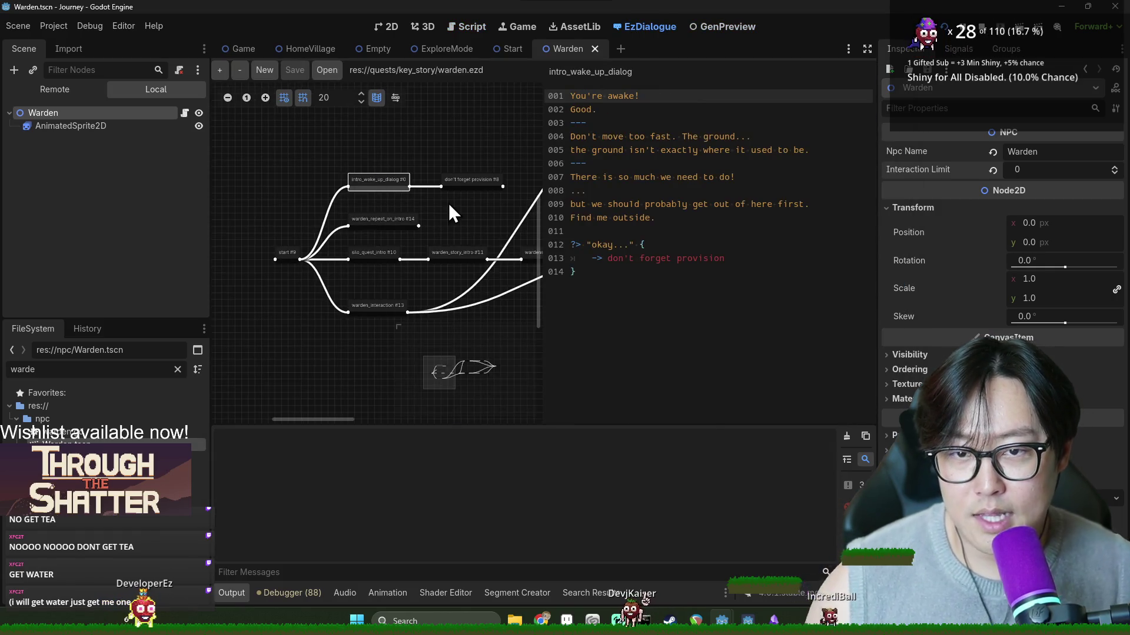
pyautogui.click(464, 182)
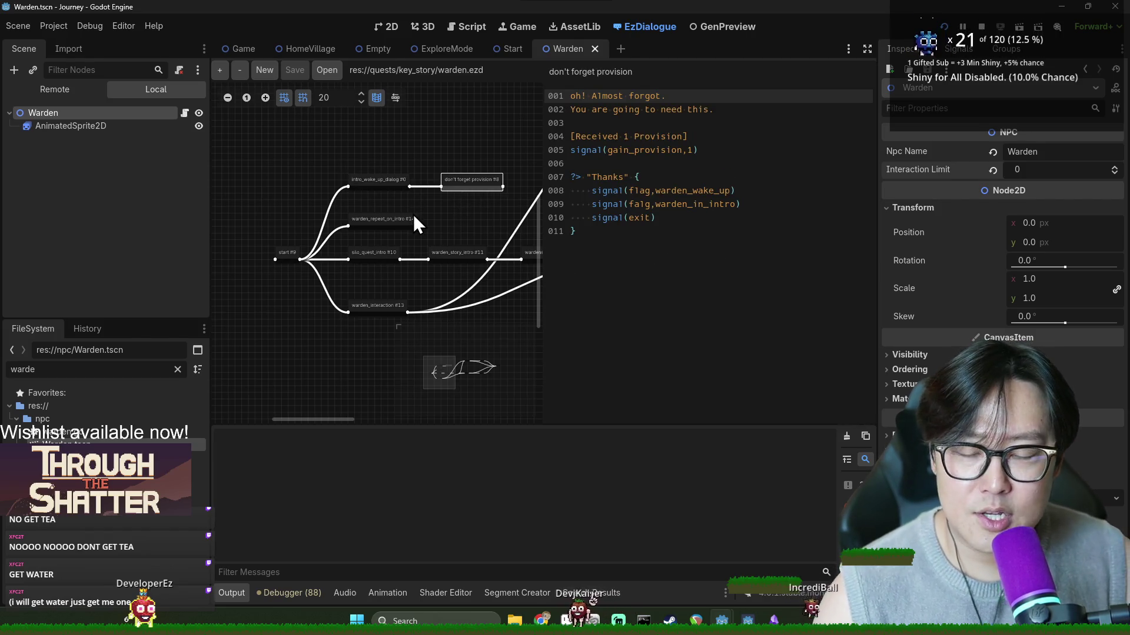
pyautogui.click(637, 205)
pyautogui.doubleClick(694, 204)
pyautogui.moveTo(730, 191); pyautogui.dragTo(666, 191)
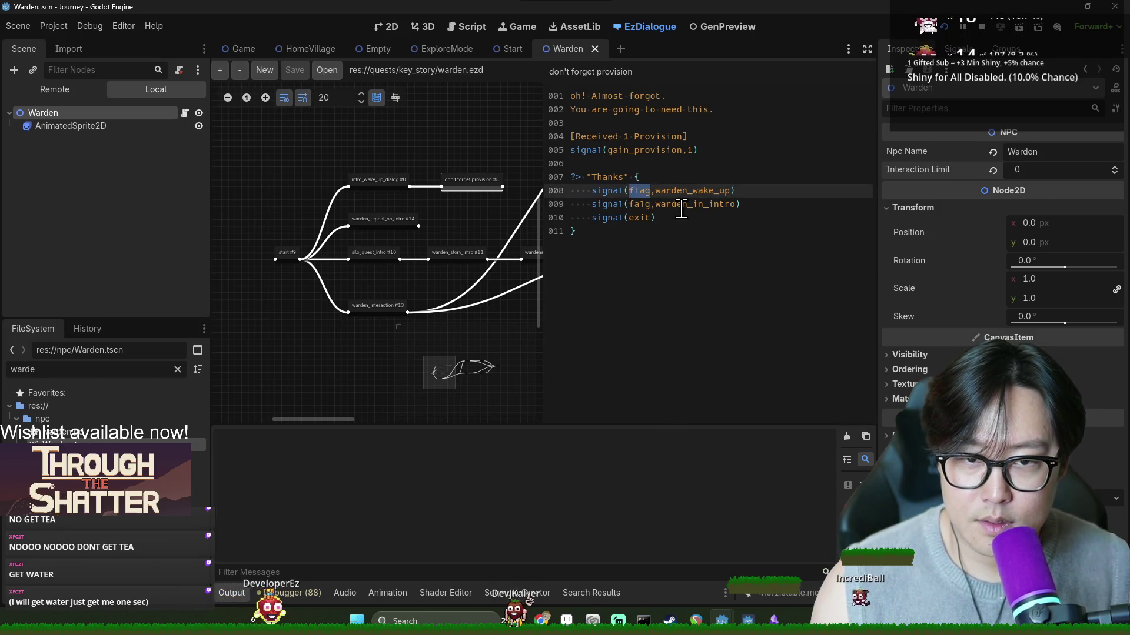
pyautogui.doubleClick(681, 204)
pyautogui.doubleClick(638, 190)
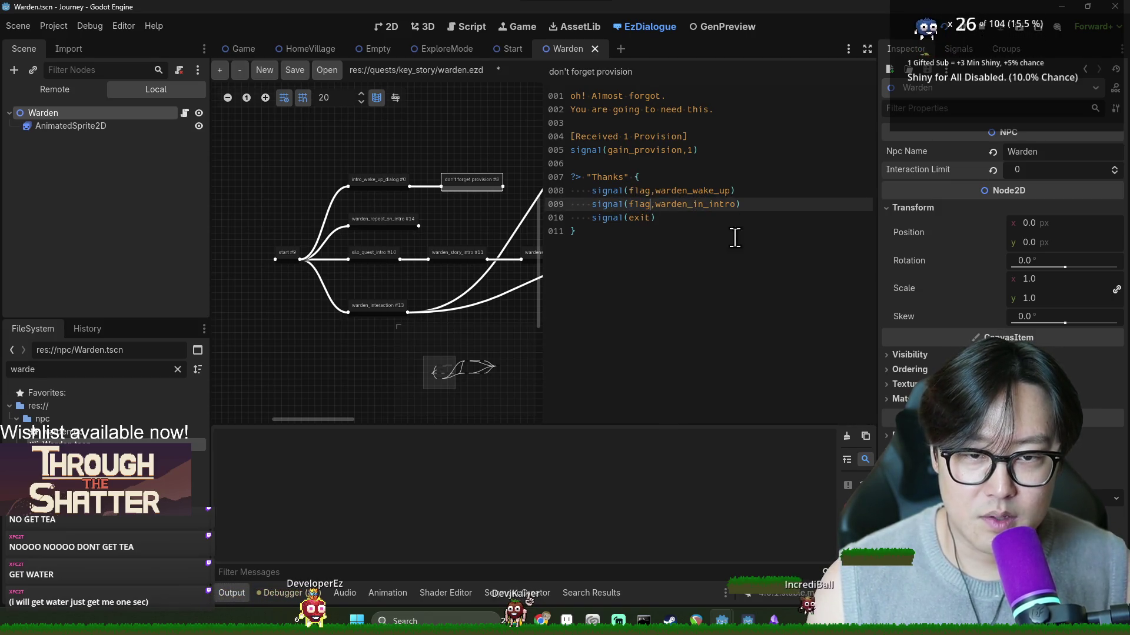
pyautogui.click(943, 26)
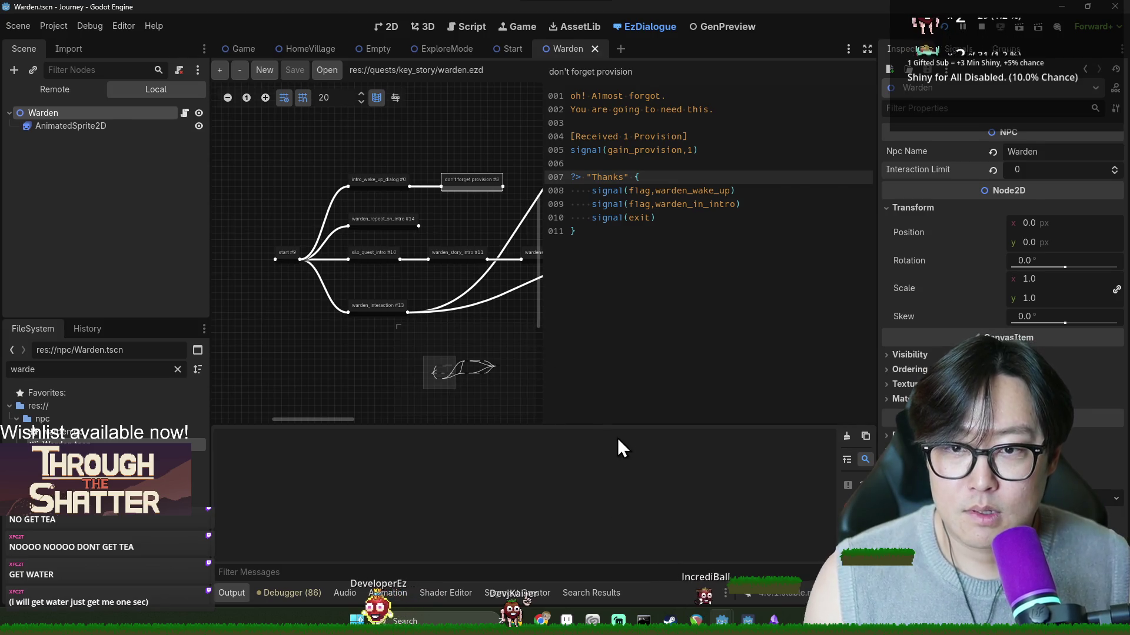
# Step: Switch to the running Journey (DEBUG) game window with Alt+Tab
pyautogui.hotkey('alt', 'Tab')
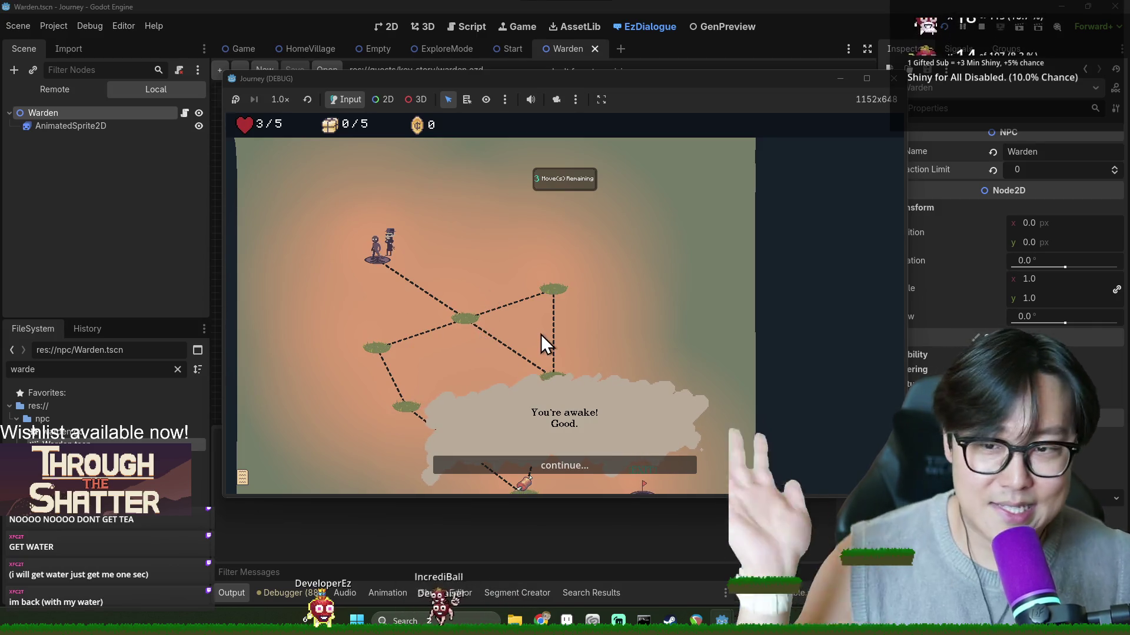
# Step: Advance the Warden's dialogue, accept the provision, walk to the centre node, dismiss 'See me outside', then close the game
pyautogui.click(525, 464)
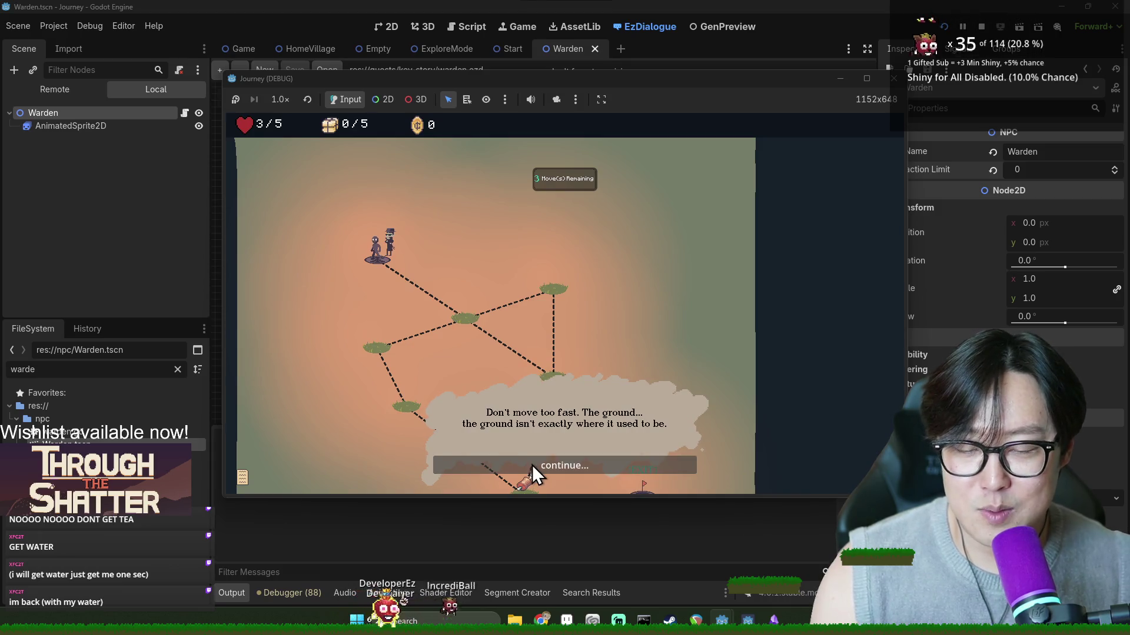
pyautogui.click(532, 464)
pyautogui.click(533, 463)
pyautogui.click(539, 465)
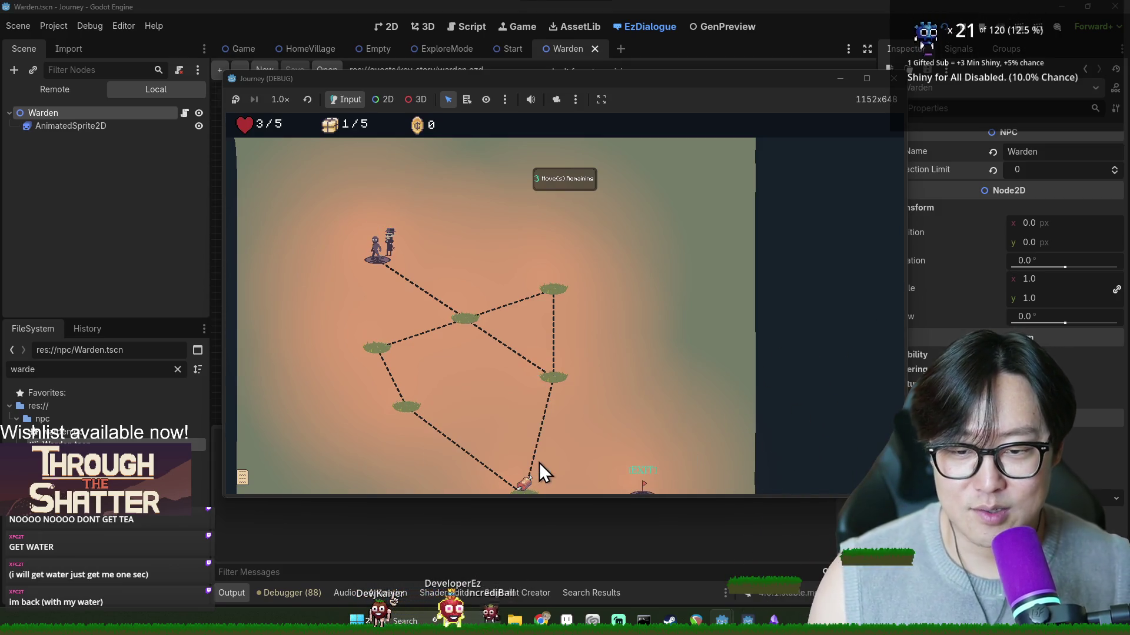
pyautogui.click(471, 329)
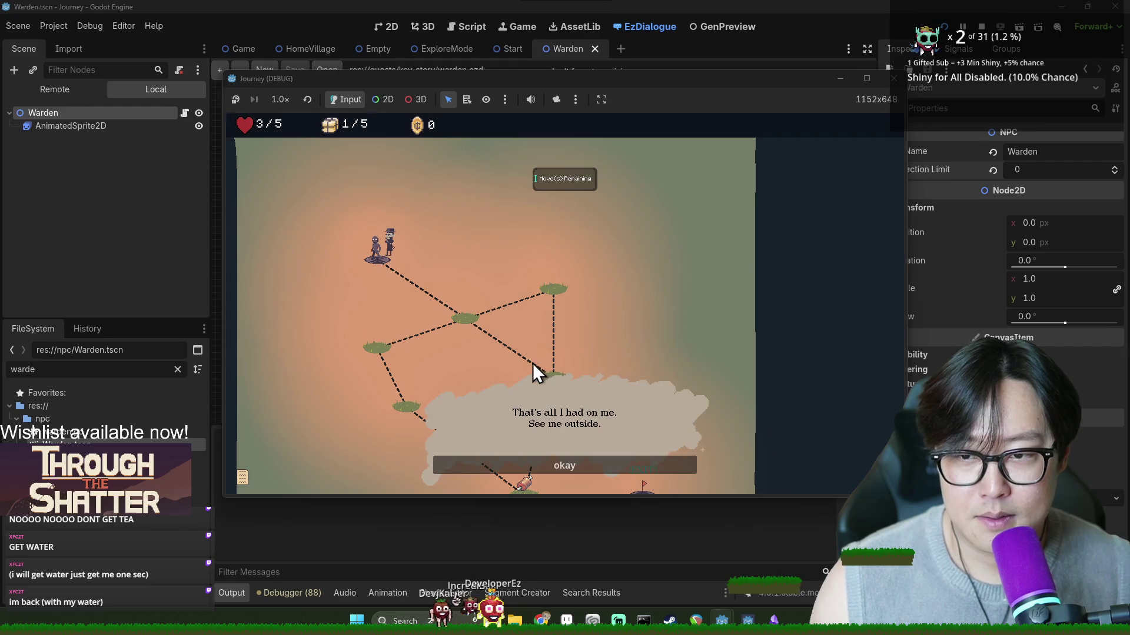
pyautogui.click(588, 467)
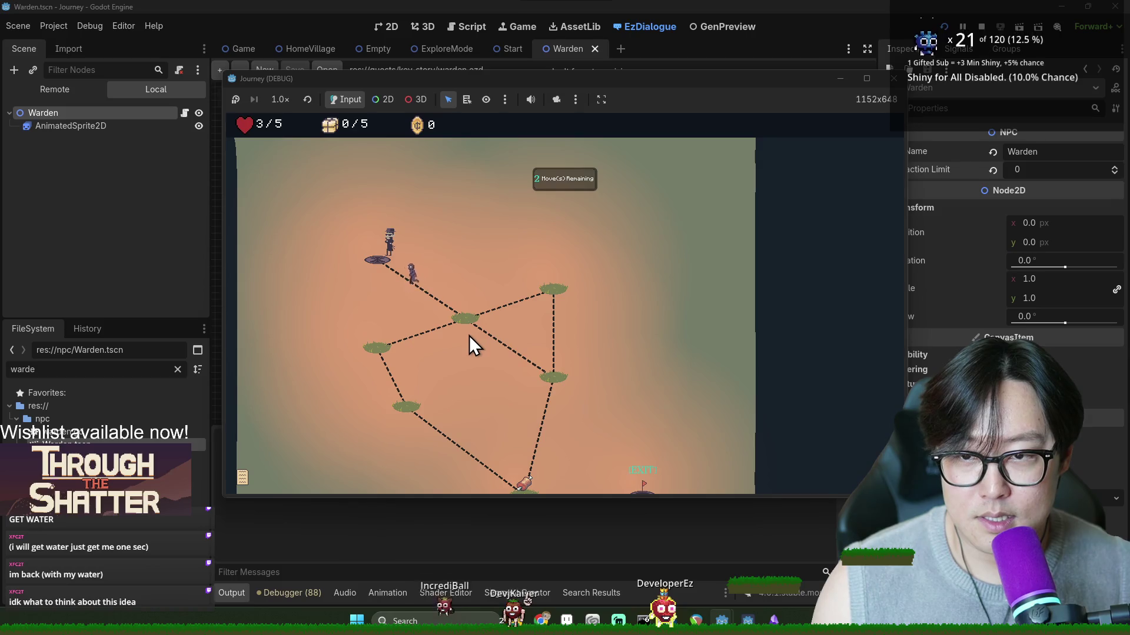
pyautogui.click(541, 465)
pyautogui.click(472, 316)
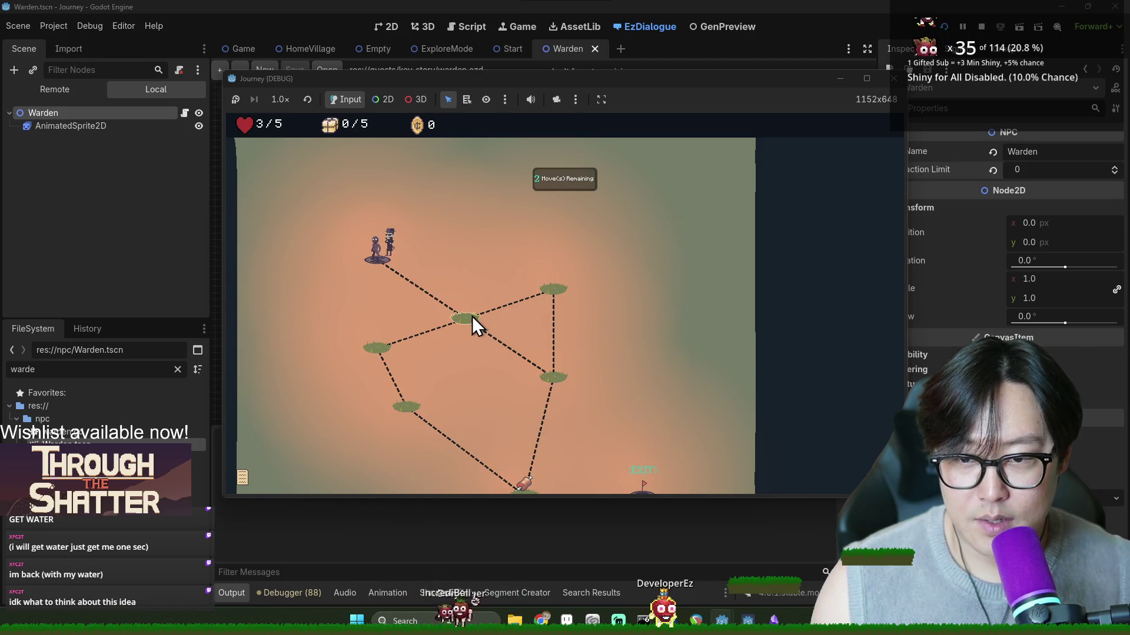
pyautogui.click(893, 78)
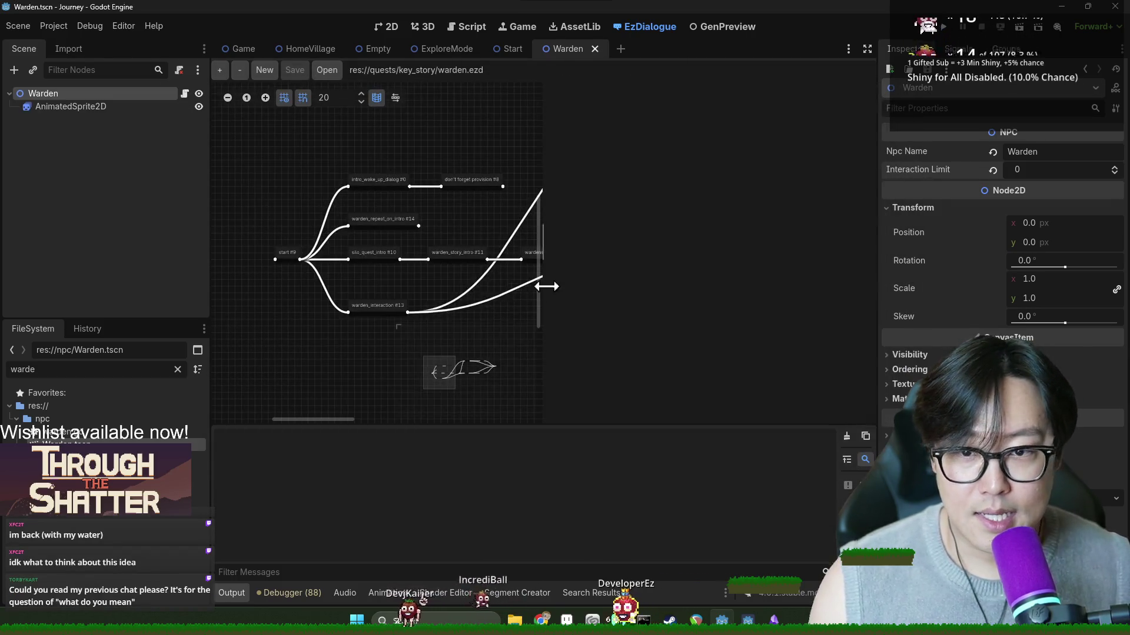
pyautogui.click(379, 259)
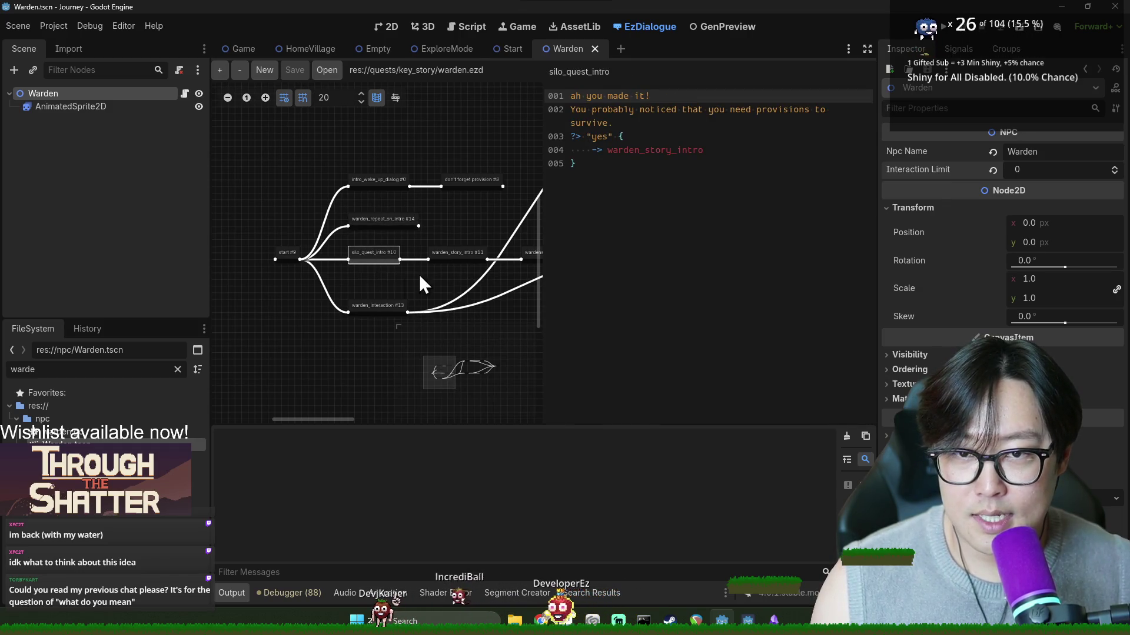
pyautogui.click(289, 253)
pyautogui.click(370, 307)
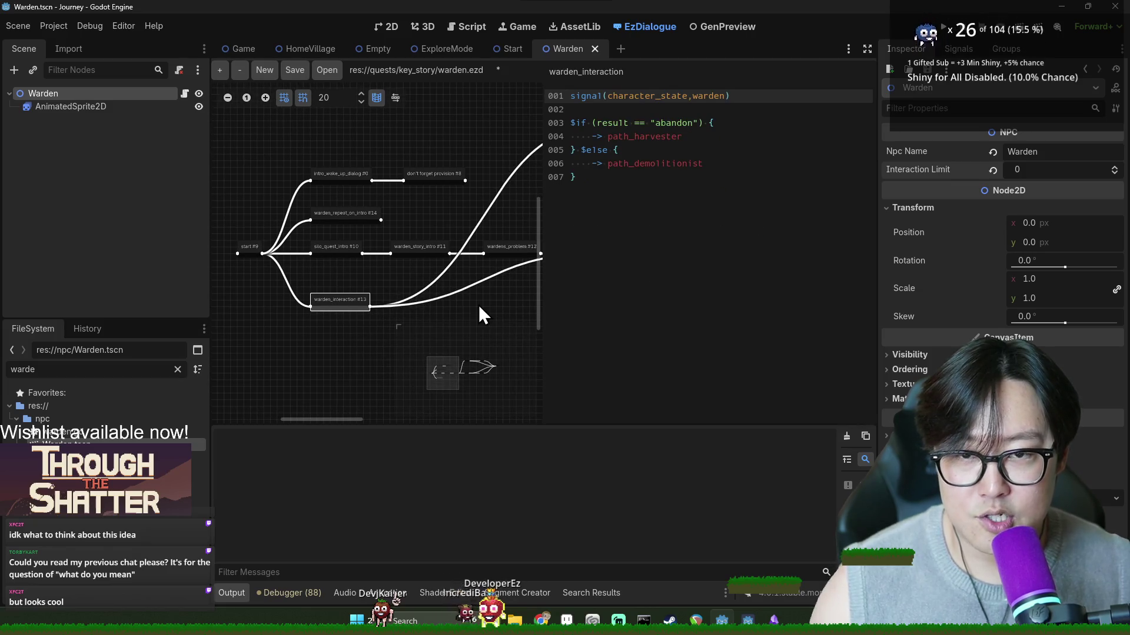
pyautogui.hscroll(3, 412, 270)
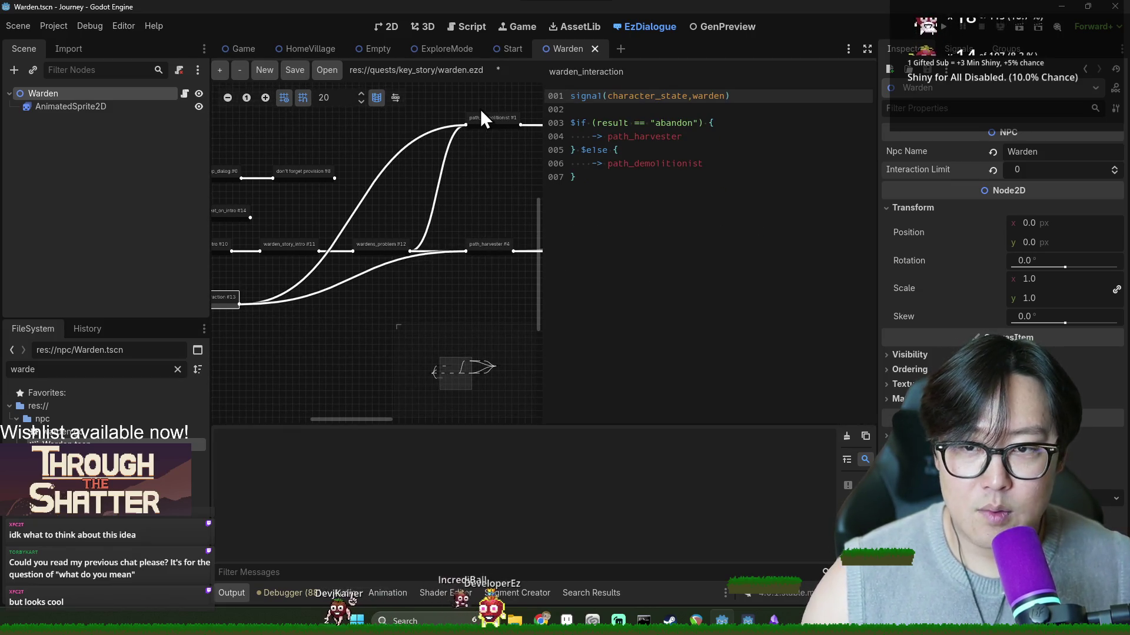
pyautogui.hscroll(-2, 412, 232)
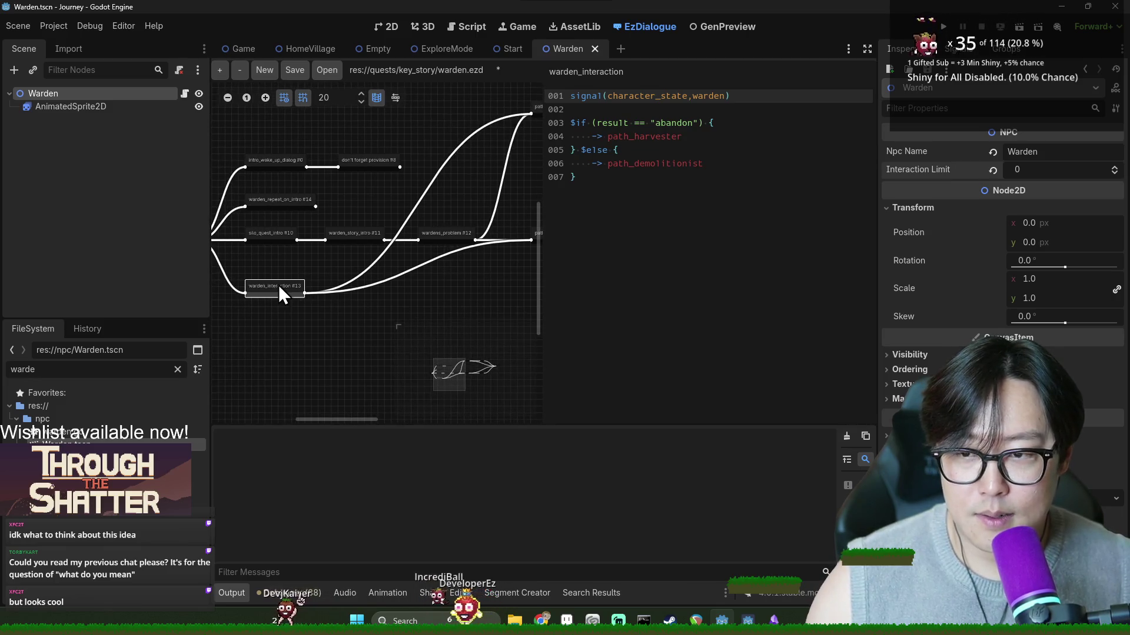
pyautogui.scroll(-2, 412, 235)
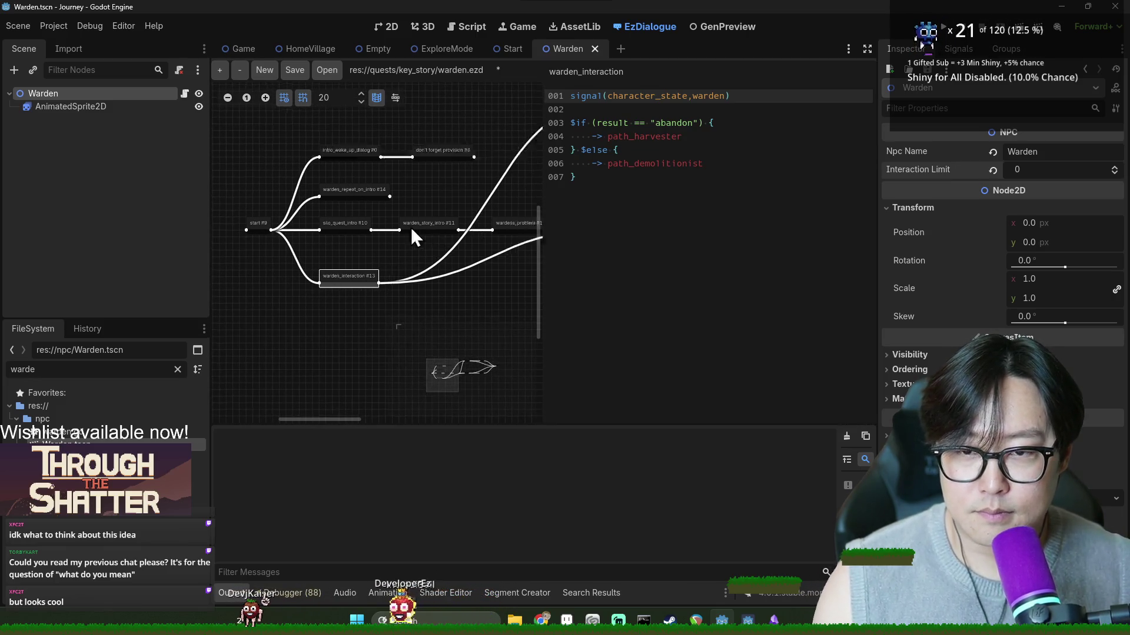
pyautogui.scroll(2, 353, 265)
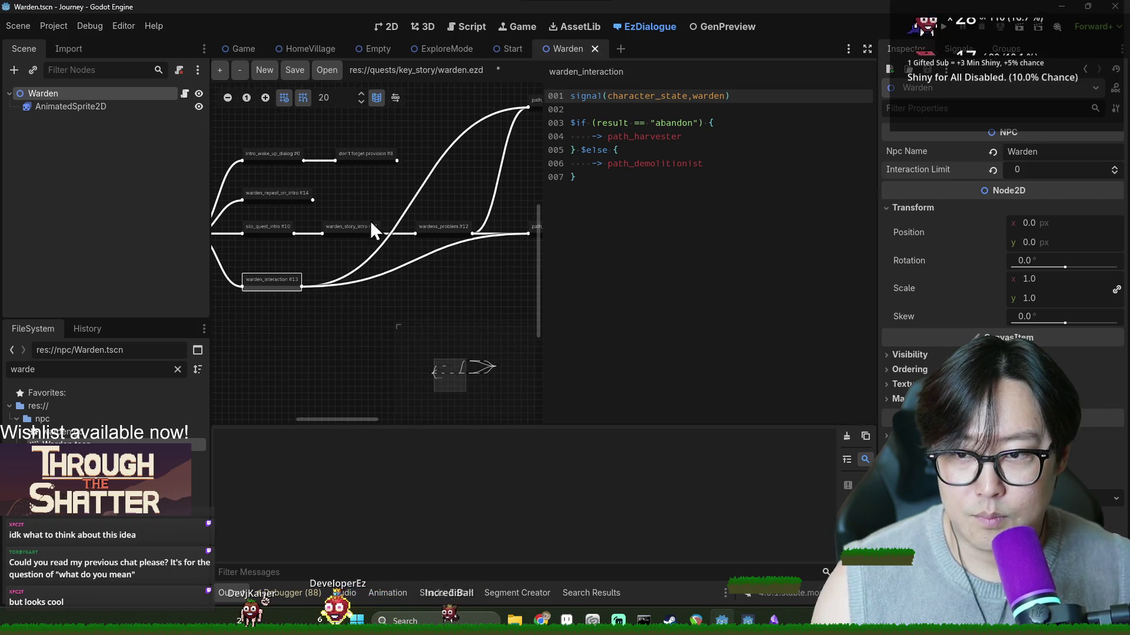
pyautogui.hscroll(-2, 359, 282)
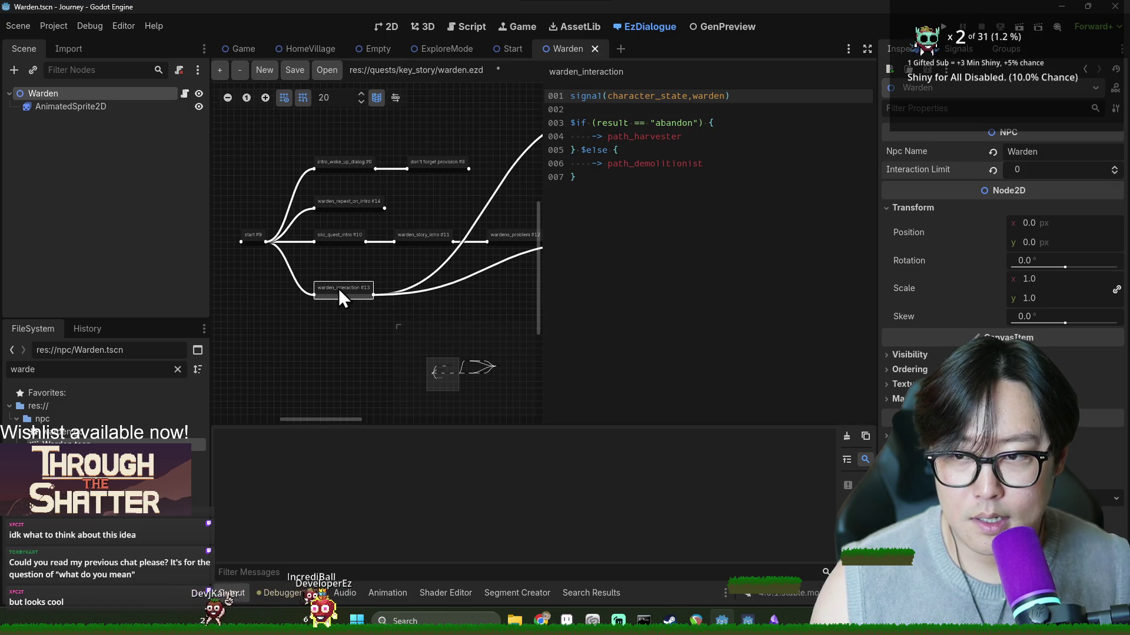
# Step: Add two new Diag Nodes to the graph and position them beside warden_interaction
pyautogui.click(220, 76)
pyautogui.click(436, 294)
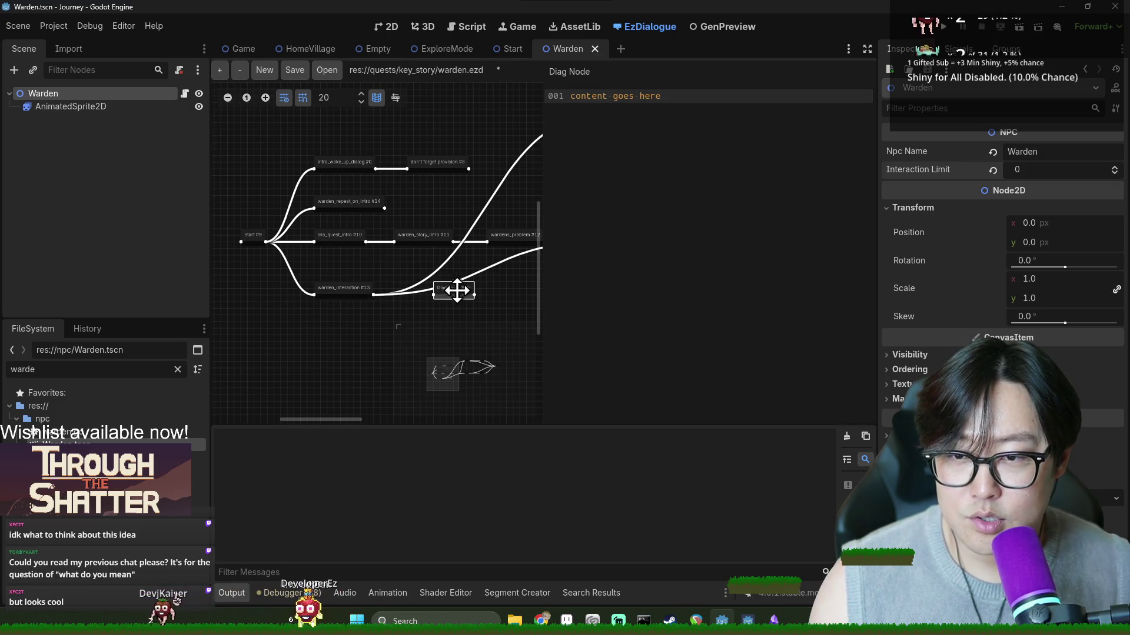
pyautogui.click(221, 75)
pyautogui.click(443, 335)
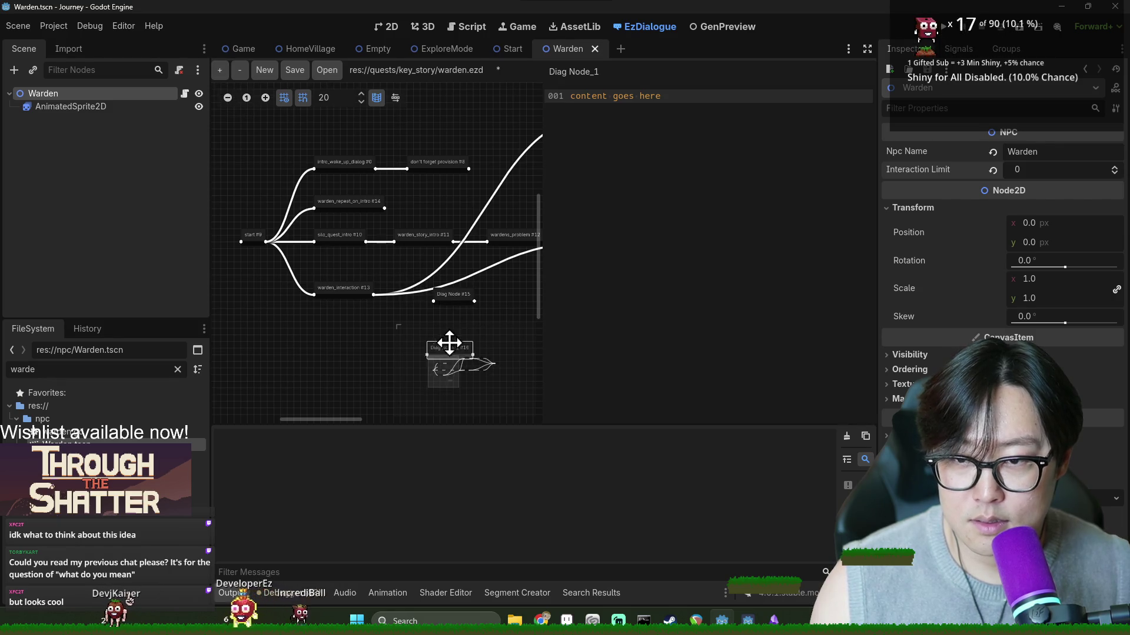
pyautogui.moveTo(454, 300); pyautogui.dragTo(434, 281)
pyautogui.hscroll(3, 465, 337)
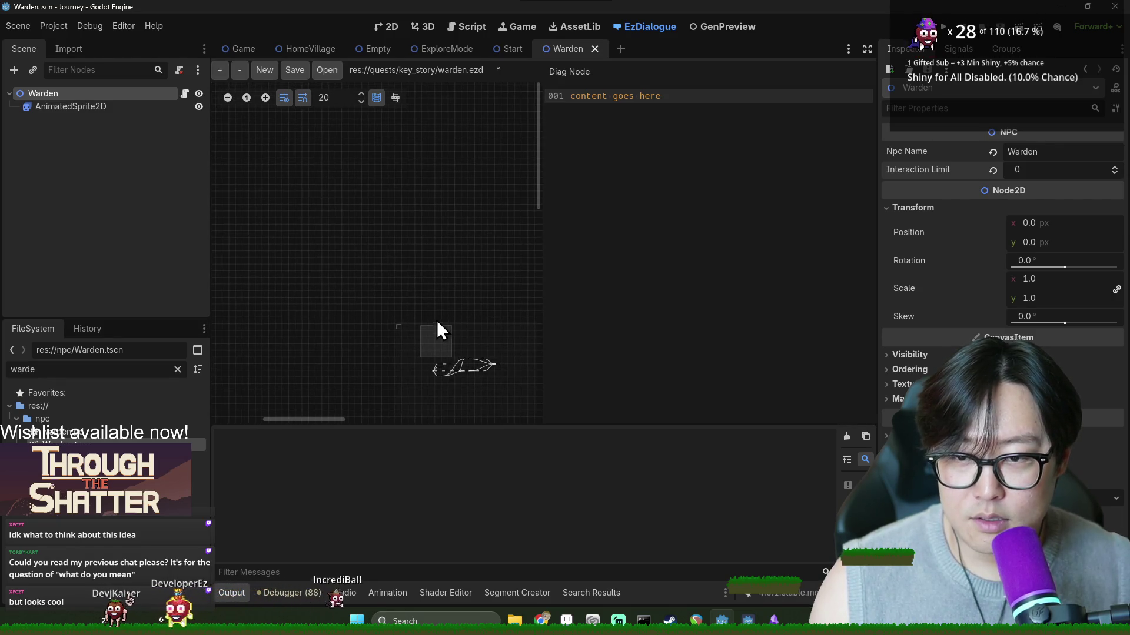
pyautogui.click(371, 371)
pyautogui.moveTo(348, 353); pyautogui.dragTo(341, 346)
# Step: Check warden_interaction's script, then retitle Diag Node #15 starting with 'warden_silo'
pyautogui.click(244, 323)
pyautogui.doubleClick(647, 96)
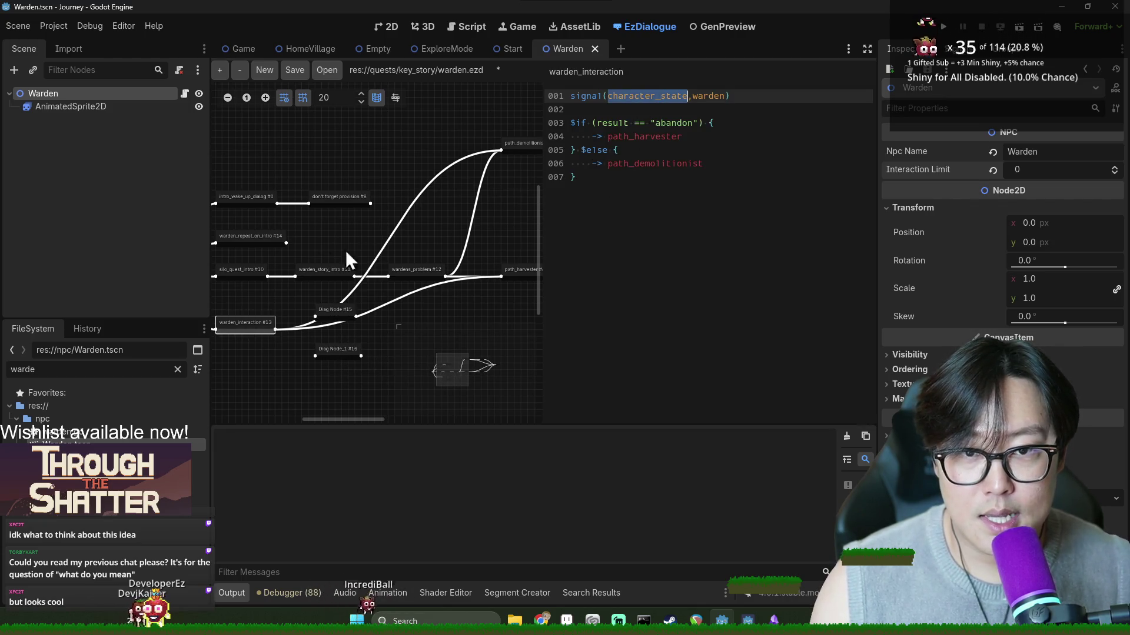
pyautogui.click(331, 317)
pyautogui.click(331, 350)
pyautogui.click(341, 316)
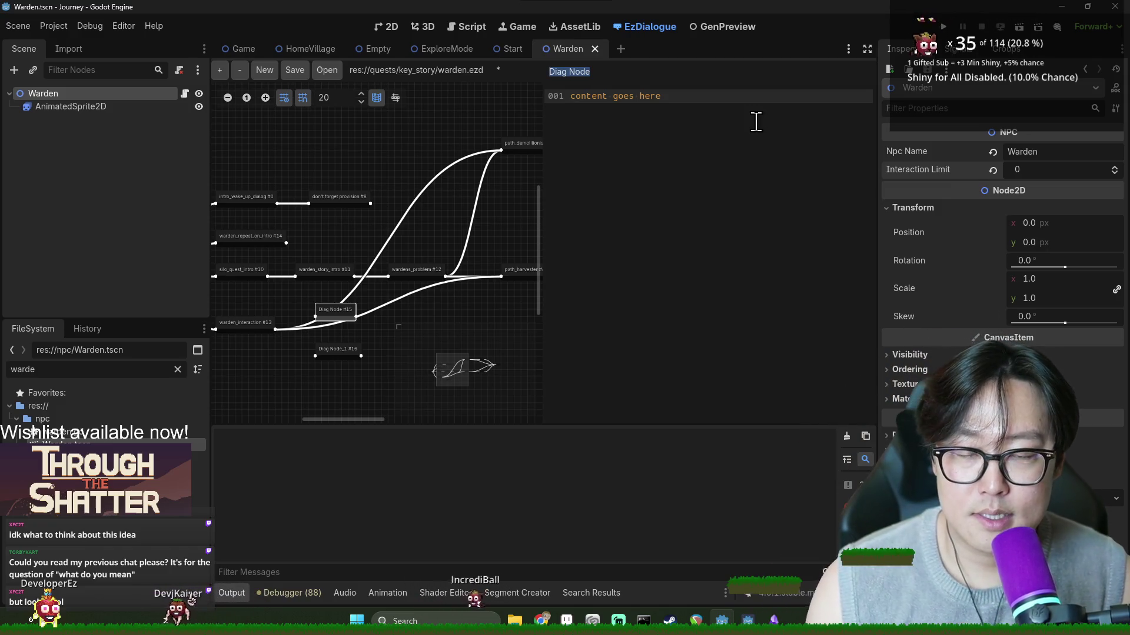
pyautogui.write('warden_silo_infiltration_reminder')
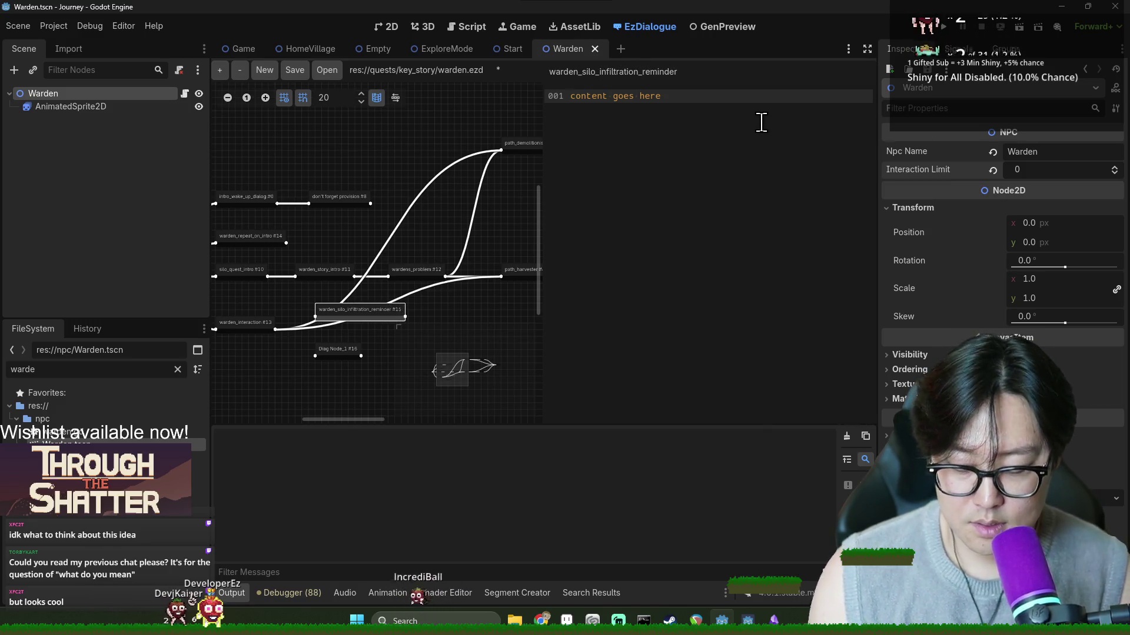
# Step: Replace the new node's placeholder line with 'Remembe', then view path_demolitionist's text around line 008
pyautogui.hotkey('ctrl', 'a')
pyautogui.write('Remembe')
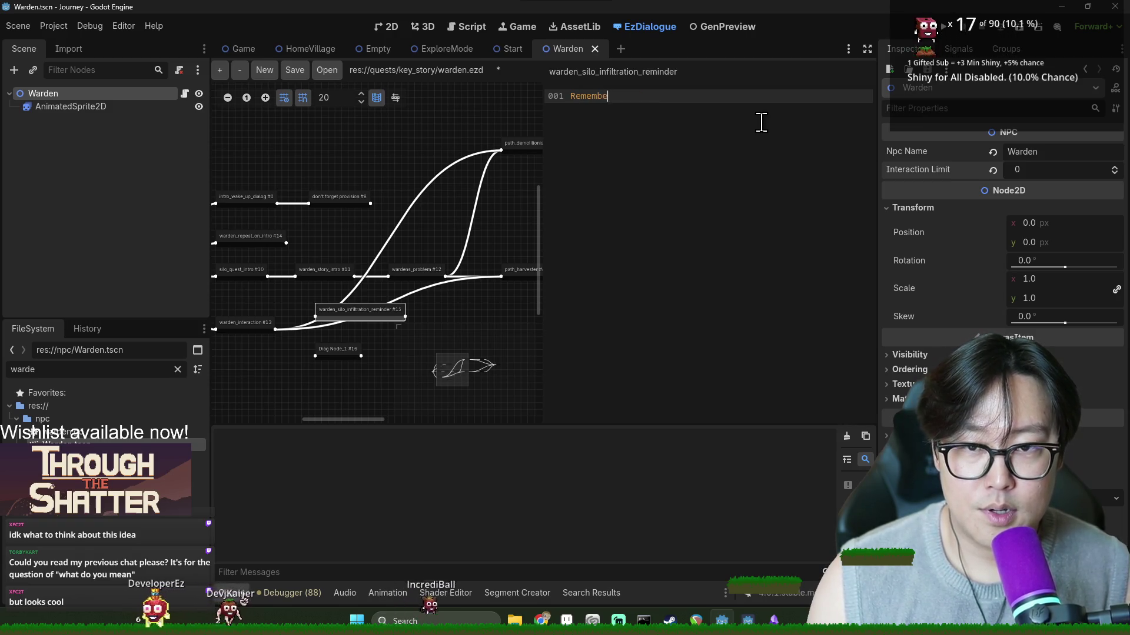
pyautogui.click(534, 147)
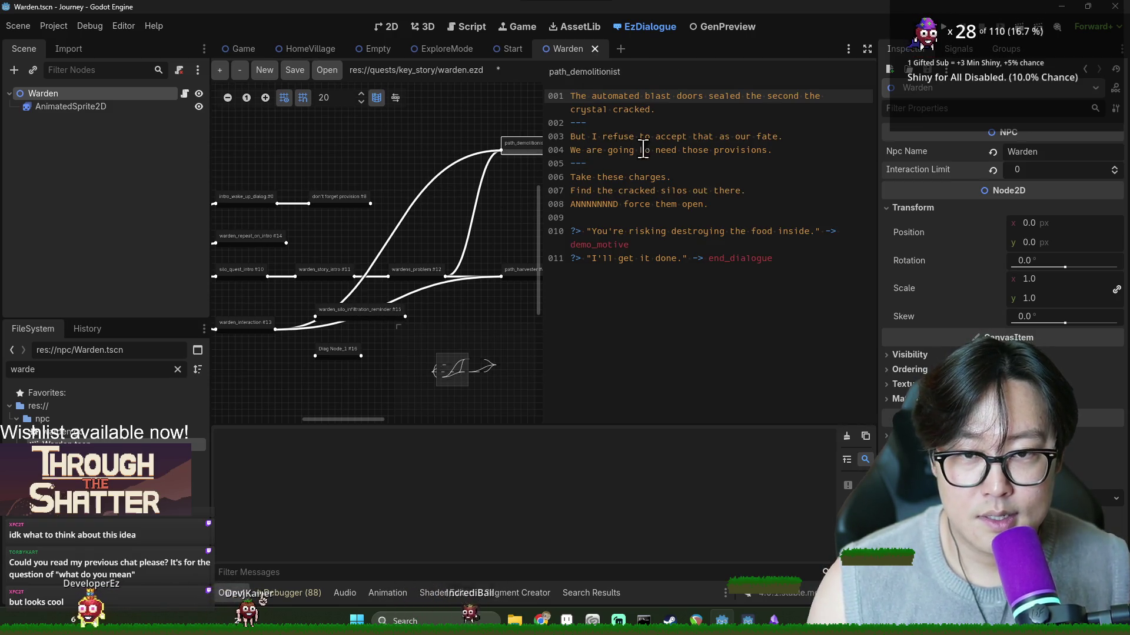
pyautogui.hscroll(2, 540, 170)
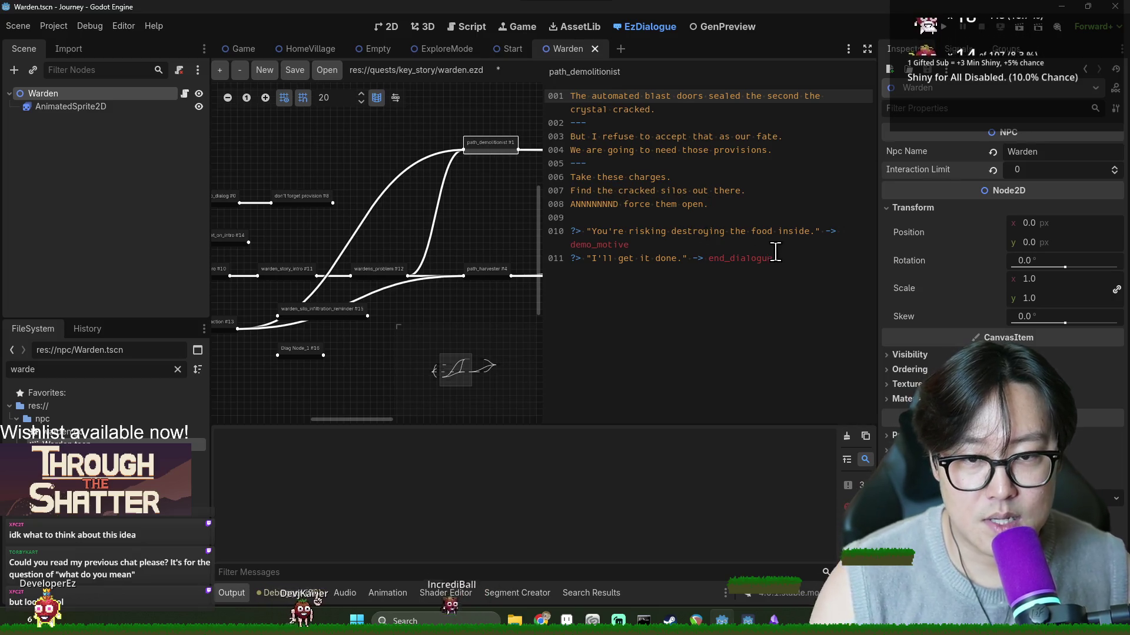
pyautogui.click(733, 204)
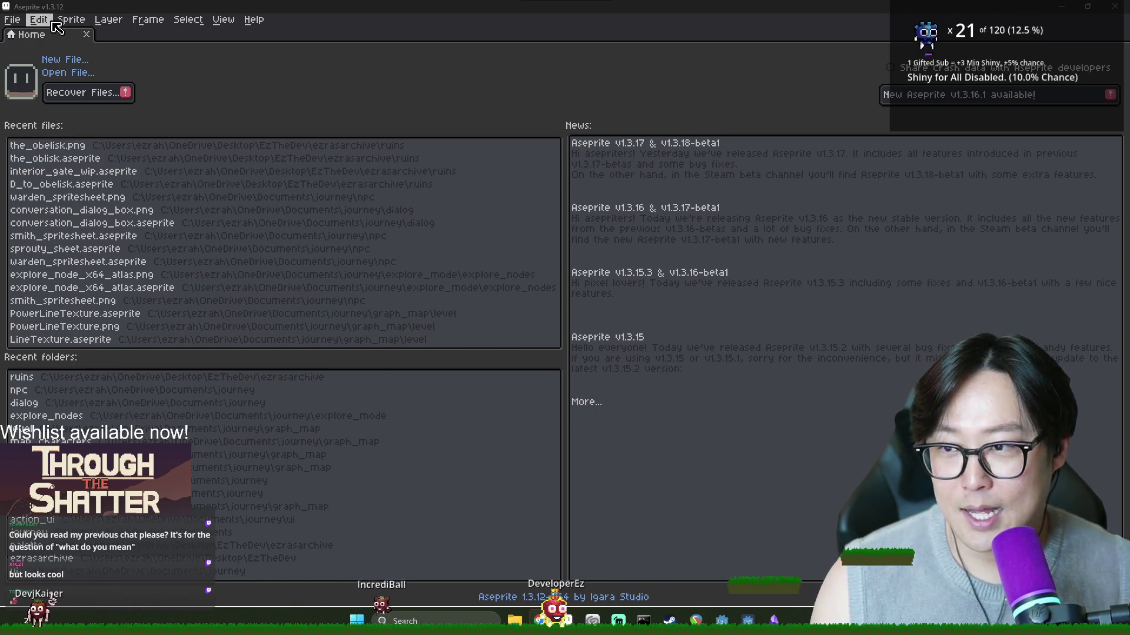
# Step: Browse upward from the ruins folder in Aseprite's File > Open dialog, then cancel it
pyautogui.click(11, 20)
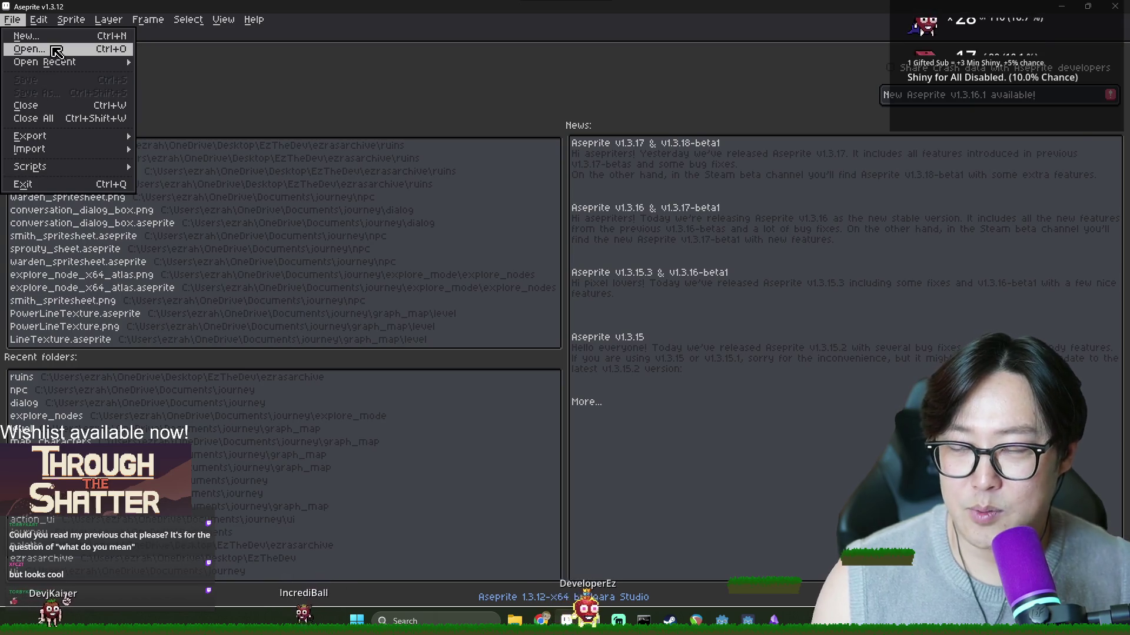
pyautogui.click(56, 52)
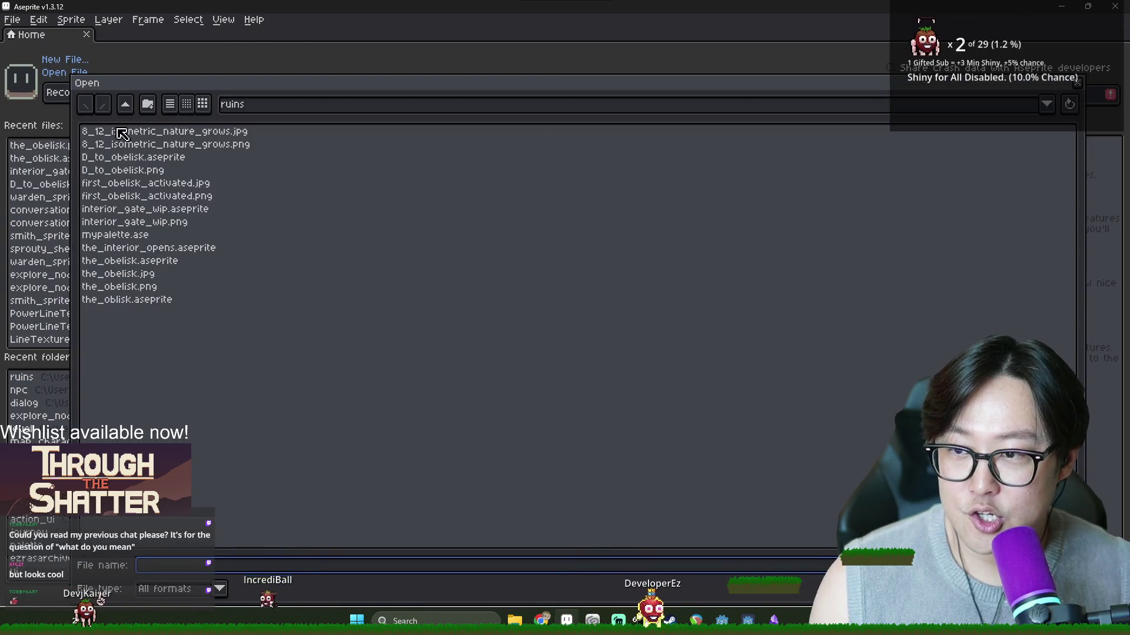
pyautogui.click(125, 104)
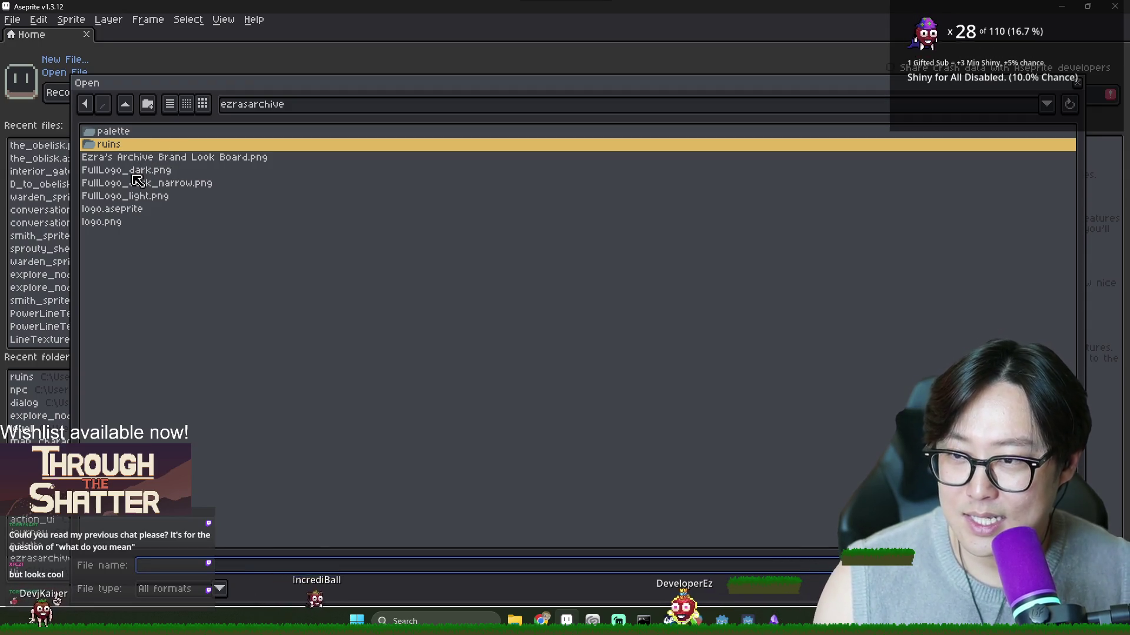
pyautogui.click(135, 141)
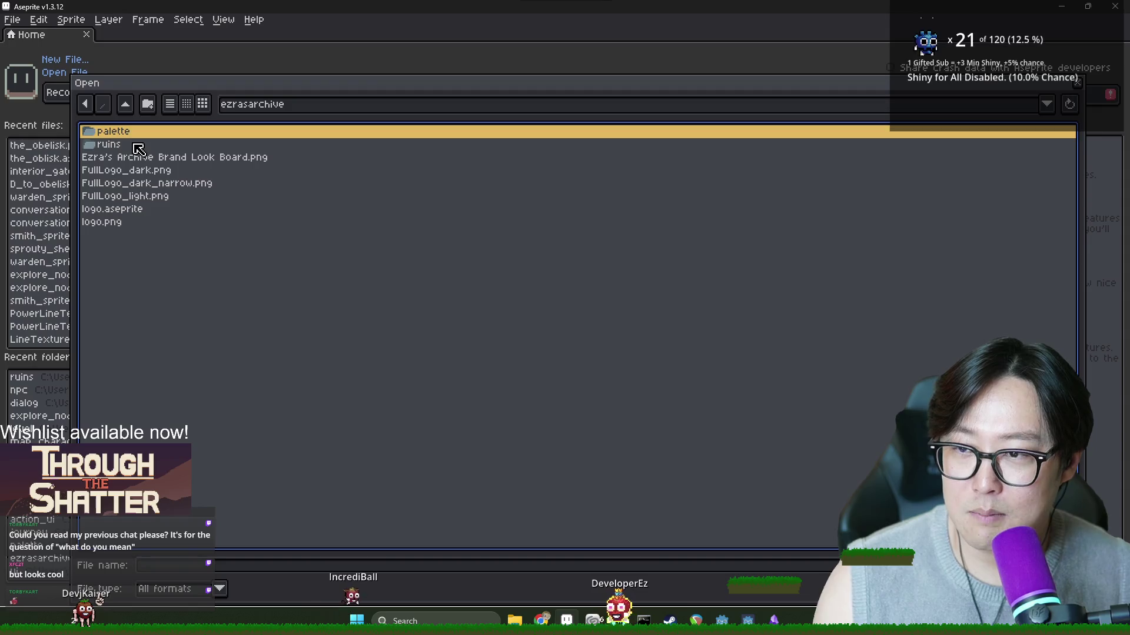
pyautogui.click(124, 131)
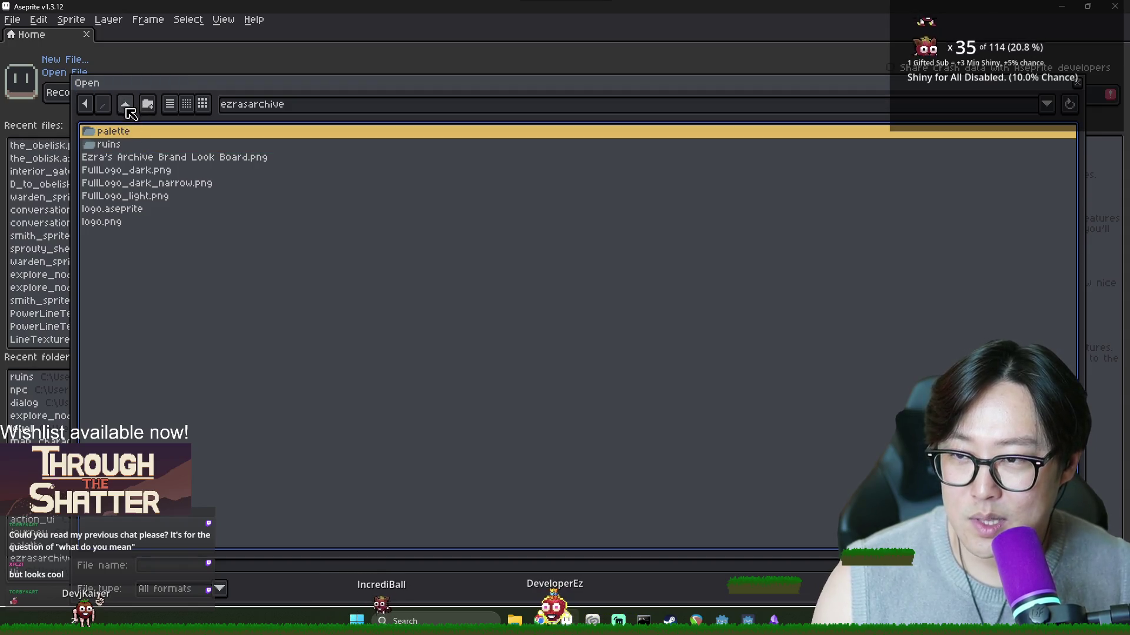
pyautogui.click(125, 148)
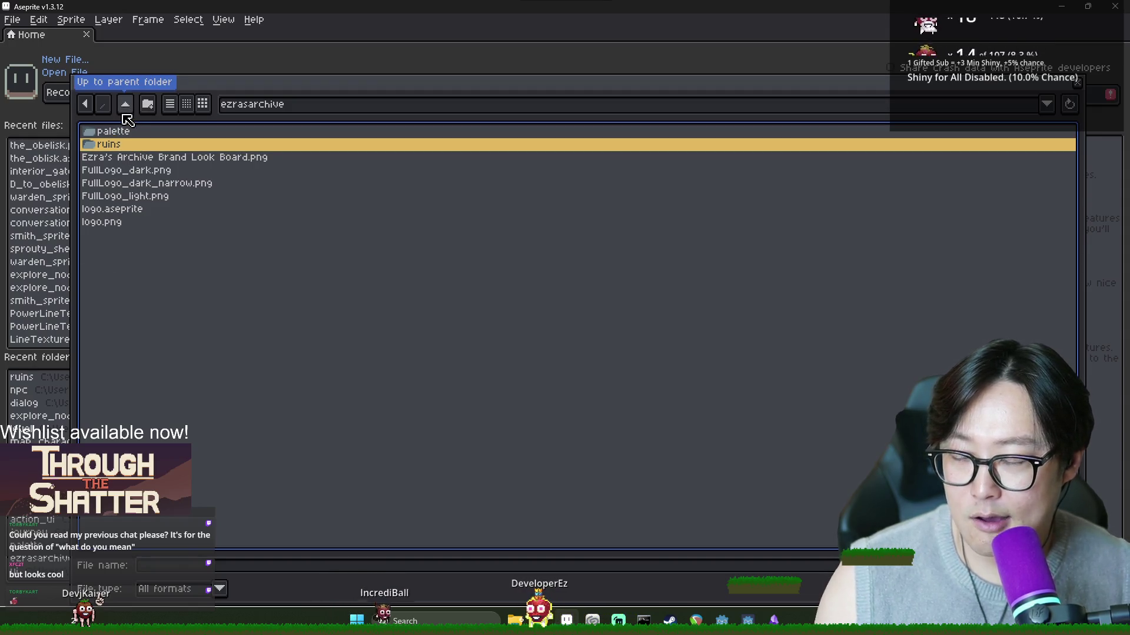
pyautogui.press('Up')
pyautogui.press('Down')
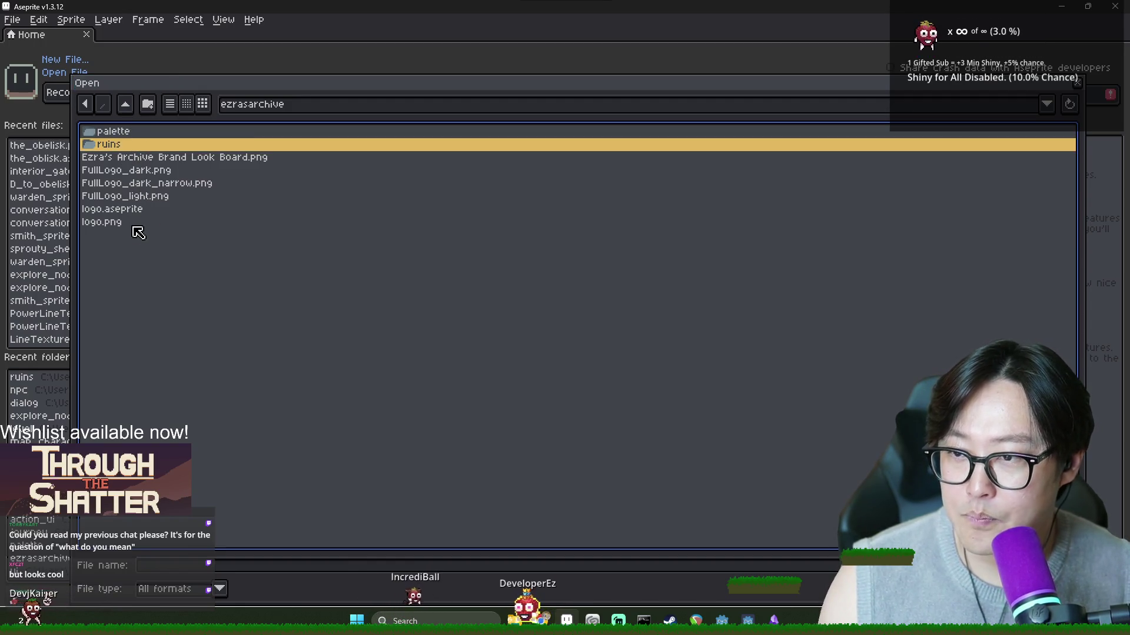
pyautogui.click(125, 106)
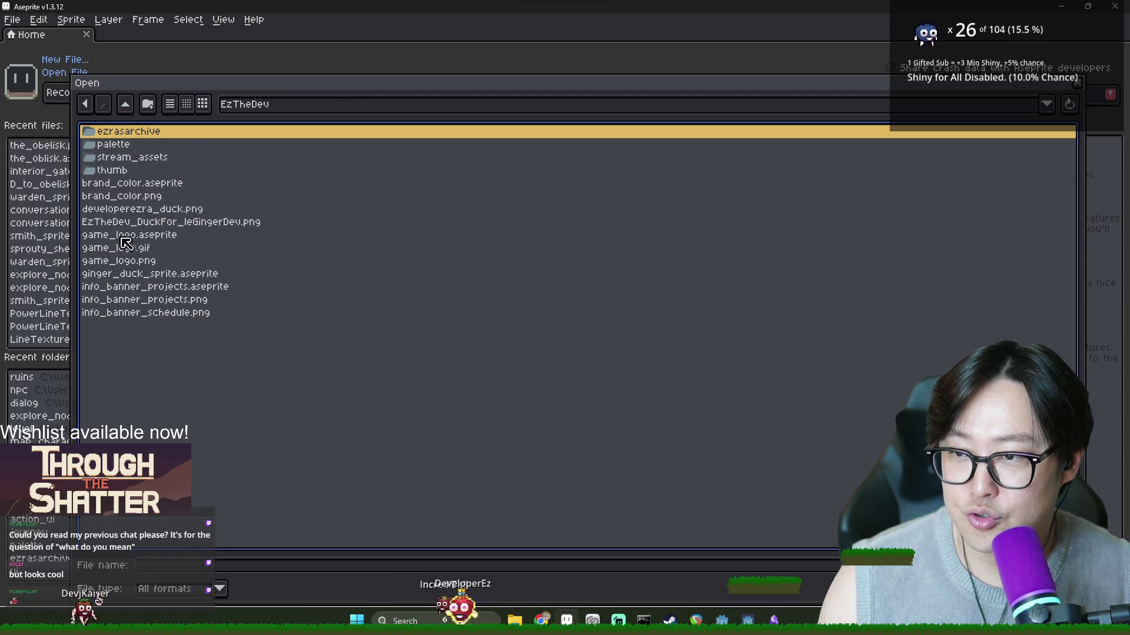
pyautogui.click(125, 106)
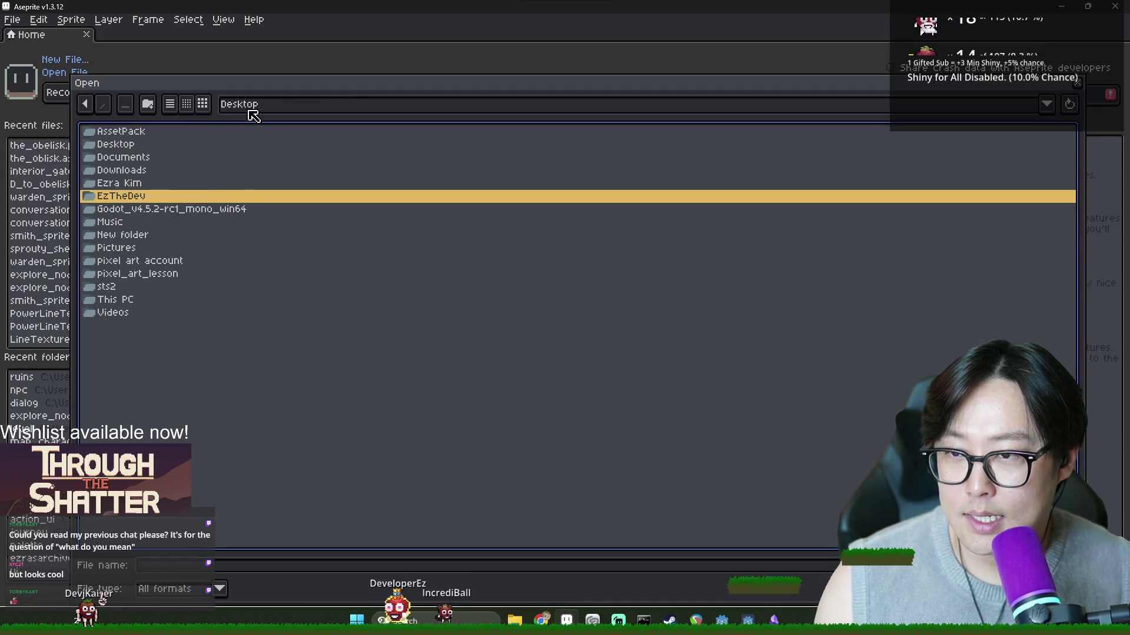
pyautogui.press('Escape')
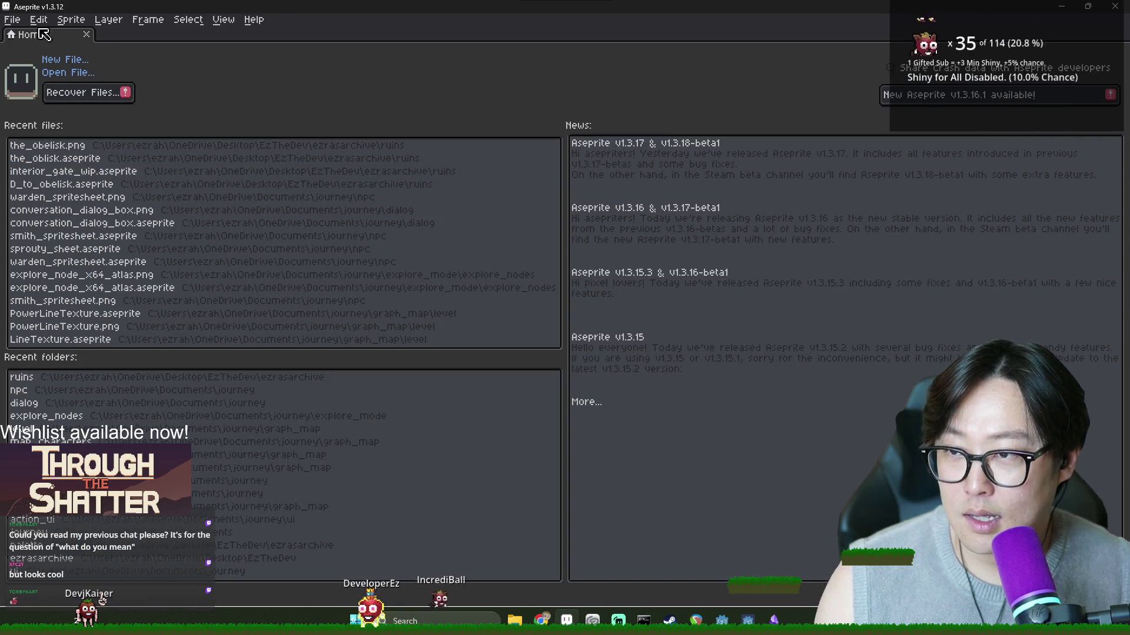
# Step: Reopen the file browser, jump via the recent npc folder to the journey project, and open items_atlas.aseprite
pyautogui.hotkey('ctrl', 'o')
pyautogui.click(298, 107)
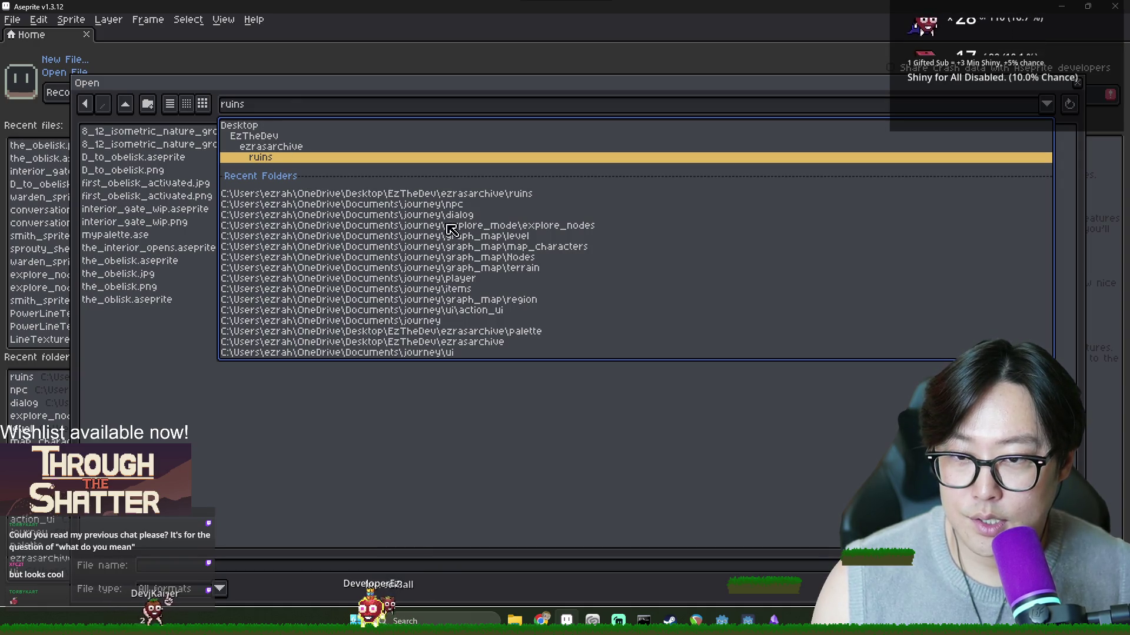
pyautogui.click(447, 204)
pyautogui.click(126, 106)
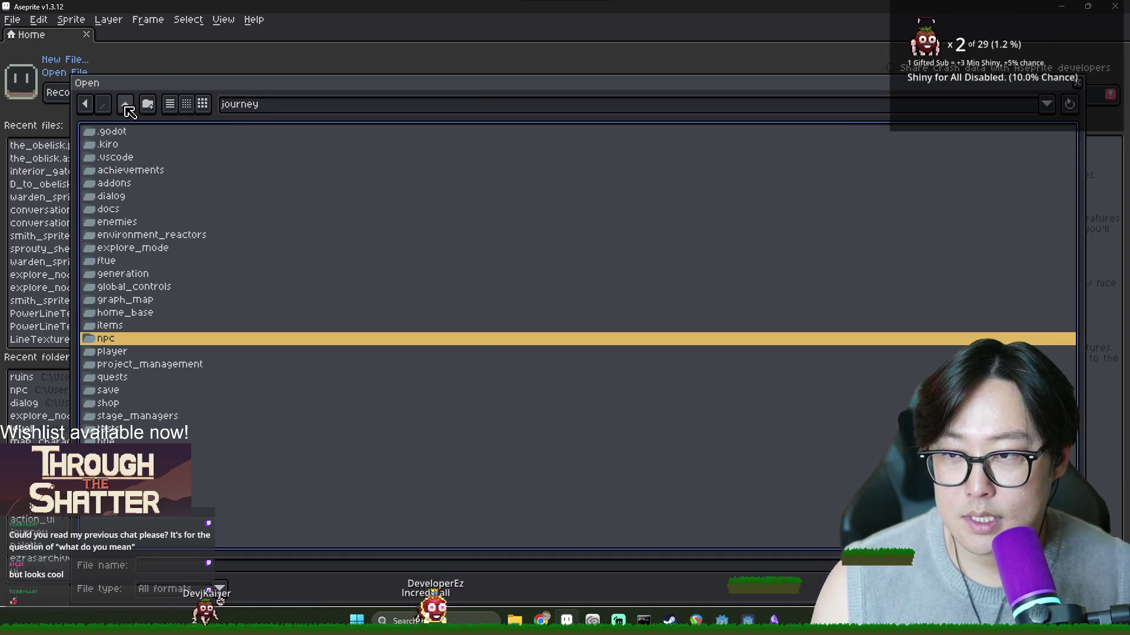
pyautogui.doubleClick(117, 339)
pyautogui.doubleClick(150, 144)
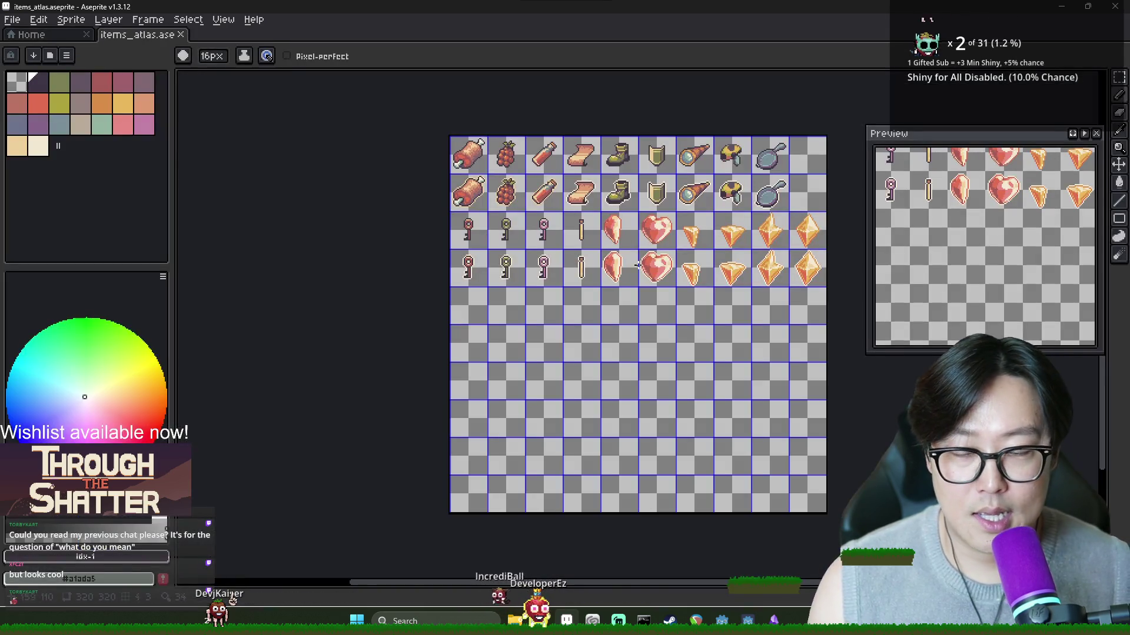
# Step: Pan the atlas to bring the food item row above the keys into view
pyautogui.scroll(3, 621, 257)
pyautogui.scroll(-4, 620, 258)
pyautogui.scroll(4, 620, 258)
pyautogui.moveTo(620, 258); pyautogui.dragTo(538, 360)
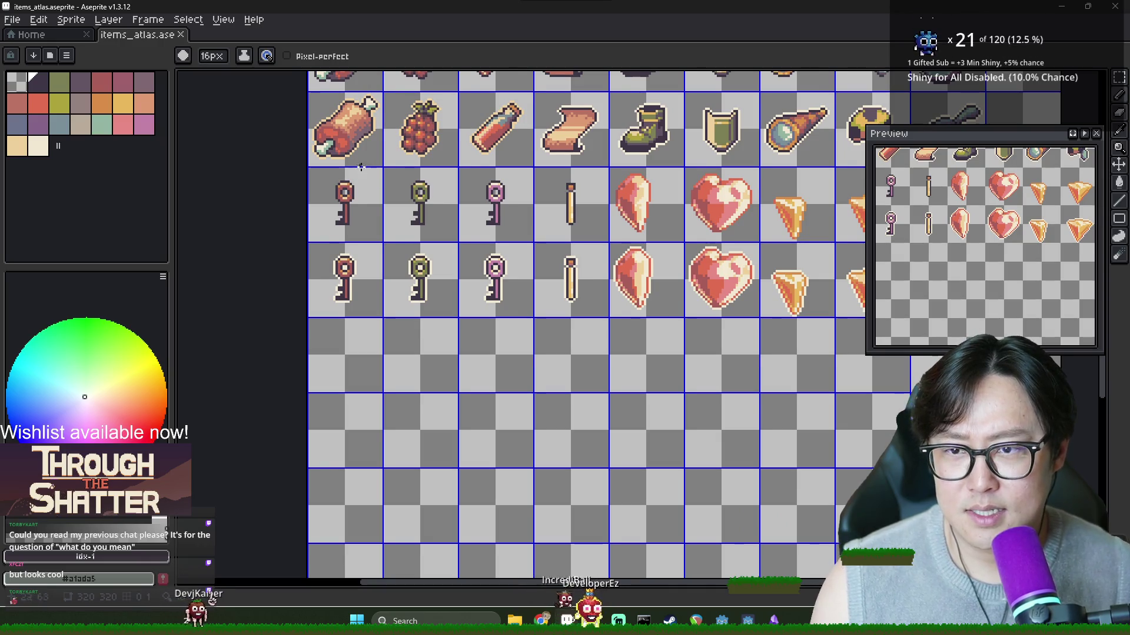
# Step: Sample the red from the grapes icon and set the pencil to a 1px brush
pyautogui.moveTo(591, 309); pyautogui.dragTo(657, 345)
pyautogui.press('i')
pyautogui.click(486, 169)
pyautogui.press('b')
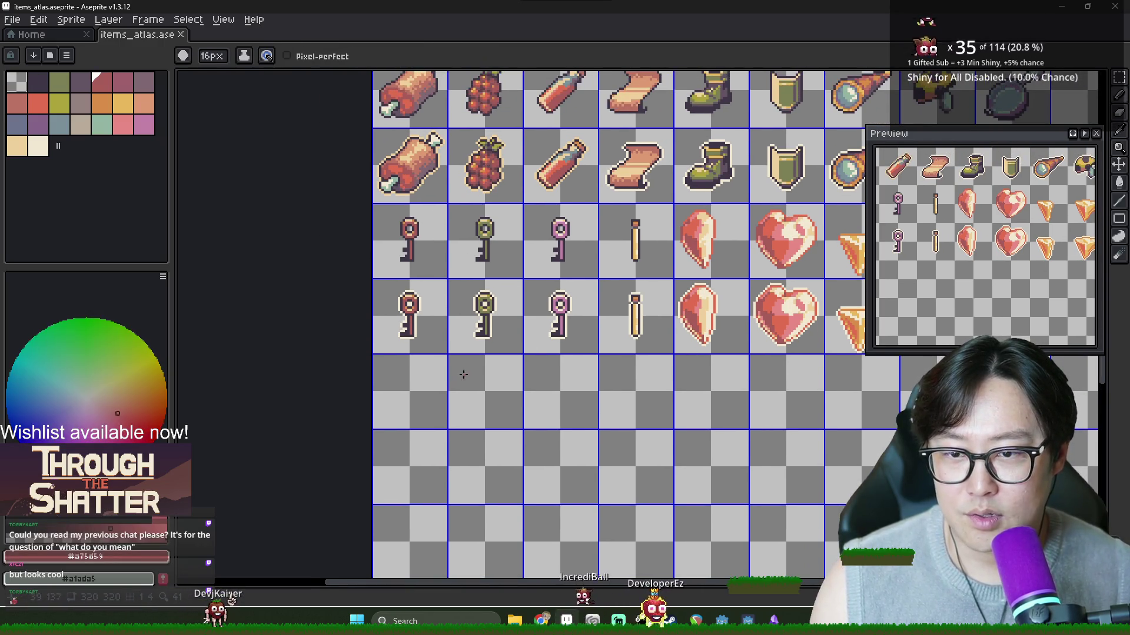
pyautogui.scroll(5, 397, 301)
pyautogui.moveTo(448, 294); pyautogui.dragTo(345, 400)
pyautogui.hotkey('ctrl', 'z')
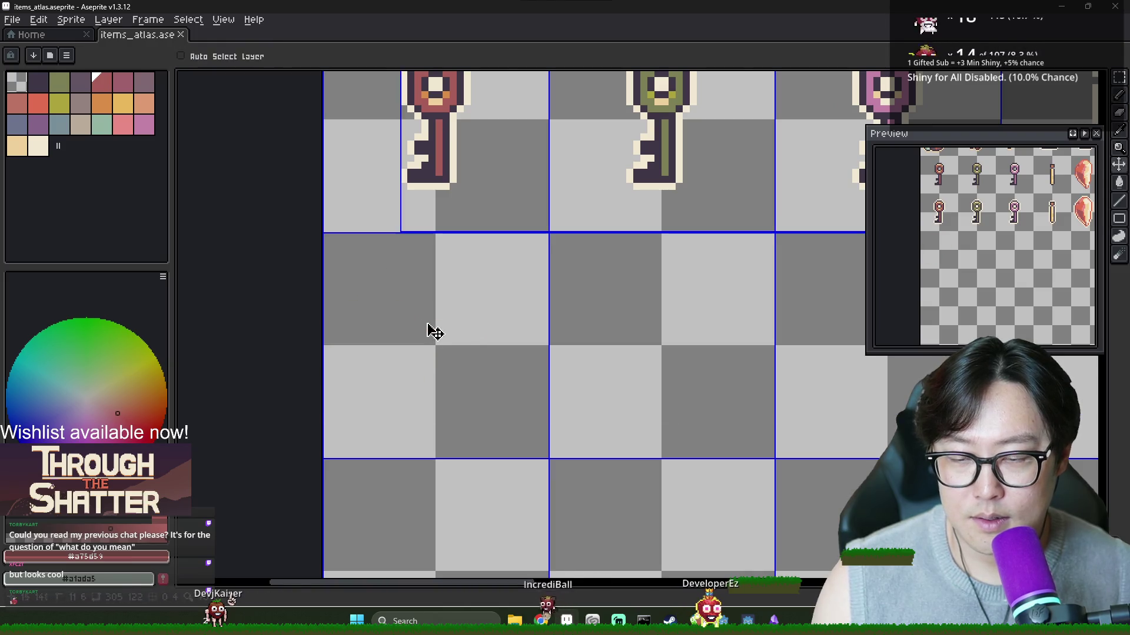
pyautogui.click(212, 56)
pyautogui.write('1')
pyautogui.press('Return')
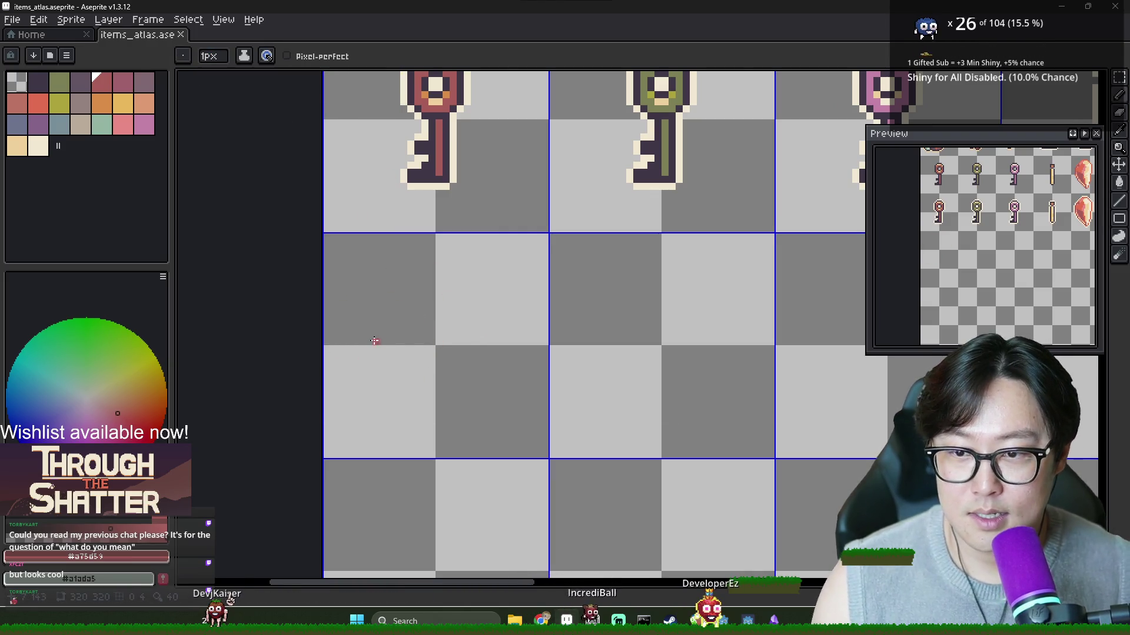
pyautogui.hotkey('ctrl', 'z')
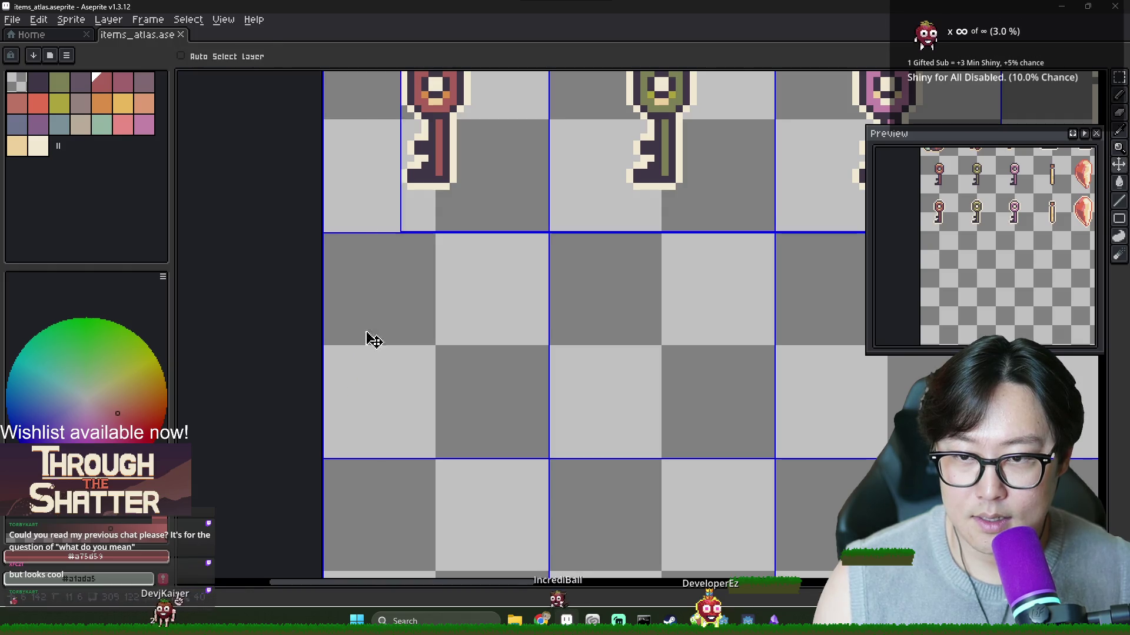
# Step: Draw the red jar outline in the empty cell and fill it with solid red
pyautogui.click(361, 296)
pyautogui.moveTo(362, 293)
pyautogui.mouseDown()
pyautogui.moveTo(361, 418)
pyautogui.moveTo(480, 426)
pyautogui.moveTo(491, 282)
pyautogui.mouseUp()
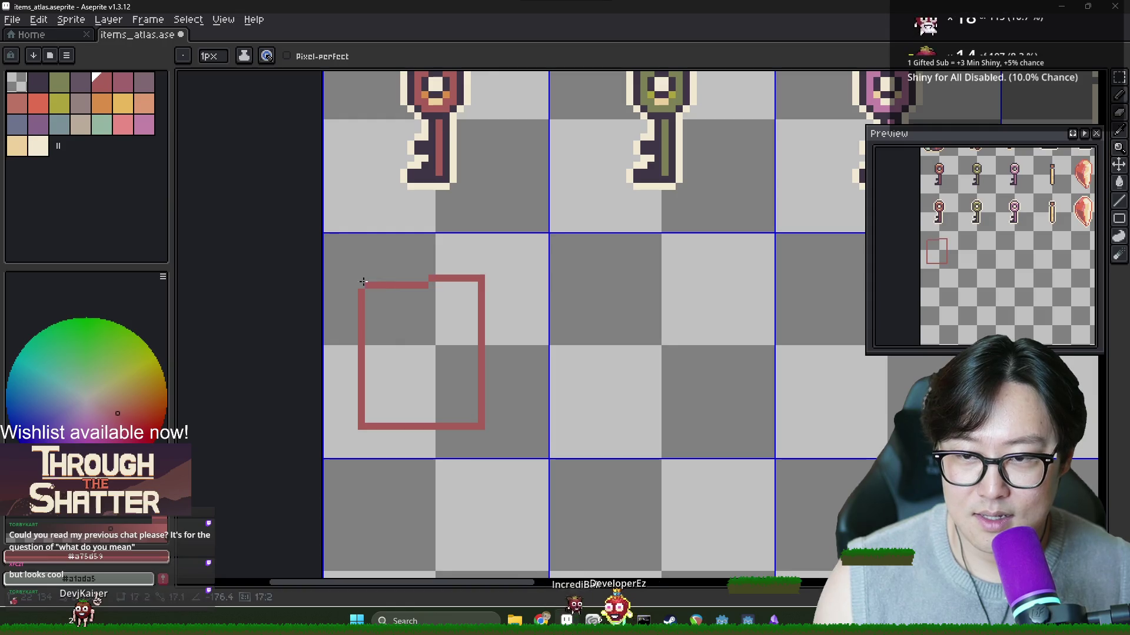
pyautogui.keyDown('shift'); pyautogui.click(360, 271); pyautogui.keyUp('shift')
pyautogui.press('g')
pyautogui.click(420, 340)
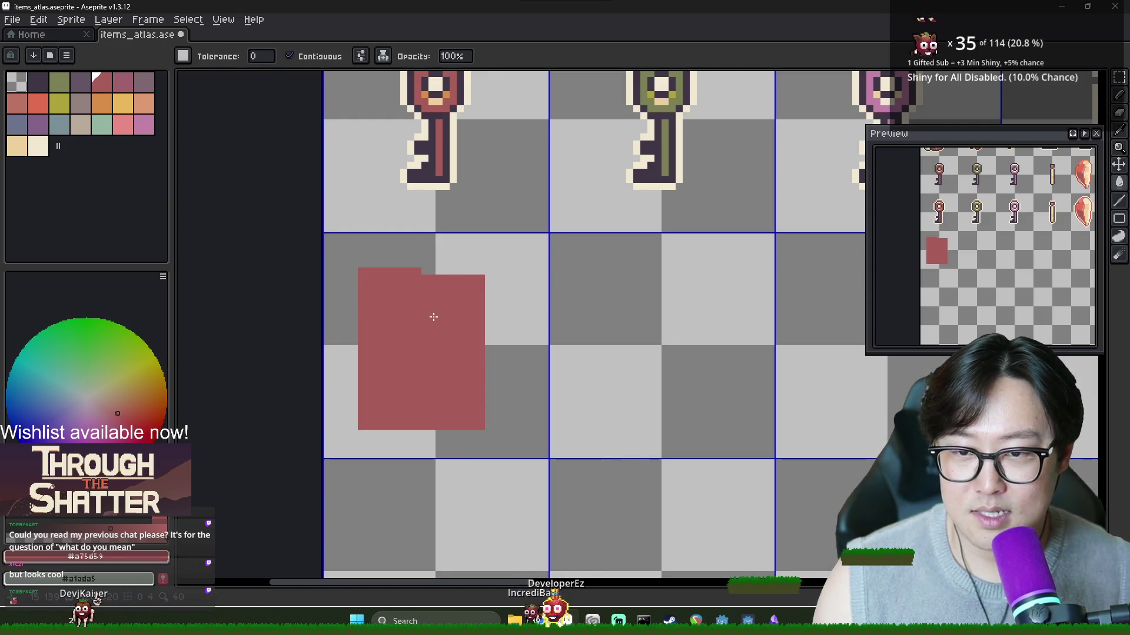
# Step: Reposition the red block, delete the leftover red strip, and shift the block two pixels left
pyautogui.press('m')
pyautogui.moveTo(340, 244)
pyautogui.mouseDown()
pyautogui.moveTo(502, 418)
pyautogui.moveTo(469, 398)
pyautogui.moveTo(482, 392)
pyautogui.mouseUp()
pyautogui.click(367, 434)
pyautogui.press('w')
pyautogui.click(371, 426)
pyautogui.press('Delete')
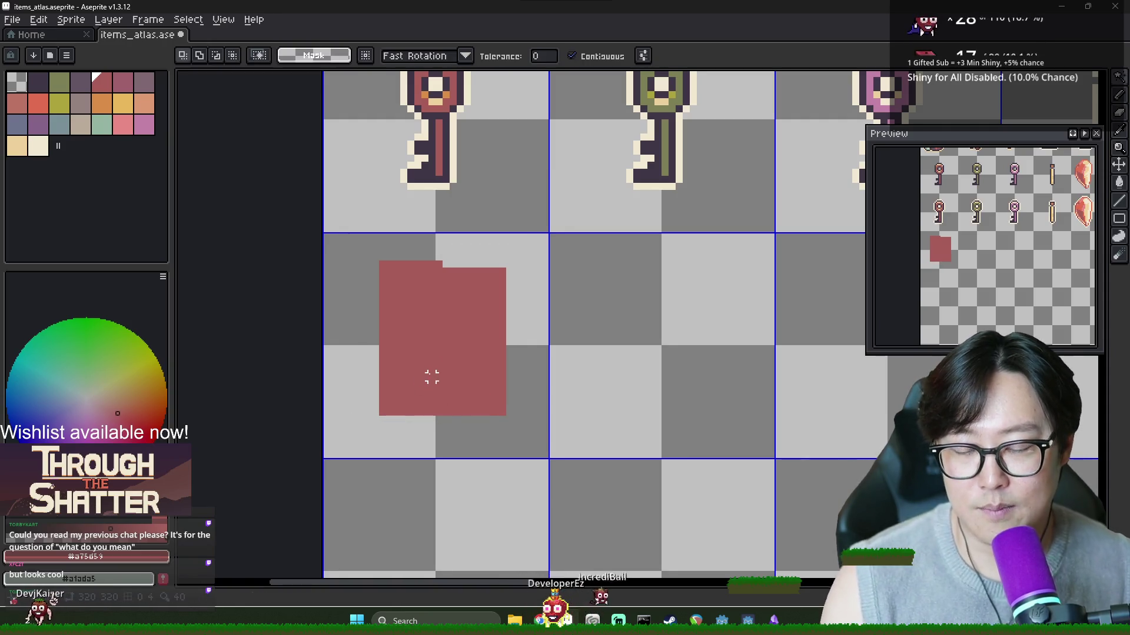
pyautogui.press('m')
pyautogui.moveTo(353, 250); pyautogui.dragTo(550, 471)
pyautogui.moveTo(486, 404); pyautogui.dragTo(461, 396)
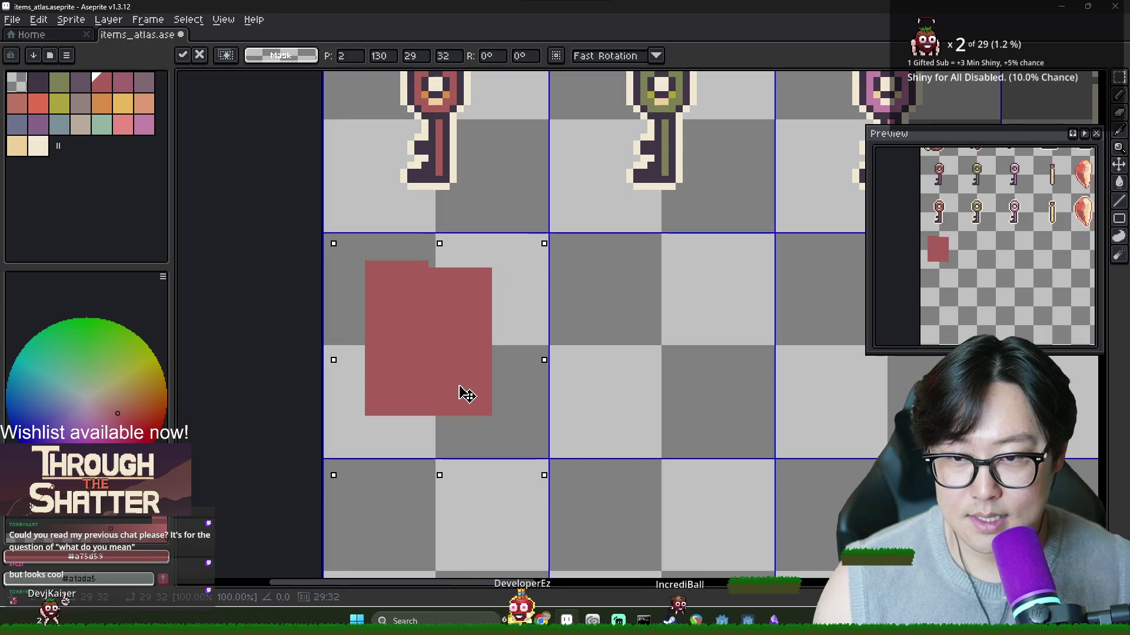
# Step: Draw and fill a dark purple label square inside the red block
pyautogui.click(43, 84)
pyautogui.press('b')
pyautogui.moveTo(385, 321)
pyautogui.mouseDown()
pyautogui.moveTo(462, 321)
pyautogui.moveTo(423, 378)
pyautogui.moveTo(386, 347)
pyautogui.mouseUp()
pyautogui.press('g')
pyautogui.click(412, 343)
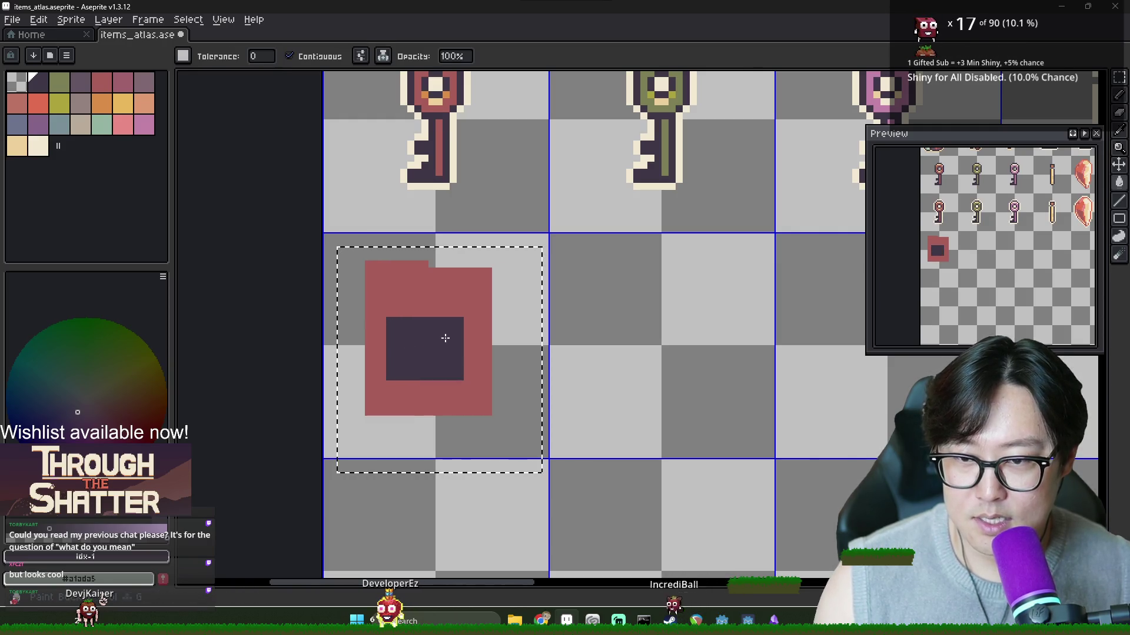
# Step: Outline a cream rectangle on the dark label and fill it with cream
pyautogui.scroll(1, 443, 348)
pyautogui.click(18, 146)
pyautogui.press('b')
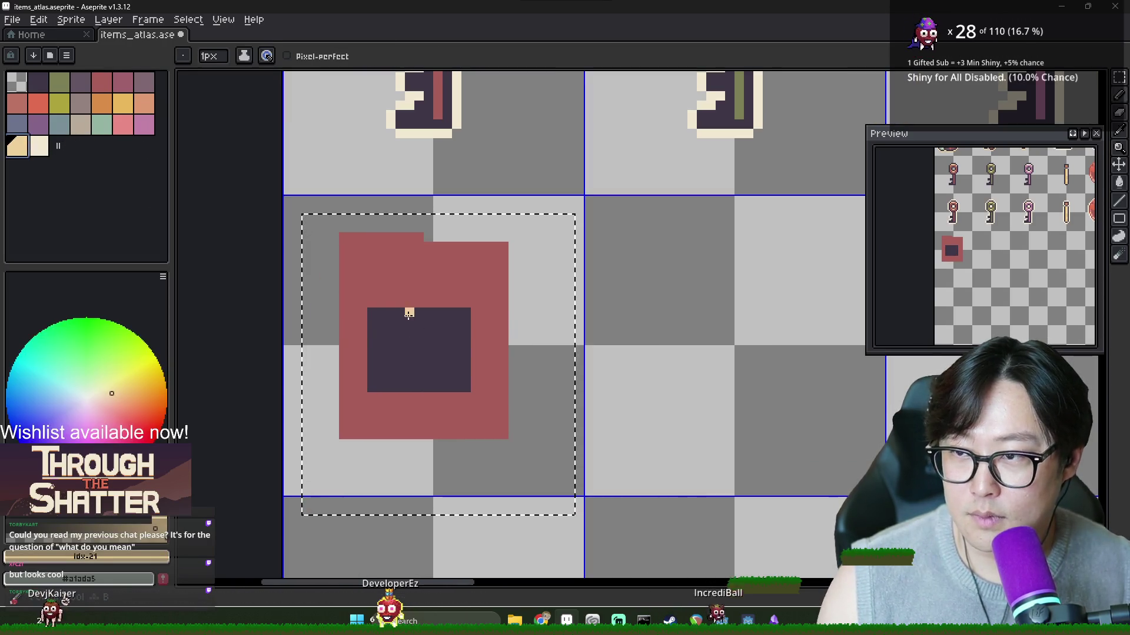
pyautogui.moveTo(467, 342)
pyautogui.mouseDown()
pyautogui.moveTo(465, 321)
pyautogui.moveTo(382, 320)
pyautogui.mouseUp()
pyautogui.press('g')
pyautogui.click(395, 333)
# Step: Touch up the cream lettering pixels, alternating the dark label and cream colours
pyautogui.press('i')
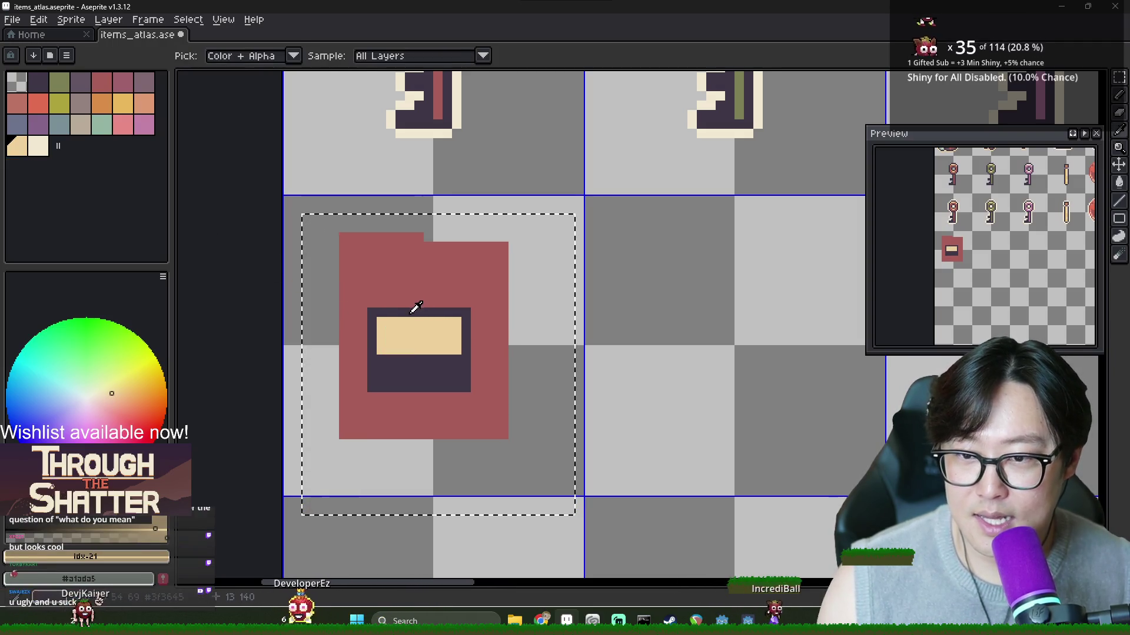
pyautogui.click(416, 309)
pyautogui.press('b')
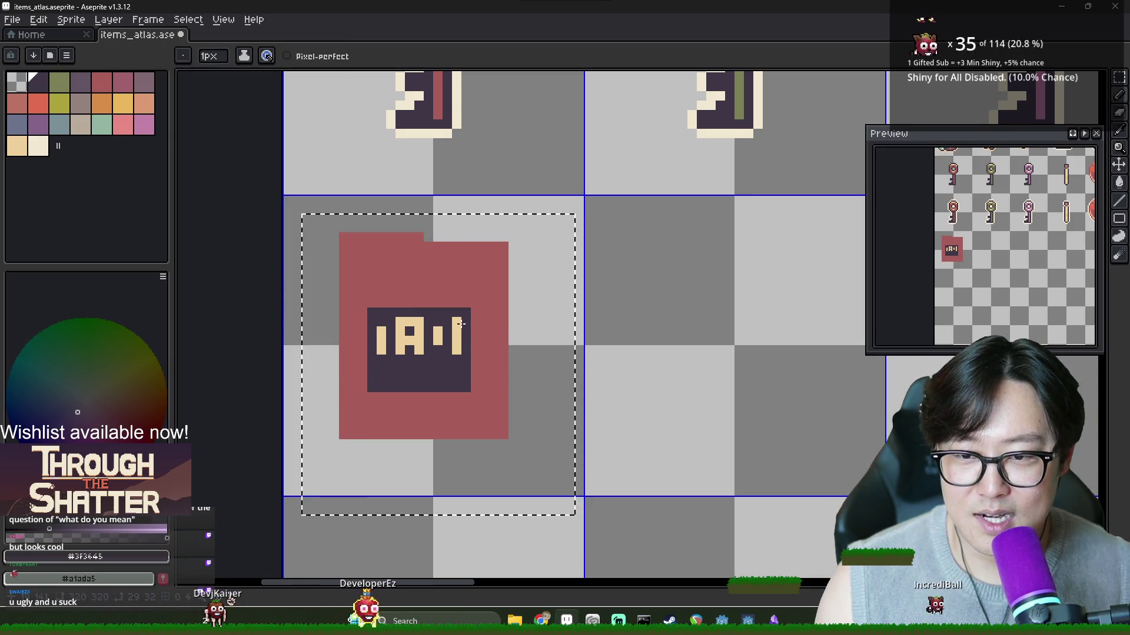
pyautogui.keyDown('alt'); pyautogui.click(460, 324); pyautogui.keyUp('alt')
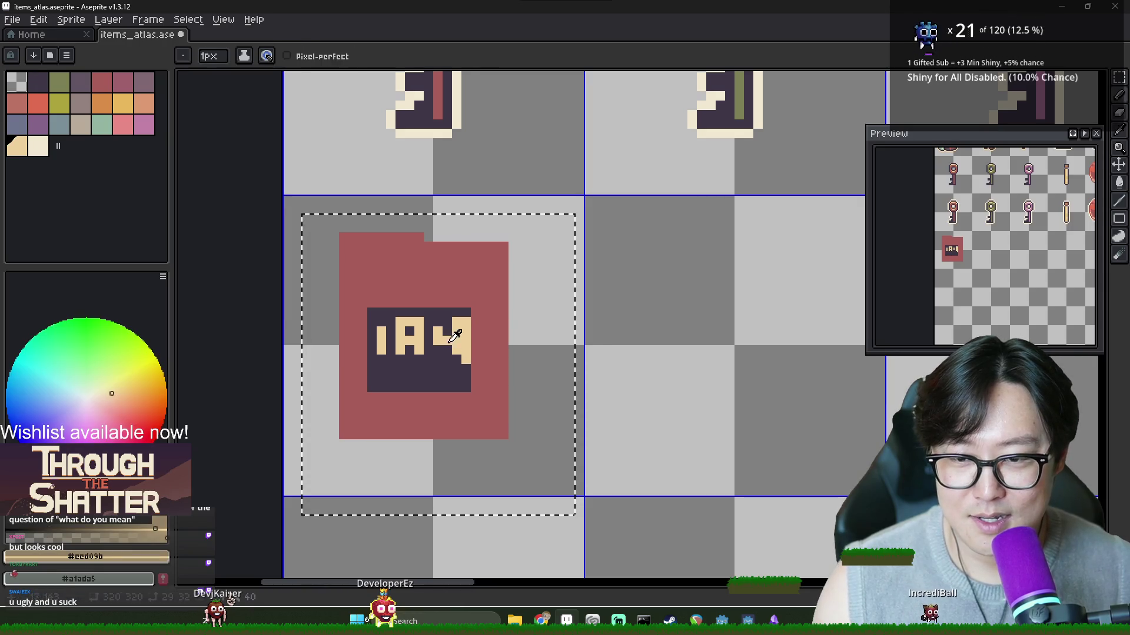
pyautogui.keyDown('alt'); pyautogui.click(454, 335); pyautogui.keyUp('alt')
pyautogui.click(447, 340)
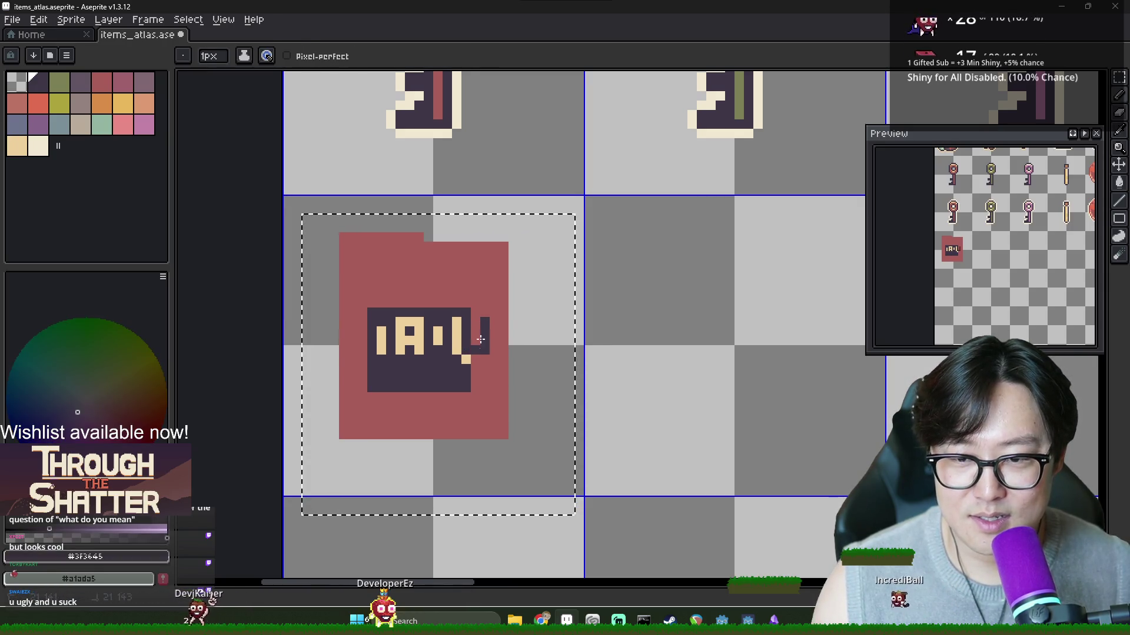
pyautogui.keyDown('alt'); pyautogui.click(462, 333); pyautogui.keyUp('alt')
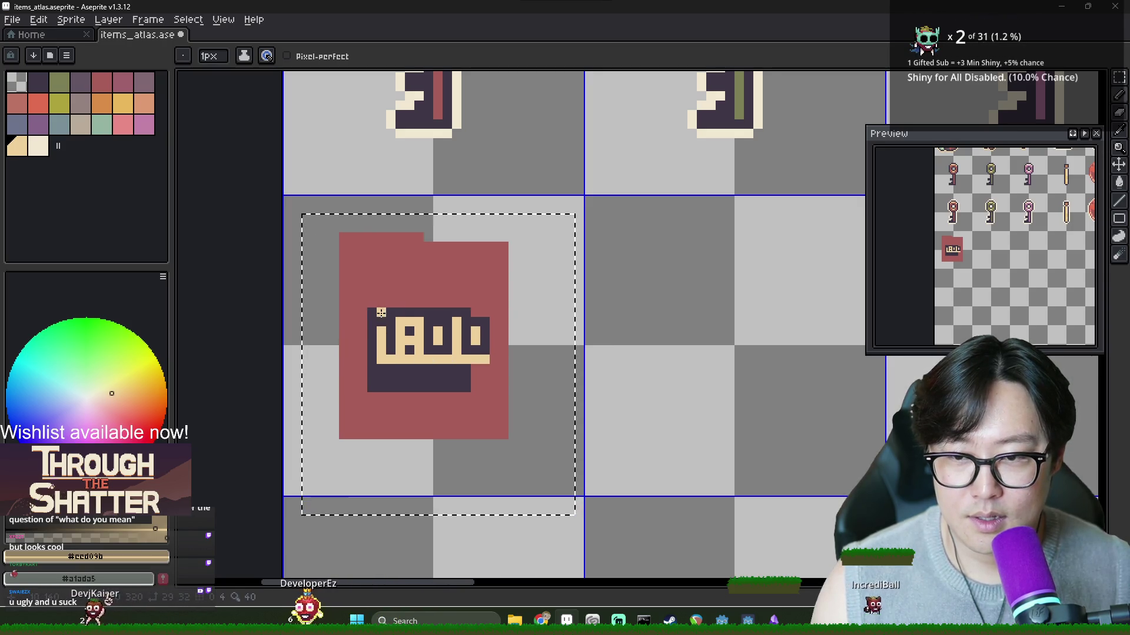
pyautogui.keyDown('alt'); pyautogui.click(485, 312); pyautogui.keyUp('alt')
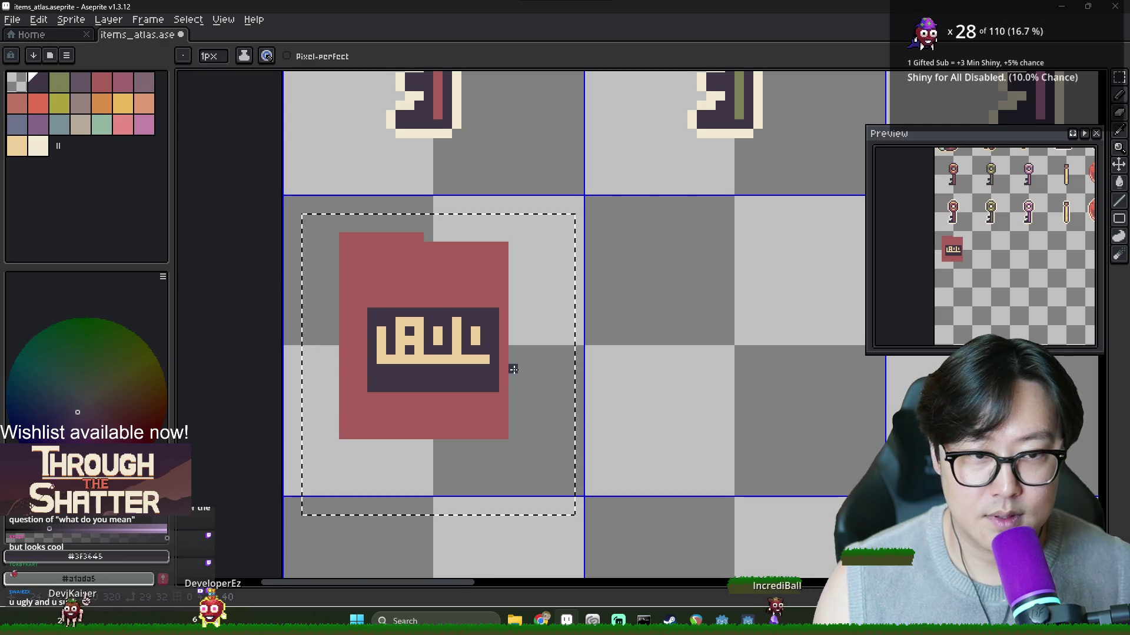
# Step: Reposition the lettering area of the label using a rectangular selection
pyautogui.hscroll(3, 513, 369)
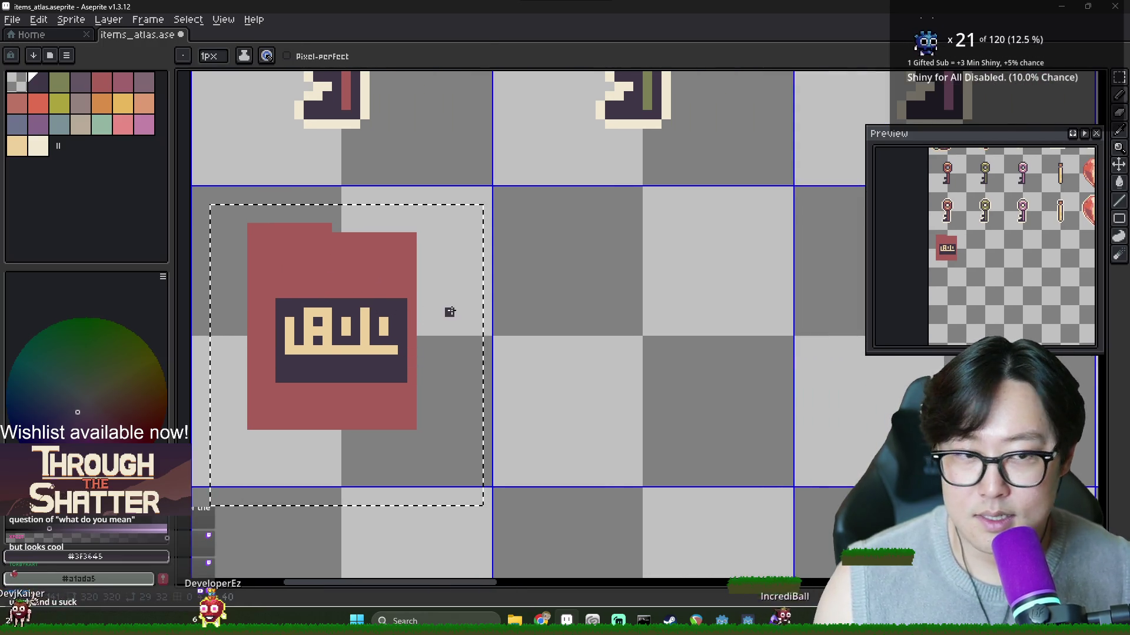
pyautogui.scroll(-3, 449, 312)
pyautogui.scroll(2, 387, 303)
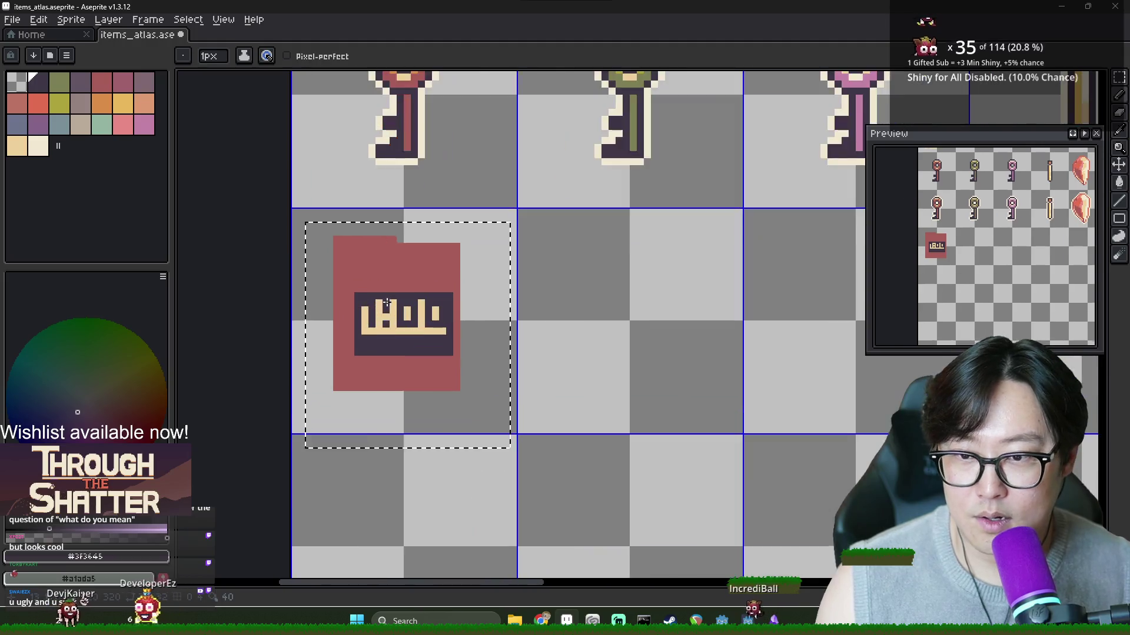
pyautogui.scroll(2, 386, 303)
pyautogui.press('m')
pyautogui.moveTo(329, 307)
pyautogui.mouseDown()
pyautogui.moveTo(450, 367)
pyautogui.moveTo(580, 405)
pyautogui.mouseUp()
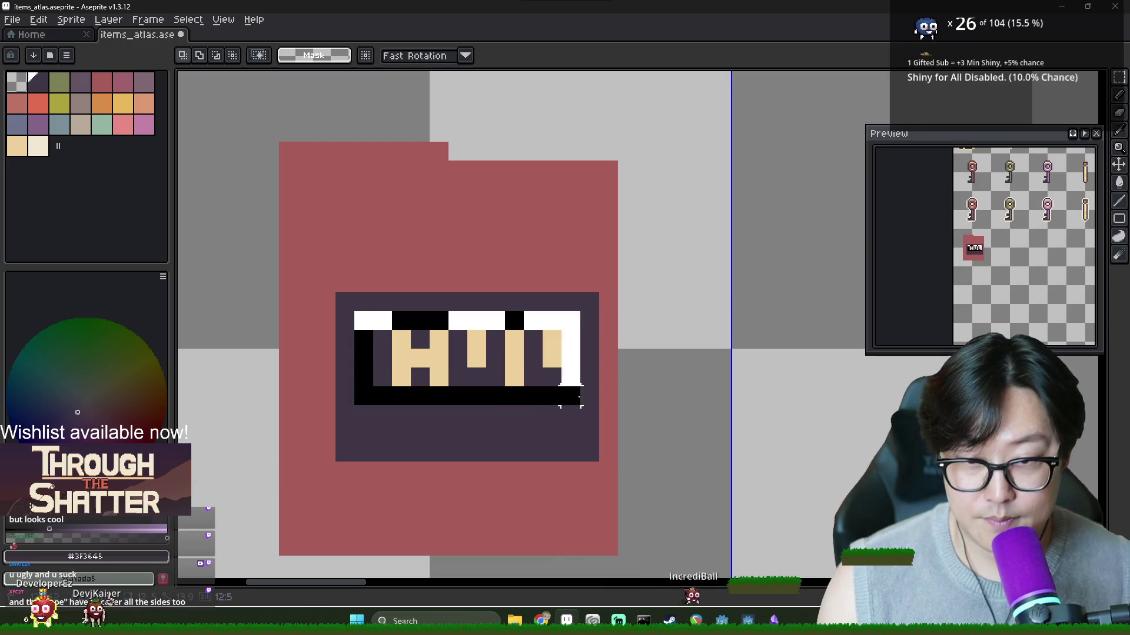
pyautogui.hotkey('ctrl', 'd')
pyautogui.press('b')
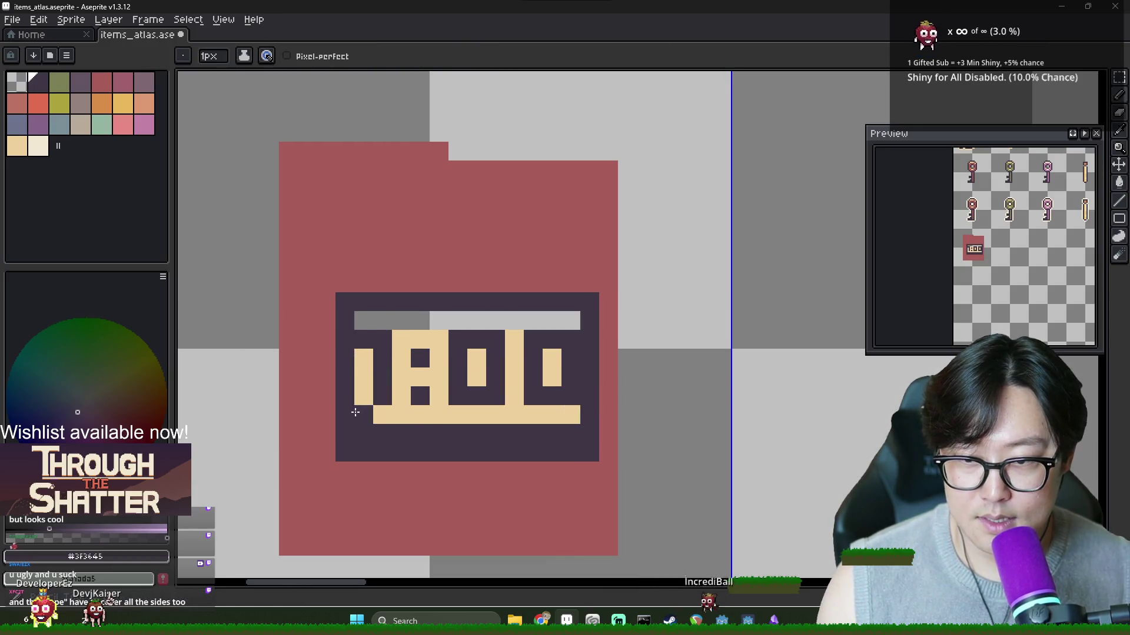
# Step: Paint the bottom cream bar dark and add a cream bar across the letter tops
pyautogui.moveTo(355, 412); pyautogui.dragTo(563, 419)
pyautogui.keyDown('alt'); pyautogui.click(396, 371); pyautogui.keyUp('alt')
pyautogui.moveTo(360, 321); pyautogui.dragTo(545, 322)
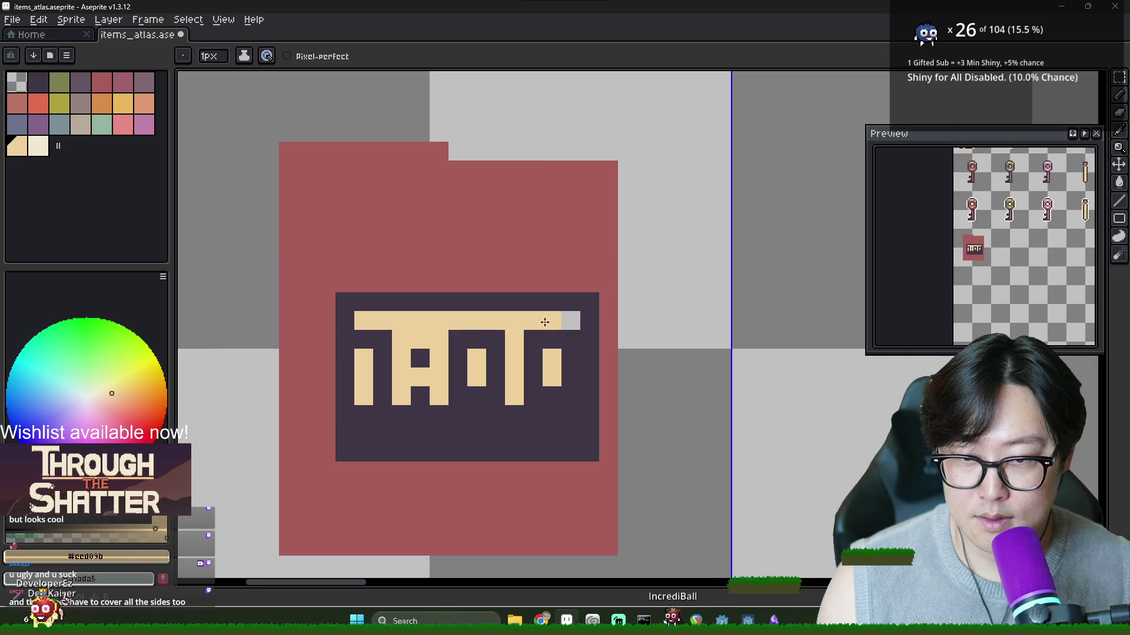
pyautogui.moveTo(604, 342); pyautogui.dragTo(467, 319)
pyautogui.scroll(-3, 461, 317)
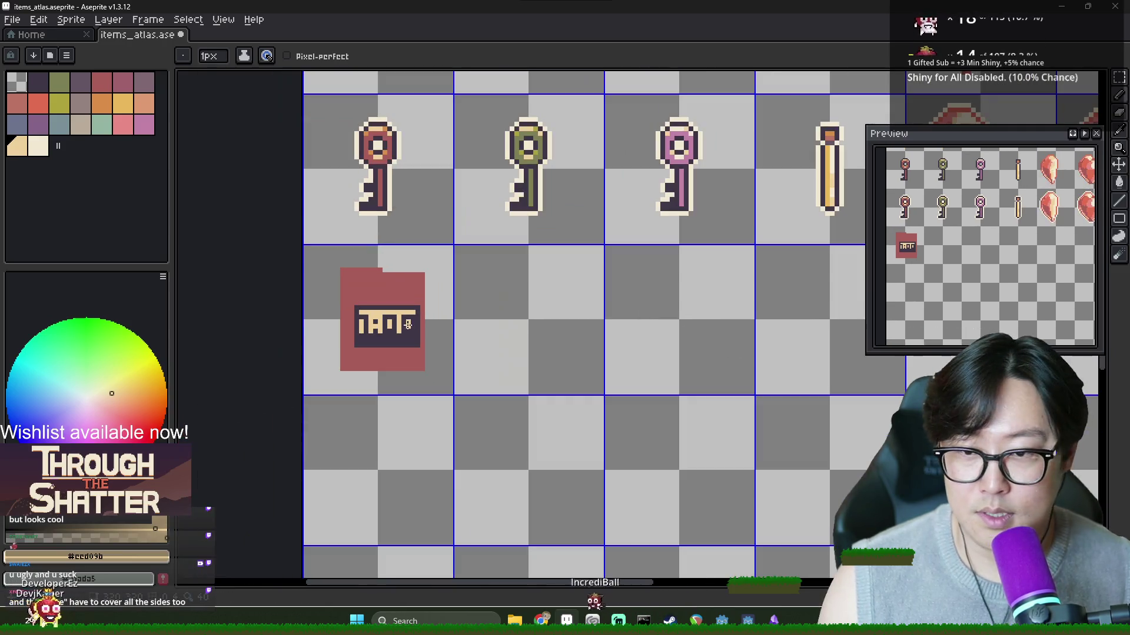
pyautogui.scroll(3, 370, 338)
# Step: Repaint the label's bottom edge in the jar's red
pyautogui.keyDown('alt'); pyautogui.click(353, 353); pyautogui.keyUp('alt')
pyautogui.moveTo(340, 351); pyautogui.dragTo(523, 352)
pyautogui.click(478, 325)
pyautogui.keyDown('alt'); pyautogui.click(419, 320); pyautogui.keyUp('alt')
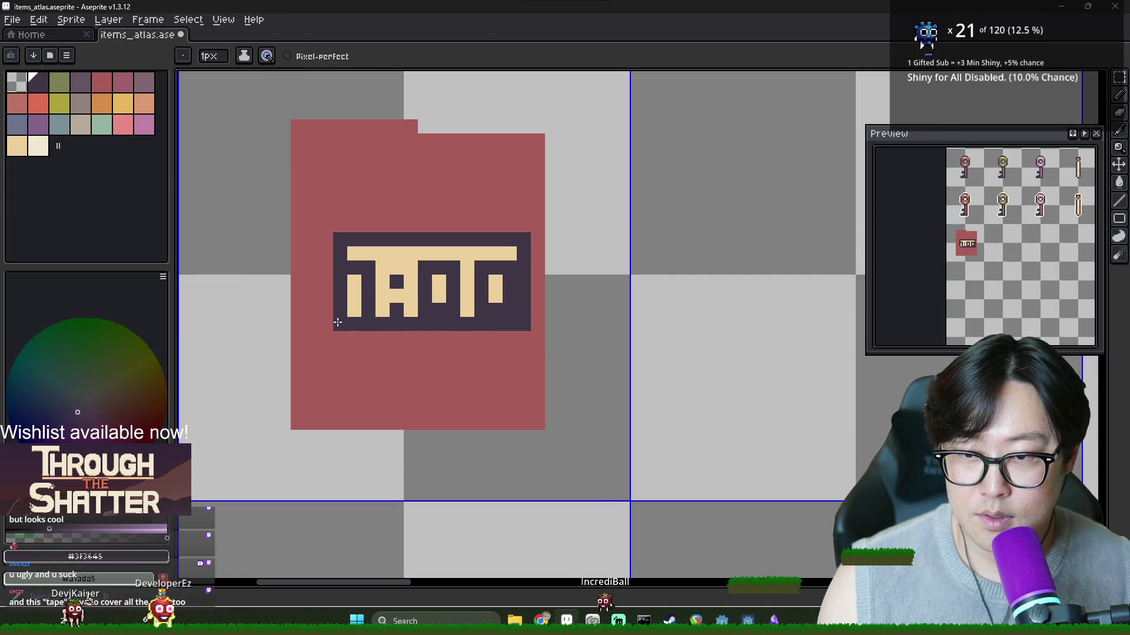
# Step: Select the dark label and shift it to the left
pyautogui.press('m')
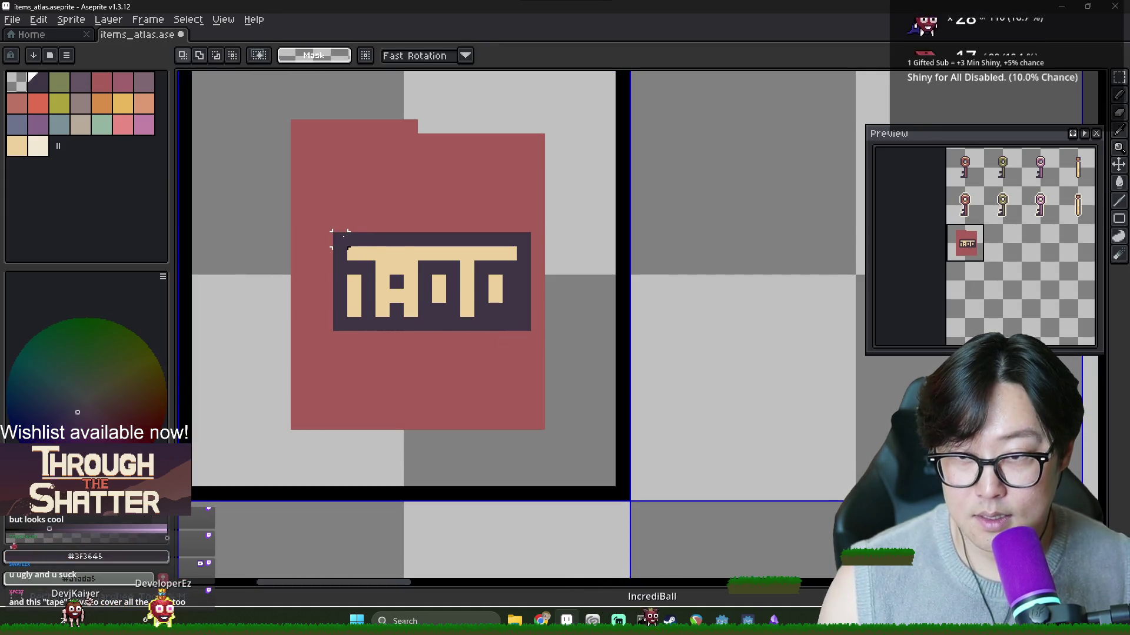
pyautogui.moveTo(334, 234)
pyautogui.mouseDown()
pyautogui.moveTo(519, 323)
pyautogui.moveTo(504, 323)
pyautogui.moveTo(521, 288)
pyautogui.mouseUp()
pyautogui.hotkey('ctrl', 'd')
pyautogui.press('b')
pyautogui.keyDown('alt'); pyautogui.click(522, 335); pyautogui.keyUp('alt')
pyautogui.scroll(-1, 516, 299)
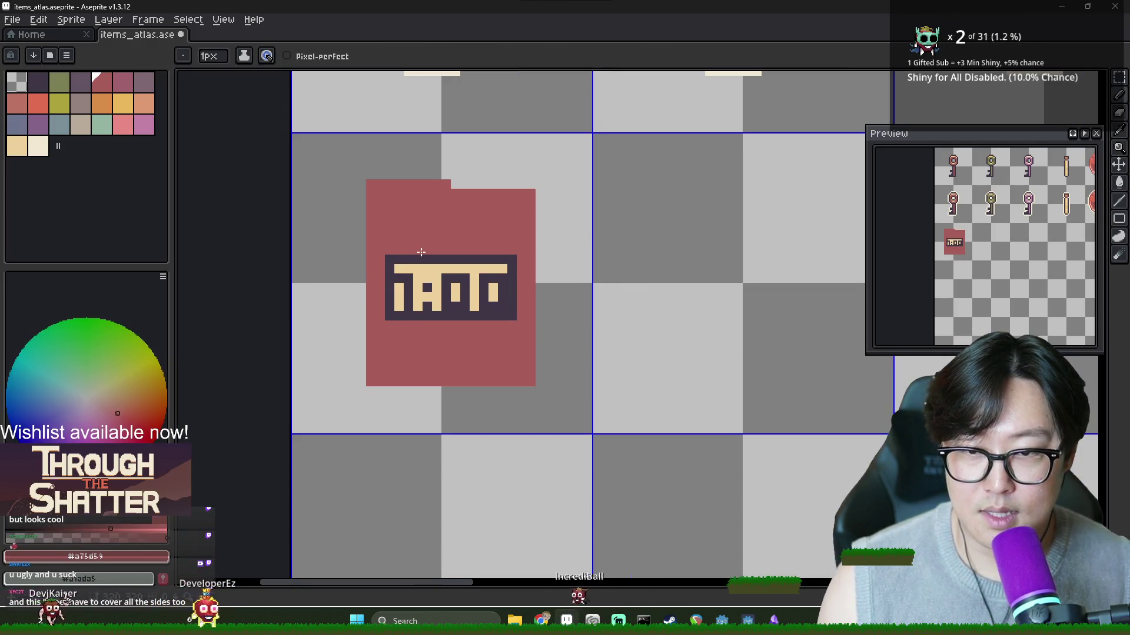
# Step: Draw a cream line along the label's top edge
pyautogui.keyDown('alt'); pyautogui.click(414, 259); pyautogui.keyUp('alt')
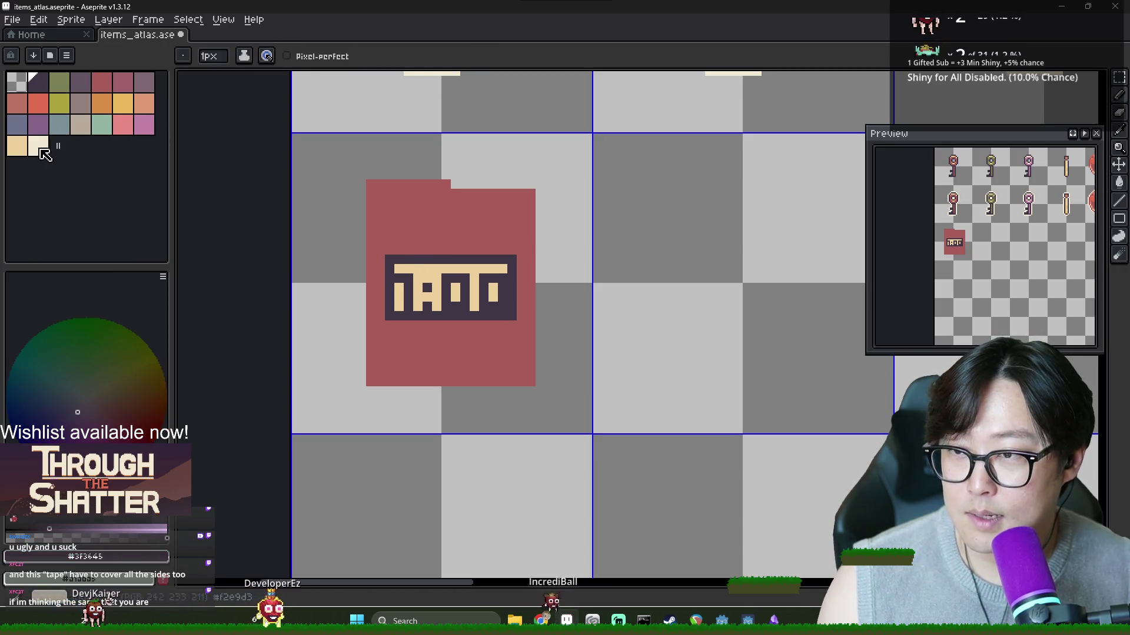
pyautogui.click(81, 125)
pyautogui.moveTo(387, 250); pyautogui.dragTo(524, 253)
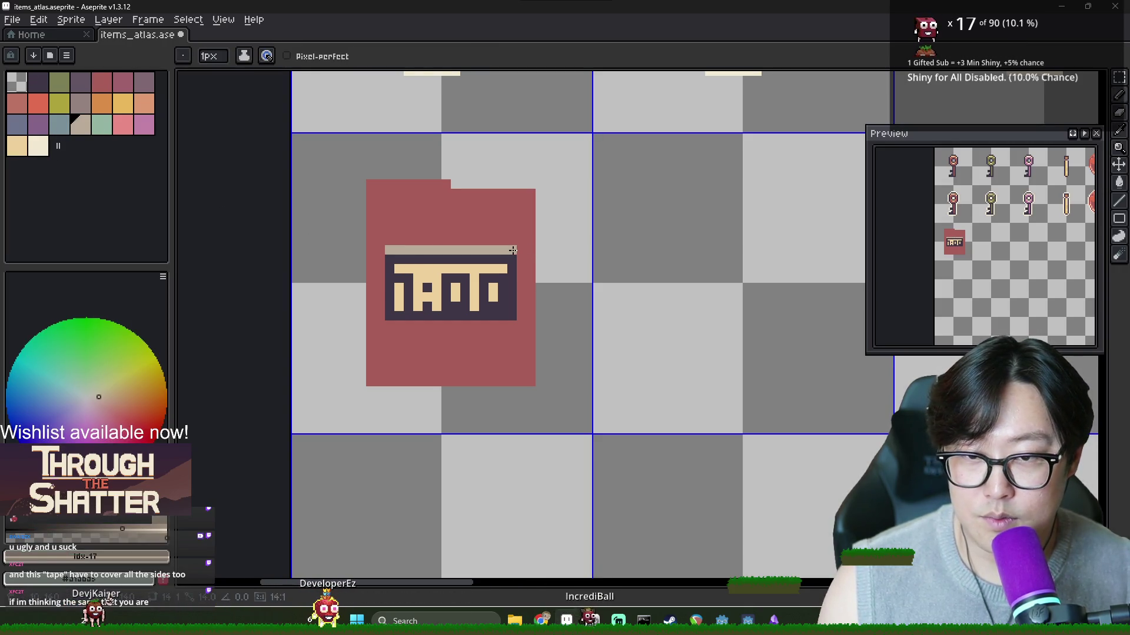
pyautogui.moveTo(431, 308); pyautogui.dragTo(374, 305)
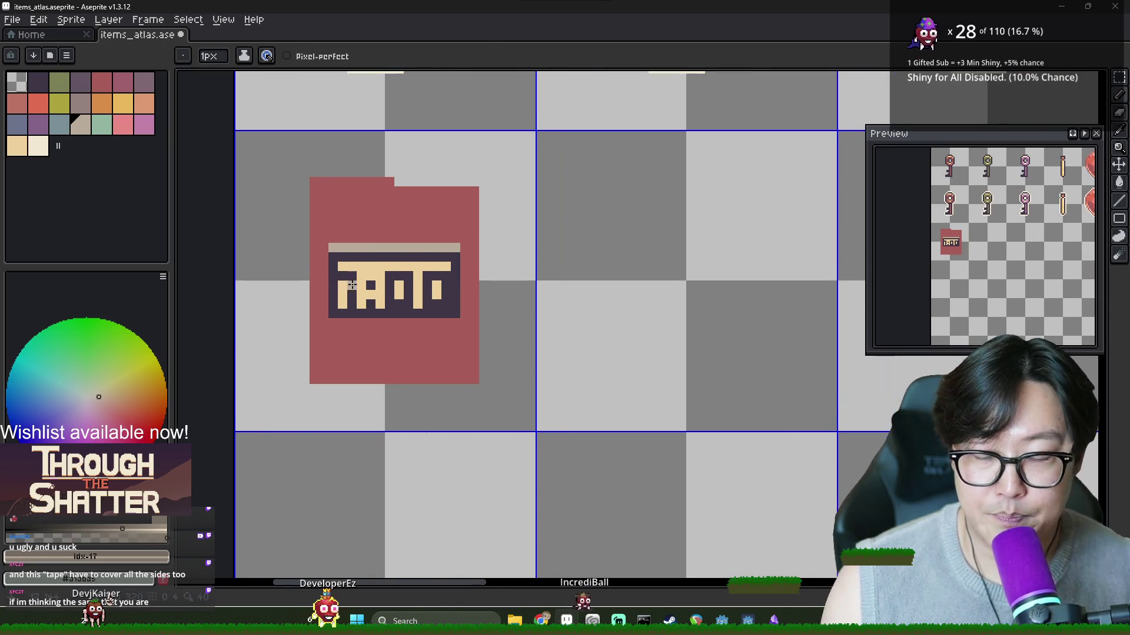
pyautogui.keyDown('alt'); pyautogui.click(330, 274); pyautogui.keyUp('alt')
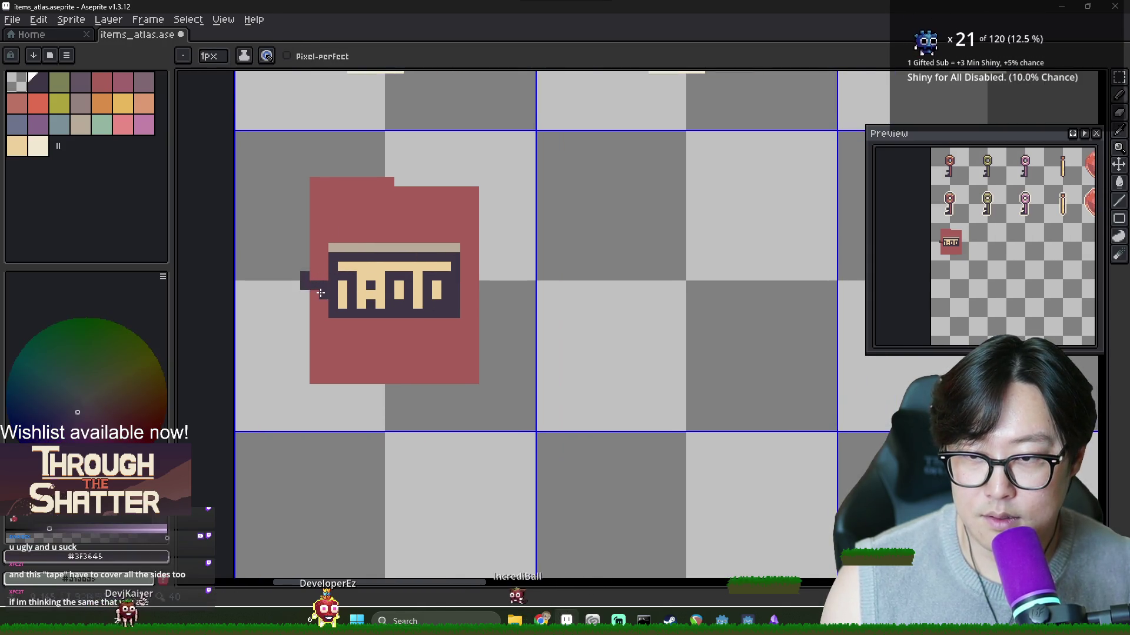
# Step: Add a dark tab on the label's right, round the jar's corners, and remove the top bump
pyautogui.moveTo(465, 277); pyautogui.dragTo(483, 294)
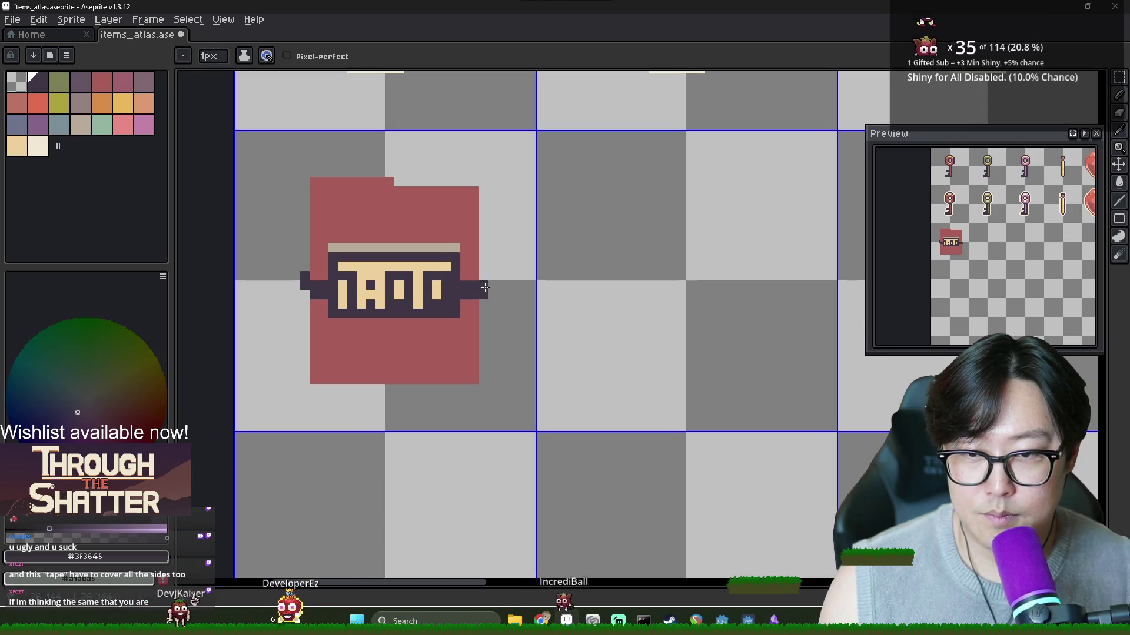
pyautogui.press('e')
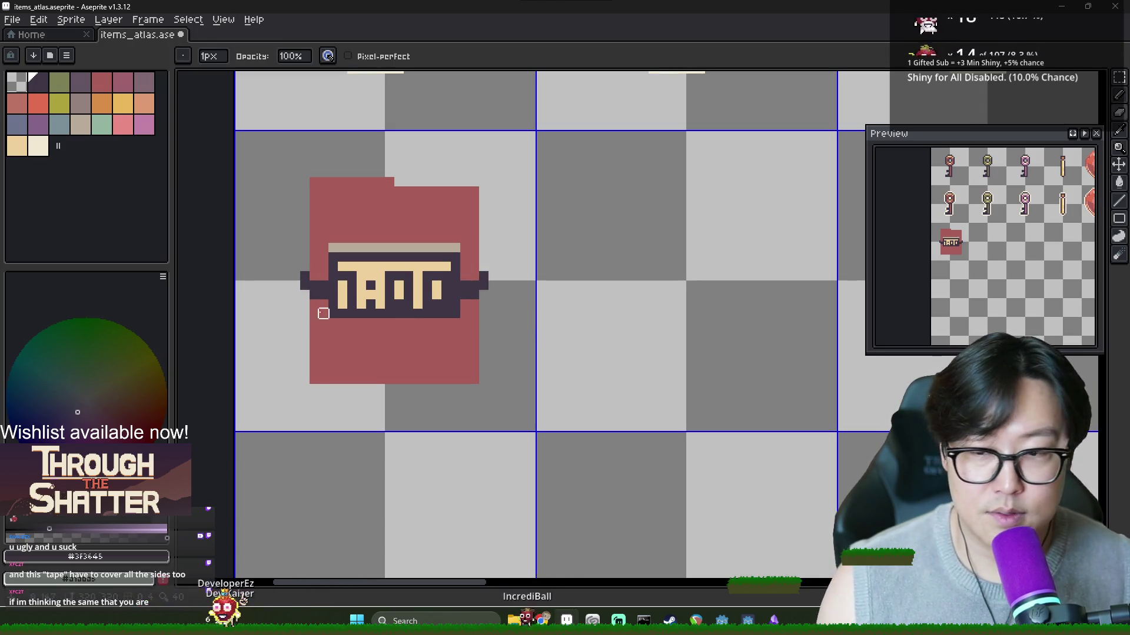
pyautogui.moveTo(313, 380); pyautogui.dragTo(313, 369)
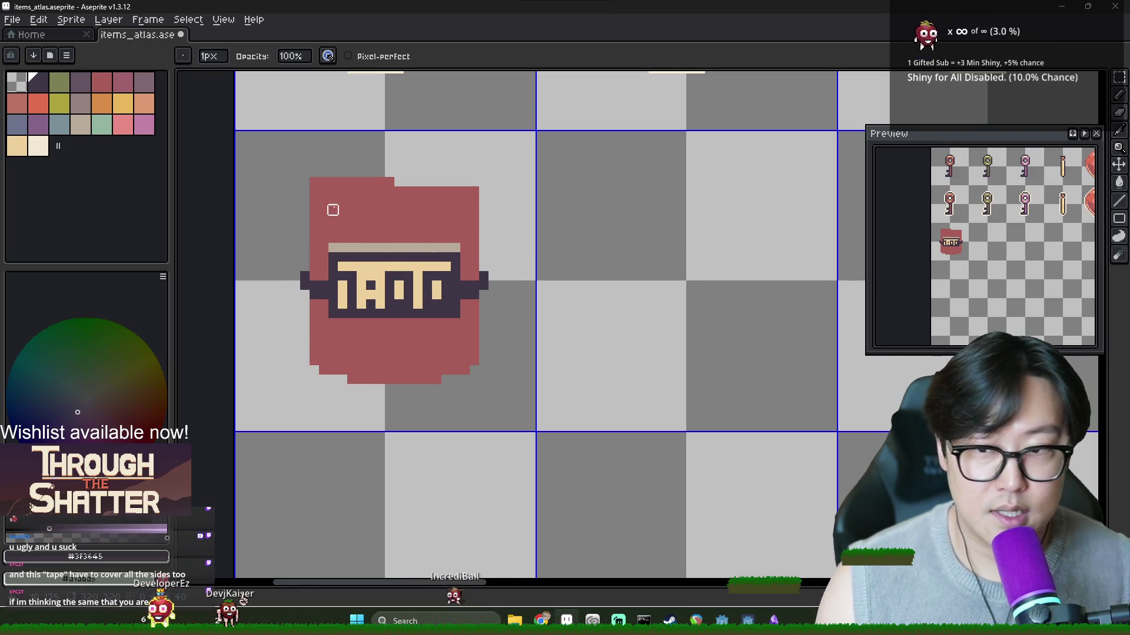
pyautogui.moveTo(324, 172)
pyautogui.mouseDown()
pyautogui.moveTo(519, 182)
pyautogui.moveTo(471, 199)
pyautogui.mouseUp()
pyautogui.click(314, 194)
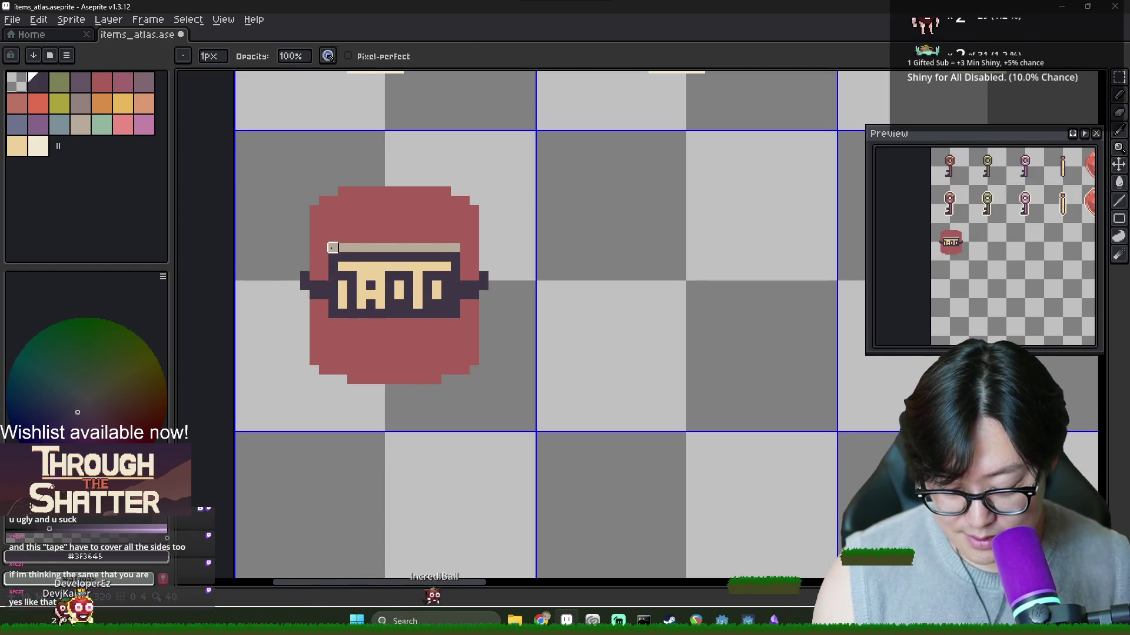
# Step: Move the label rows up one pixel and add dark pixels at both band edges
pyautogui.press('m')
pyautogui.moveTo(332, 248); pyautogui.dragTo(460, 326)
pyautogui.press('Up')
pyautogui.keyDown('alt'); pyautogui.click(362, 338); pyautogui.keyUp('alt')
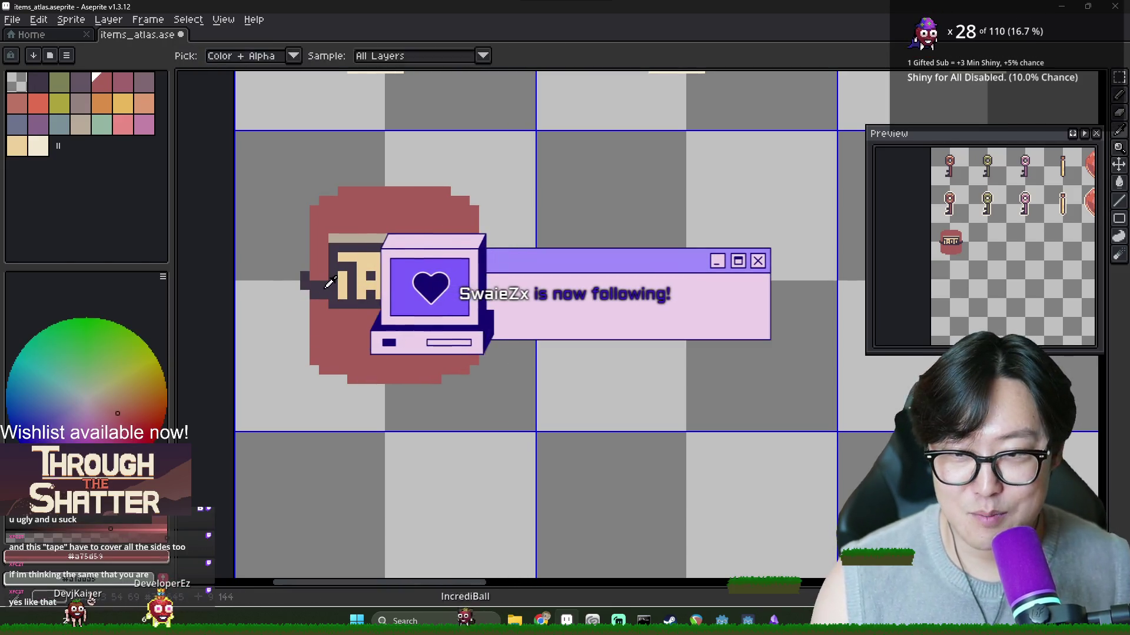
pyautogui.keyDown('alt'); pyautogui.click(329, 283); pyautogui.keyUp('alt')
pyautogui.moveTo(321, 257); pyautogui.dragTo(308, 247)
pyautogui.click(305, 238)
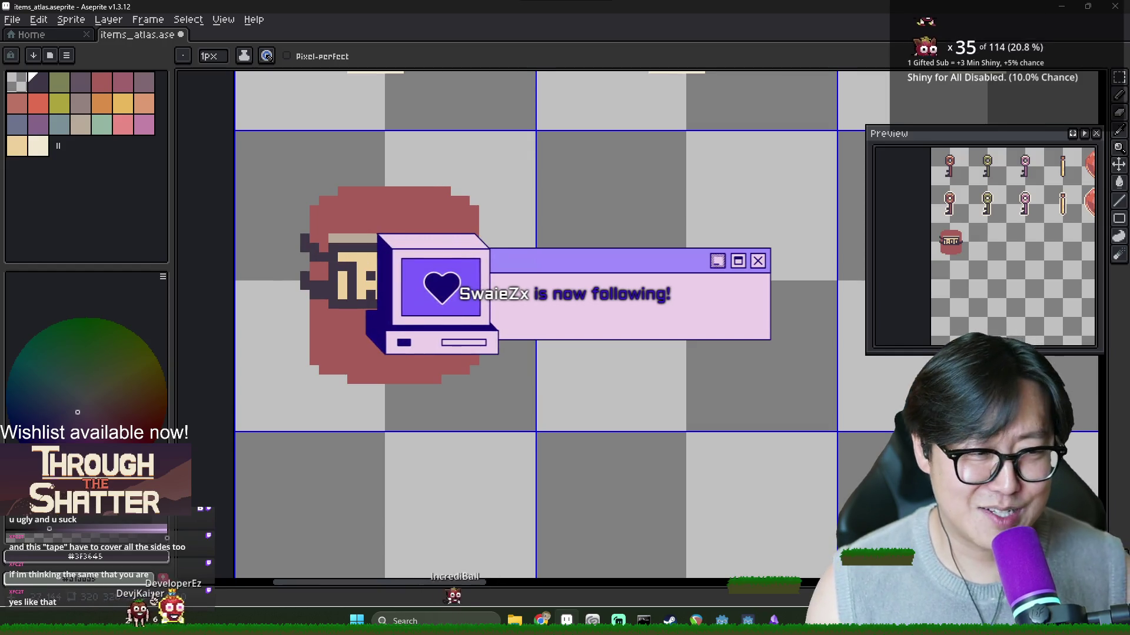
pyautogui.moveTo(472, 254); pyautogui.dragTo(483, 241)
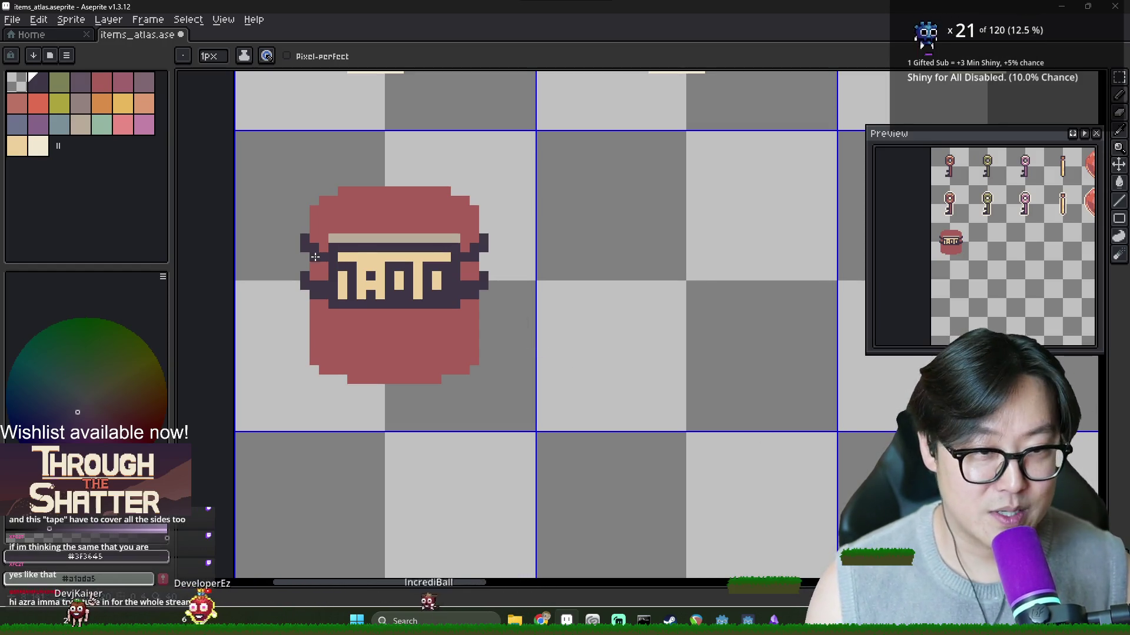
# Step: Shift the selected label band right, then undo the nudge
pyautogui.press('m')
pyautogui.moveTo(281, 220)
pyautogui.mouseDown()
pyautogui.moveTo(501, 303)
pyautogui.moveTo(443, 303)
pyautogui.mouseUp()
pyautogui.hotkey('ctrl', 'z')
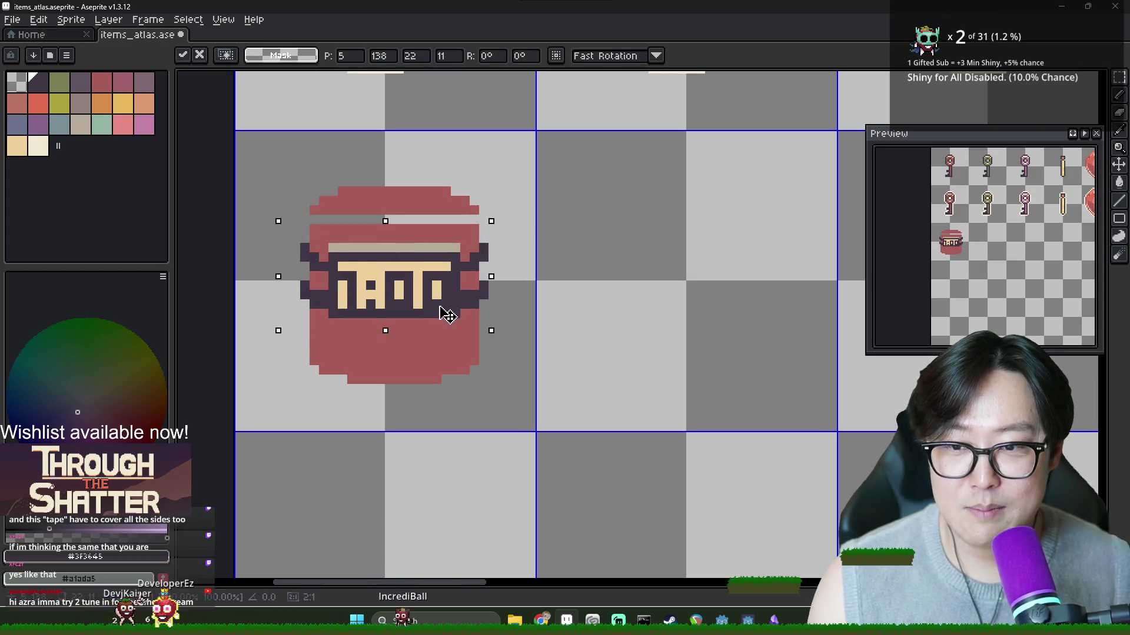
# Step: Move the band down two pixels and fill the gap above it with the jar's red
pyautogui.moveTo(448, 299); pyautogui.dragTo(448, 320)
pyautogui.hotkey('ctrl', 'd')
pyautogui.press('b')
pyautogui.keyDown('alt'); pyautogui.click(365, 238); pyautogui.keyUp('alt')
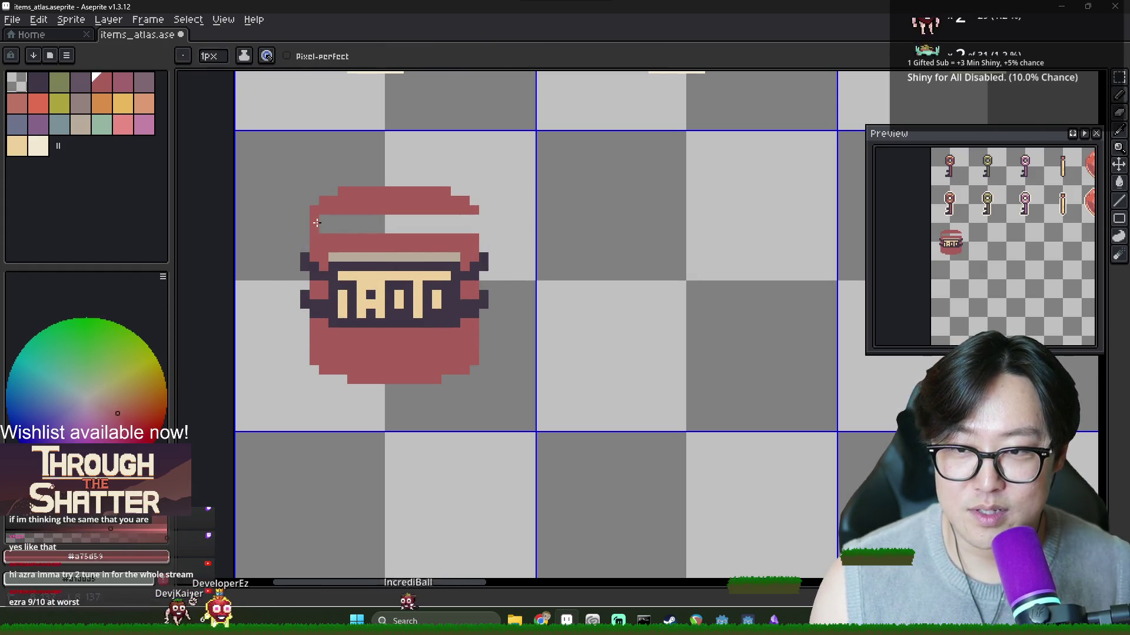
pyautogui.moveTo(313, 220); pyautogui.dragTo(453, 220)
pyautogui.press('g')
pyautogui.click(326, 229)
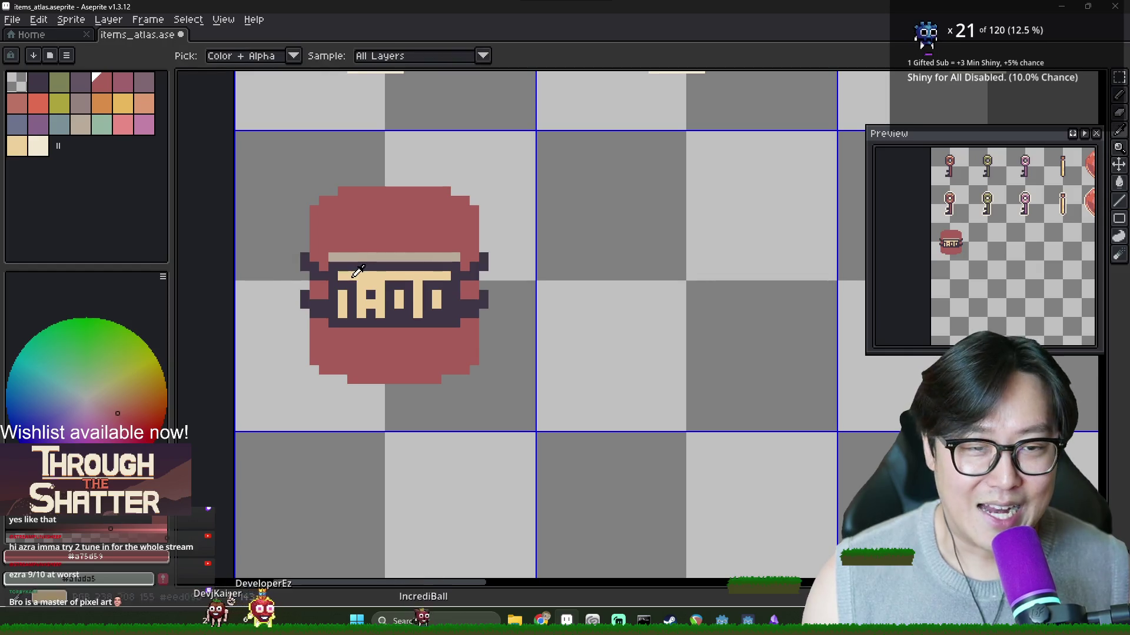
# Step: Sample the dark outline #3F3645, then the jar's red, for drawing with the Pencil
pyautogui.keyDown('alt'); pyautogui.click(327, 266); pyautogui.keyUp('alt')
pyautogui.press('b')
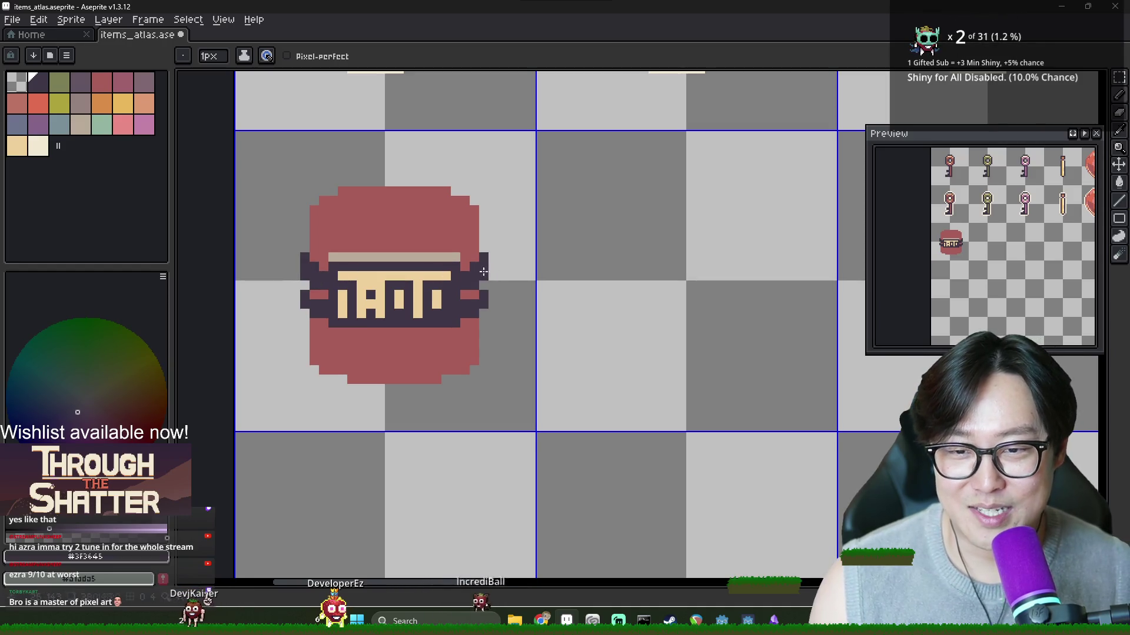
pyautogui.press('b')
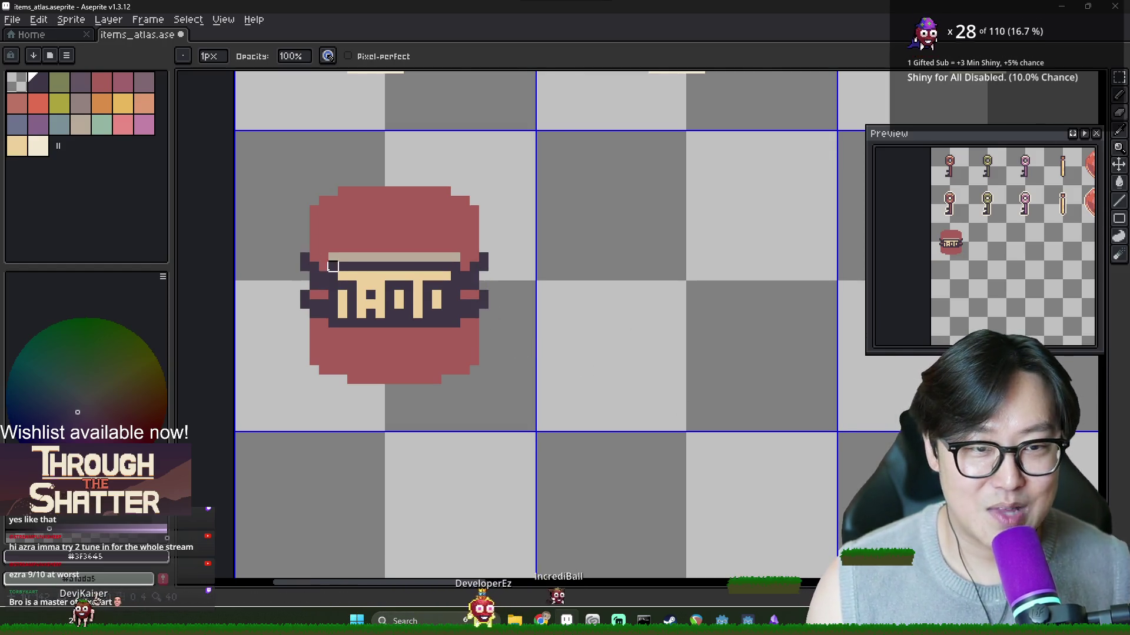
pyautogui.scroll(-4, 331, 271)
pyautogui.scroll(4, 341, 266)
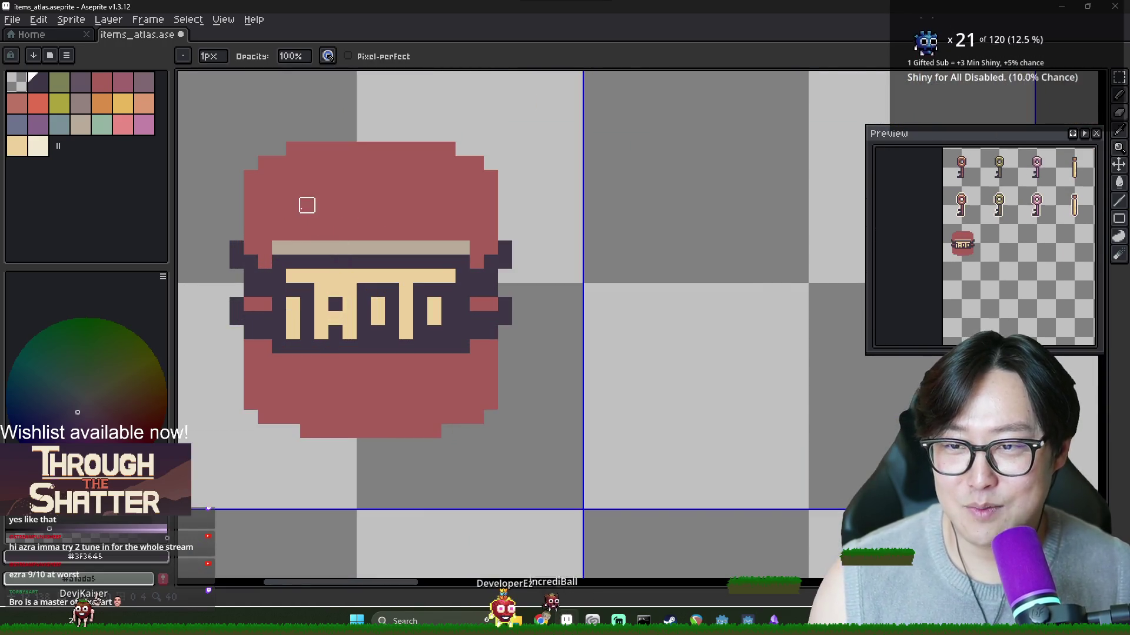
pyautogui.scroll(-1, 307, 206)
pyautogui.keyDown('alt'); pyautogui.click(310, 184); pyautogui.keyUp('alt')
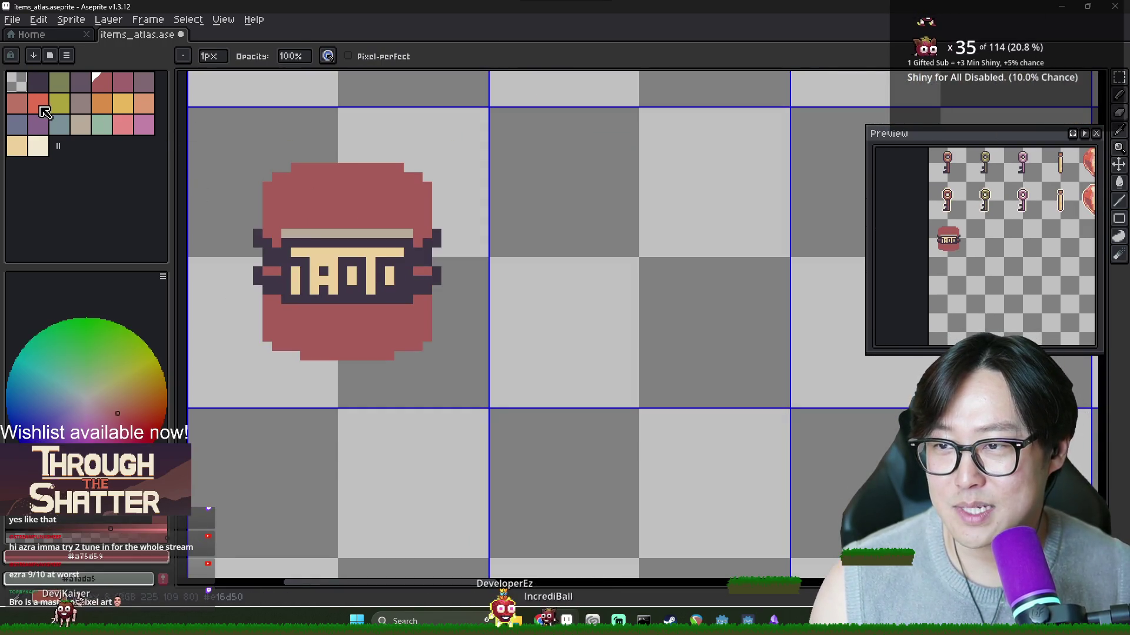
# Step: Paint and fill the lid top in bright red
pyautogui.click(38, 103)
pyautogui.click(333, 196)
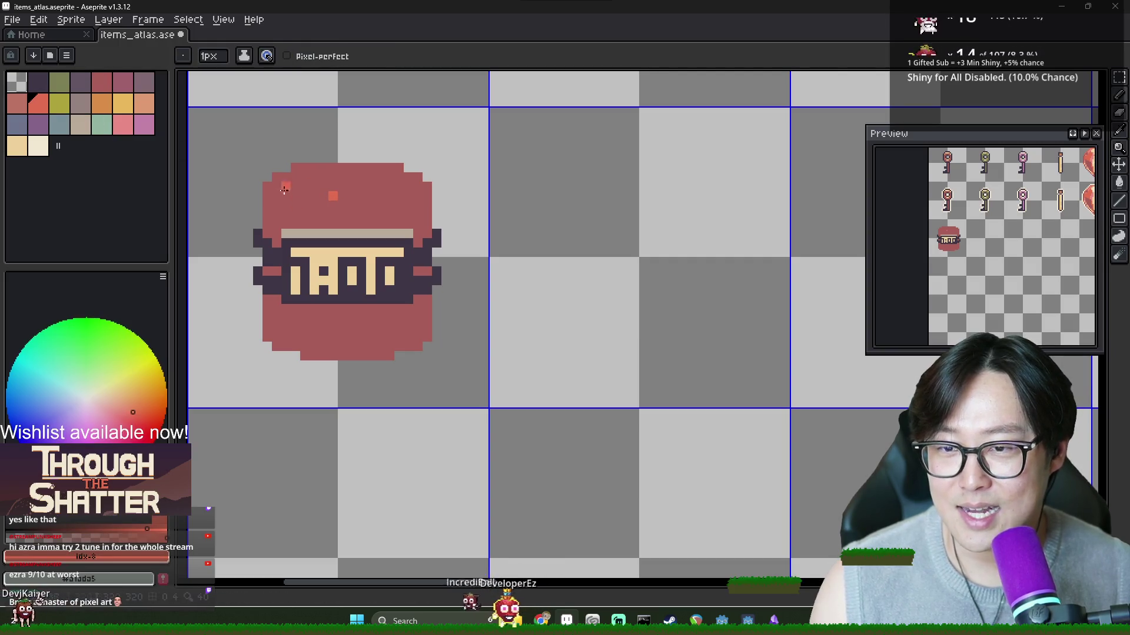
pyautogui.moveTo(269, 186); pyautogui.dragTo(412, 200)
pyautogui.press('g')
pyautogui.click(353, 177)
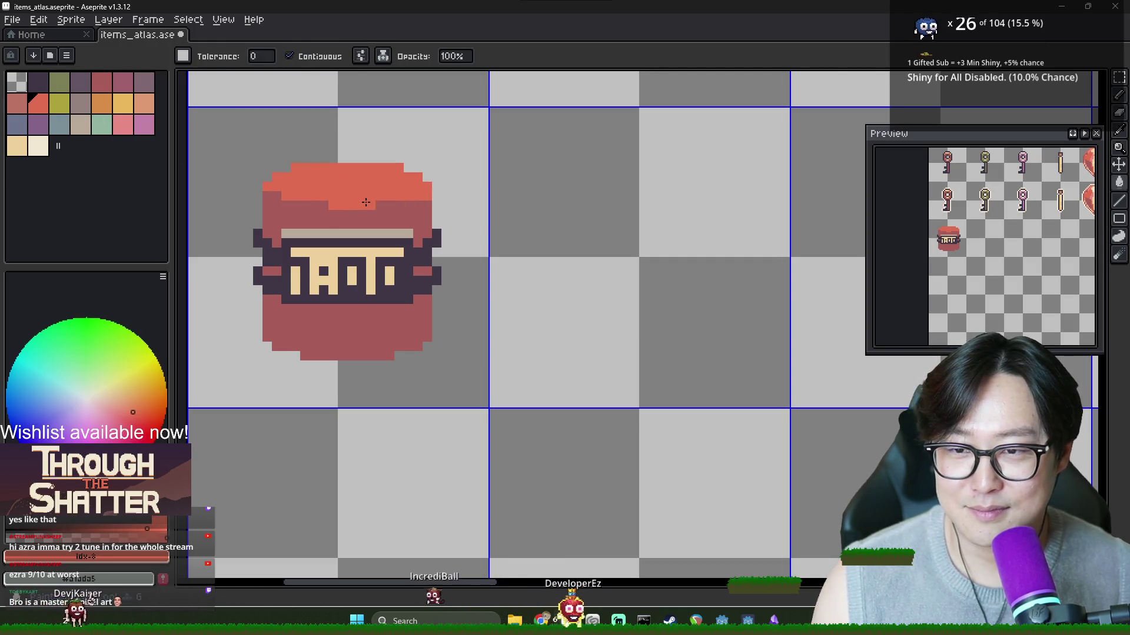
pyautogui.press('b')
pyautogui.moveTo(302, 205); pyautogui.dragTo(404, 206)
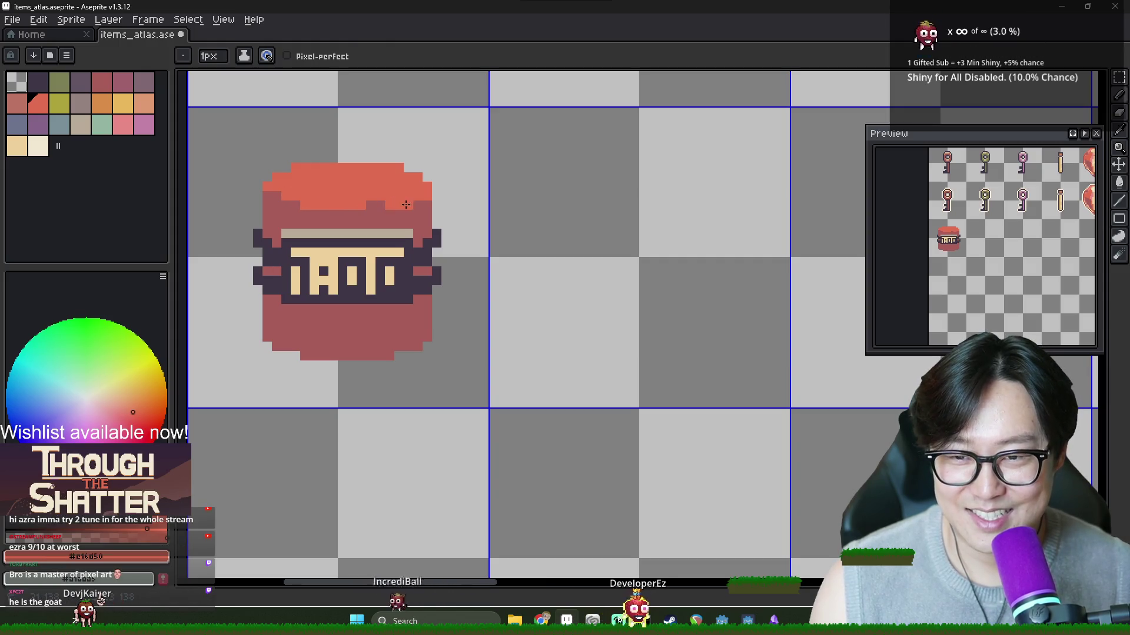
# Step: Add mauve #a75d59 shading pixels along the lid's top row and pattern
pyautogui.keyDown('alt'); pyautogui.click(301, 201); pyautogui.keyUp('alt')
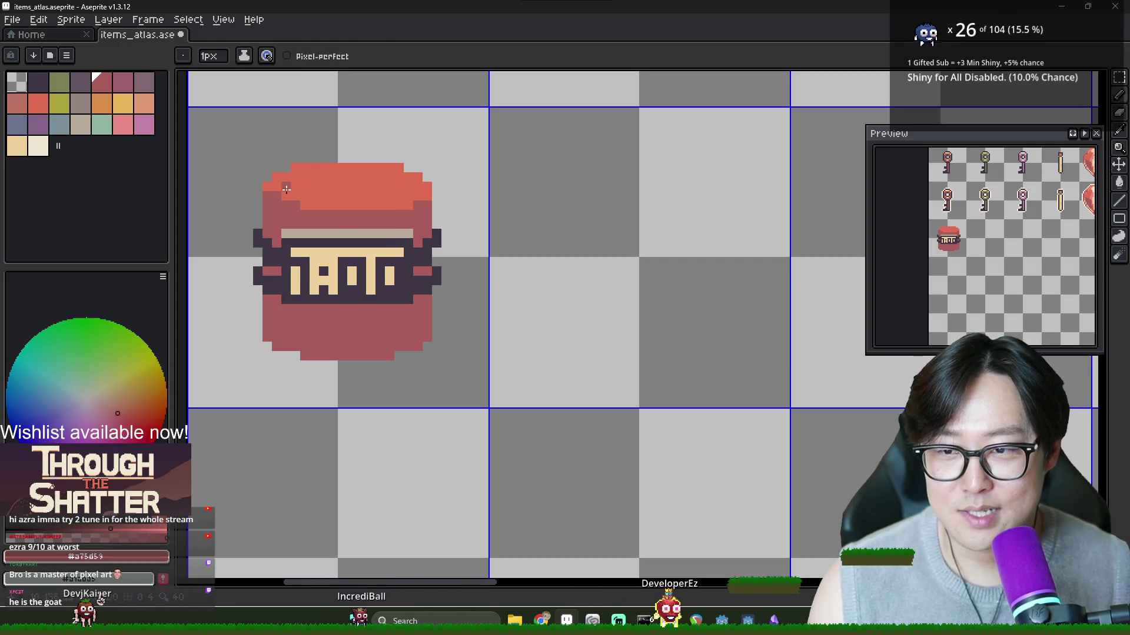
pyautogui.click(304, 204)
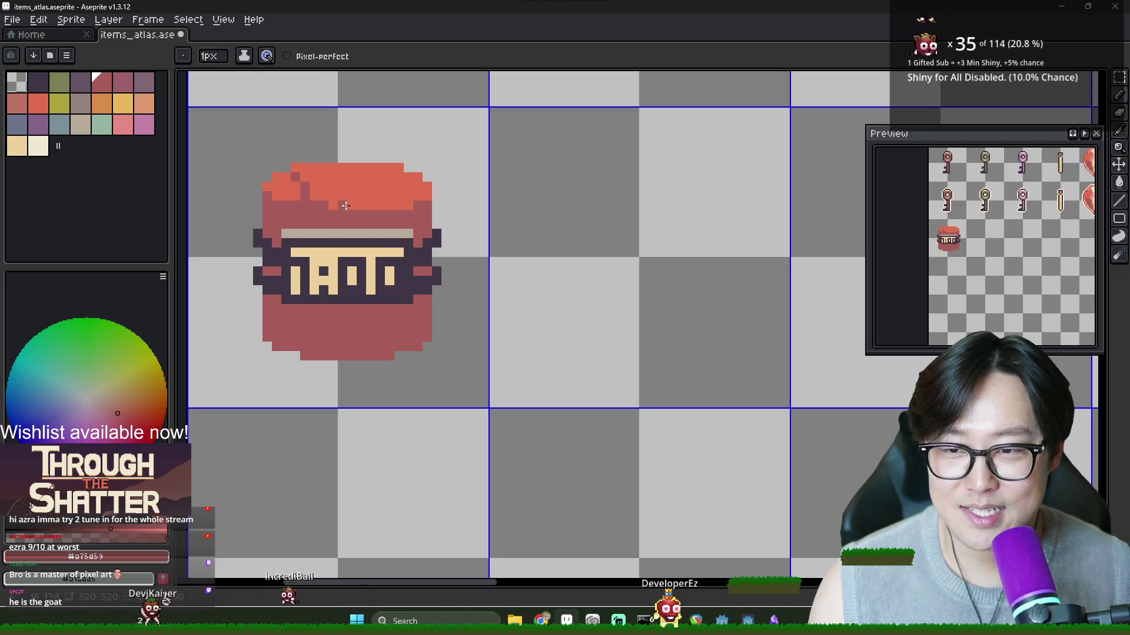
pyautogui.click(313, 171)
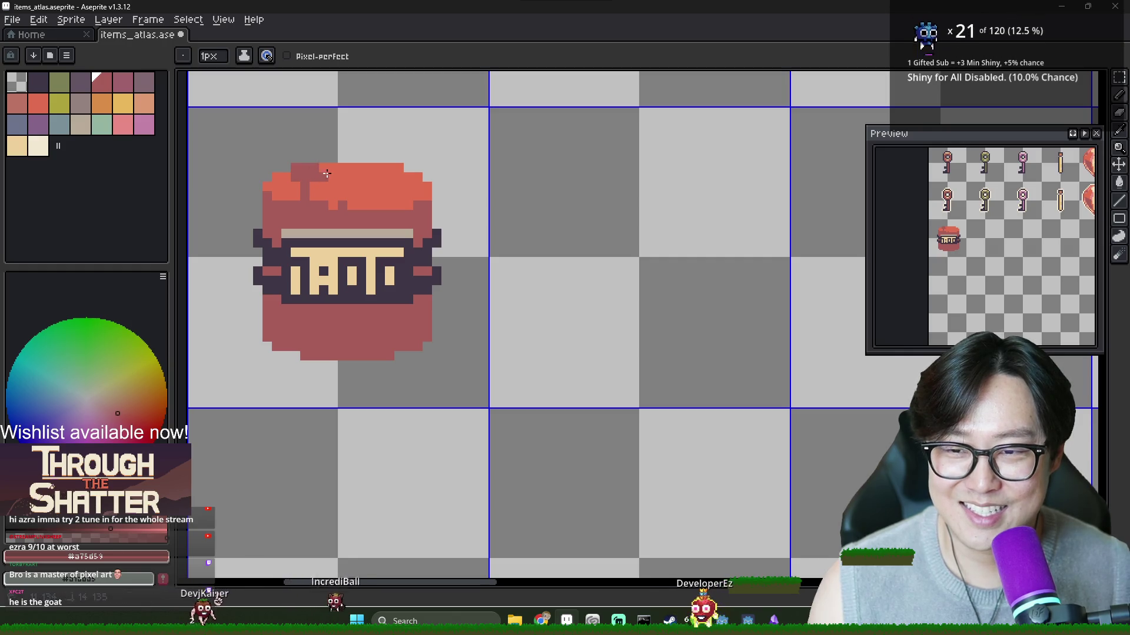
pyautogui.moveTo(346, 171); pyautogui.dragTo(345, 176)
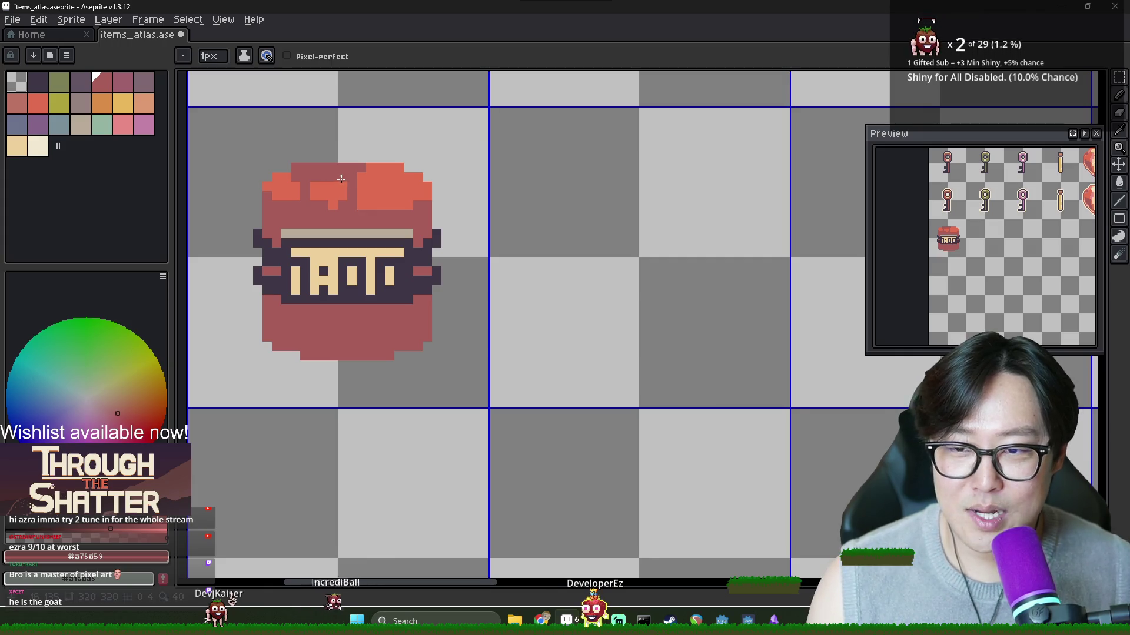
pyautogui.keyDown('alt'); pyautogui.click(312, 186); pyautogui.keyUp('alt')
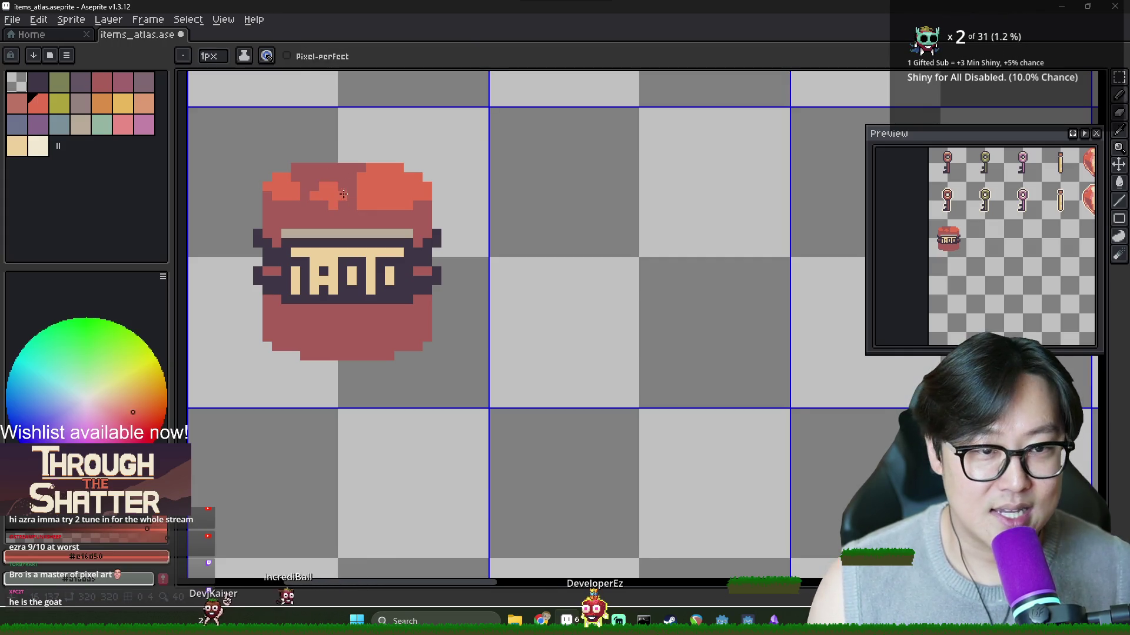
pyautogui.click(342, 186)
pyautogui.click(323, 205)
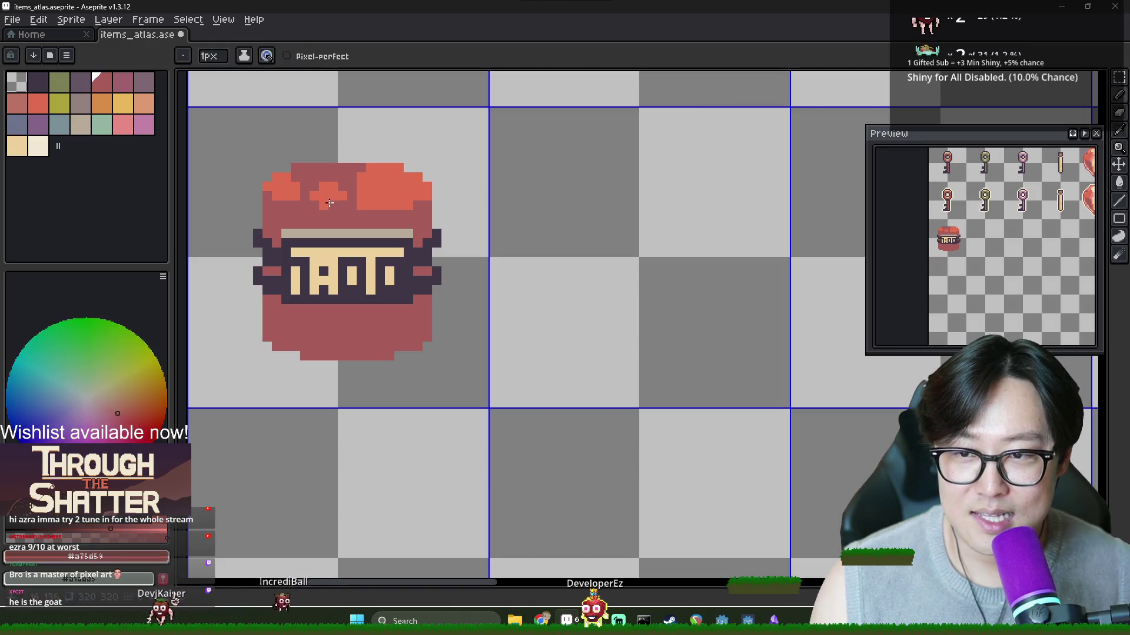
pyautogui.keyDown('alt'); pyautogui.click(364, 183); pyautogui.keyUp('alt')
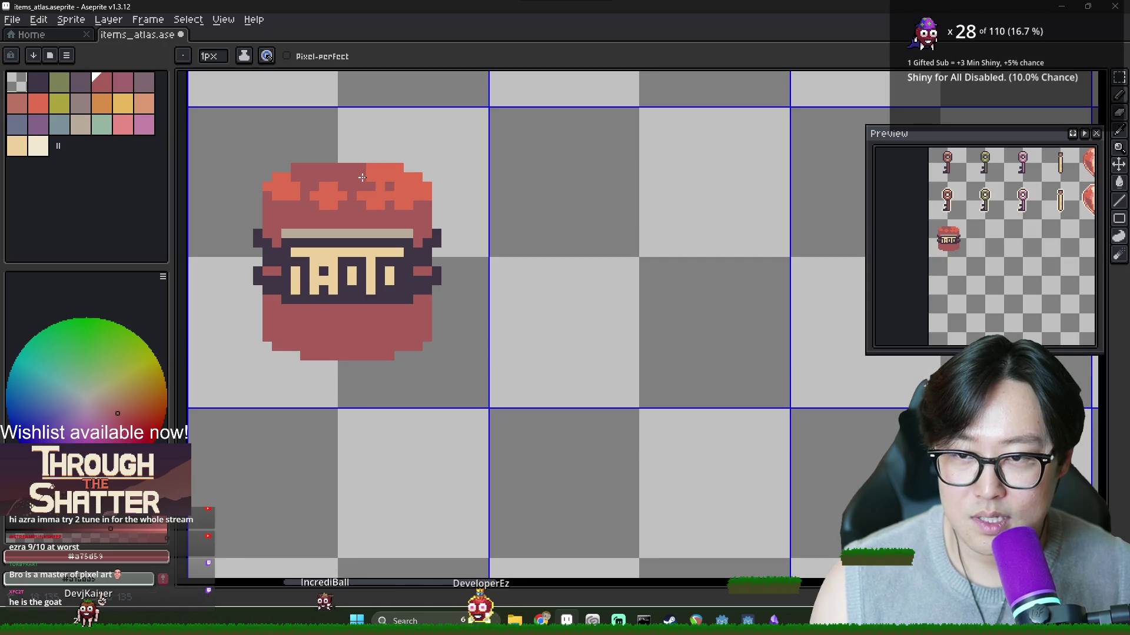
pyautogui.keyDown('alt'); pyautogui.click(383, 184); pyautogui.keyUp('alt')
pyautogui.keyDown('alt'); pyautogui.click(401, 196); pyautogui.keyUp('alt')
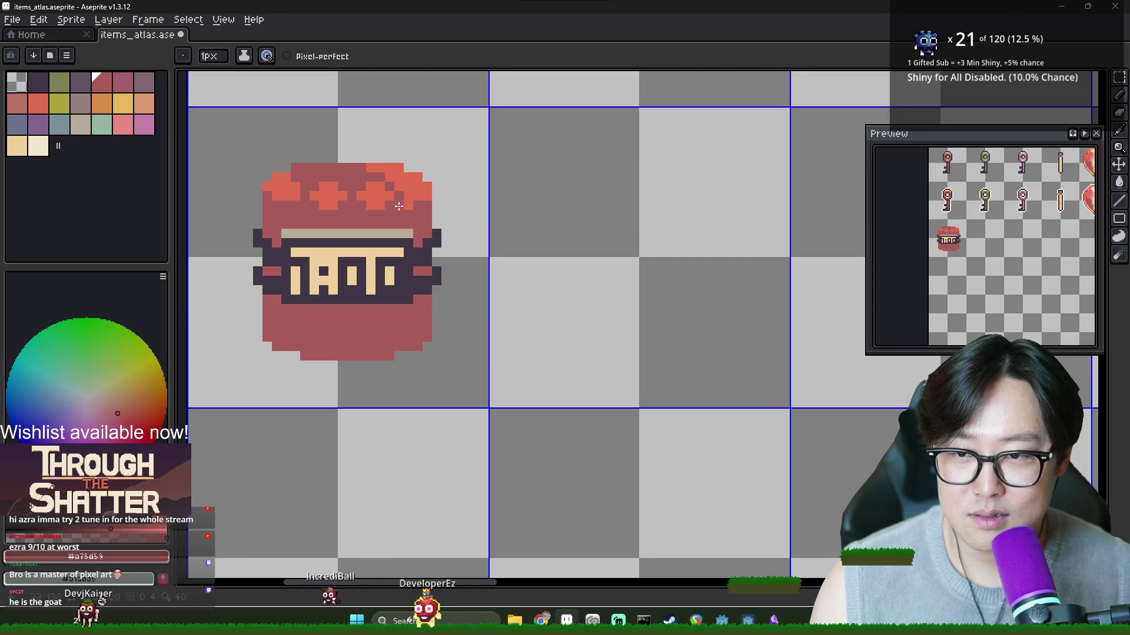
# Step: Mottle the lid by alternating bright red #c16d50 and mauve #a75d59 pixels
pyautogui.keyDown('alt'); pyautogui.click(389, 168); pyautogui.keyUp('alt')
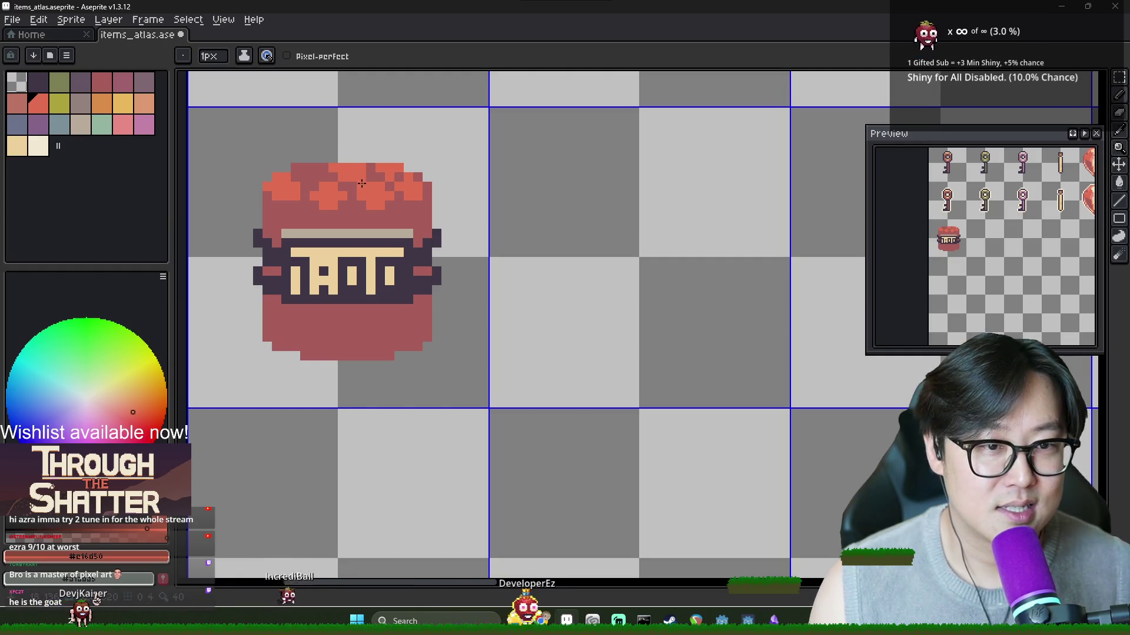
pyautogui.keyDown('alt'); pyautogui.click(360, 177); pyautogui.keyUp('alt')
pyautogui.keyDown('alt'); pyautogui.click(356, 186); pyautogui.keyUp('alt')
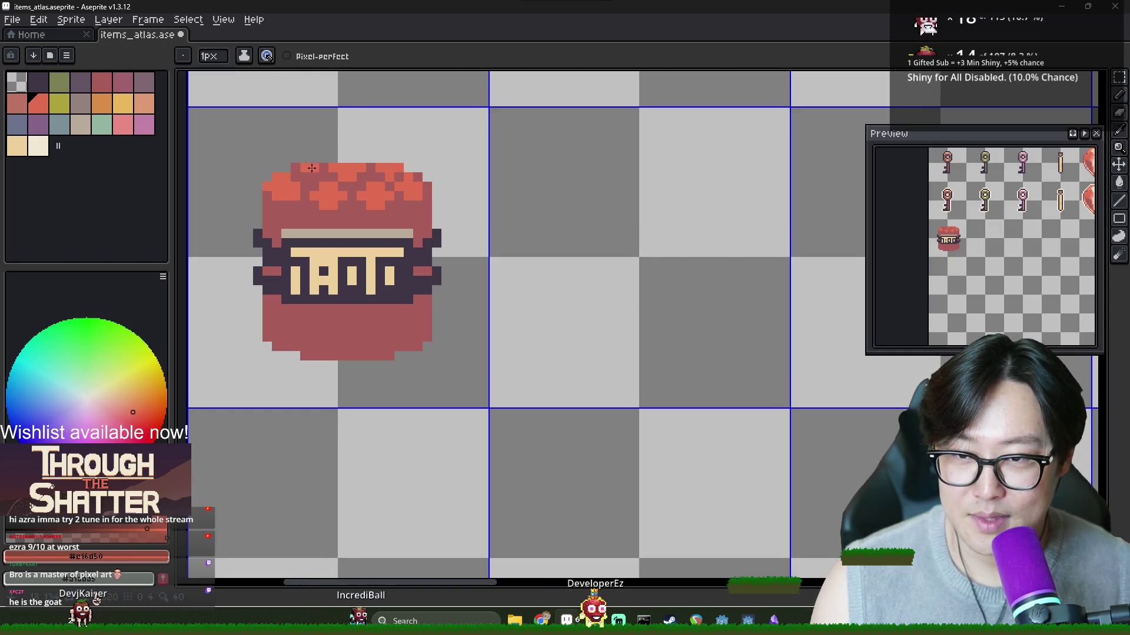
pyautogui.keyDown('alt'); pyautogui.click(307, 176); pyautogui.keyUp('alt')
pyautogui.keyDown('alt'); pyautogui.click(316, 175); pyautogui.keyUp('alt')
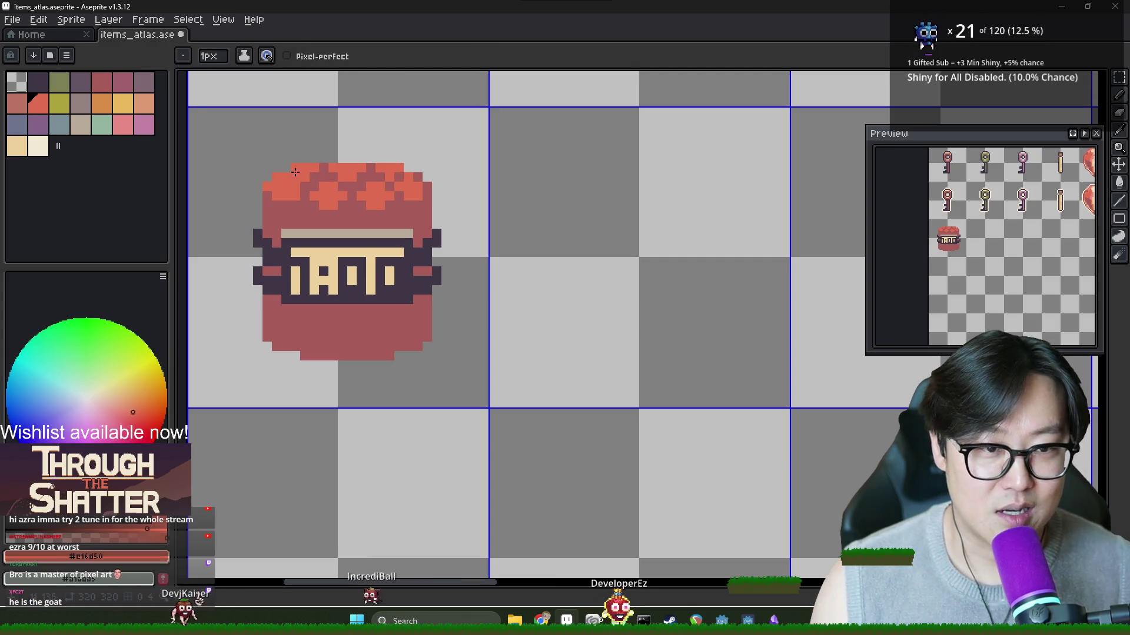
pyautogui.keyDown('alt'); pyautogui.click(314, 172); pyautogui.keyUp('alt')
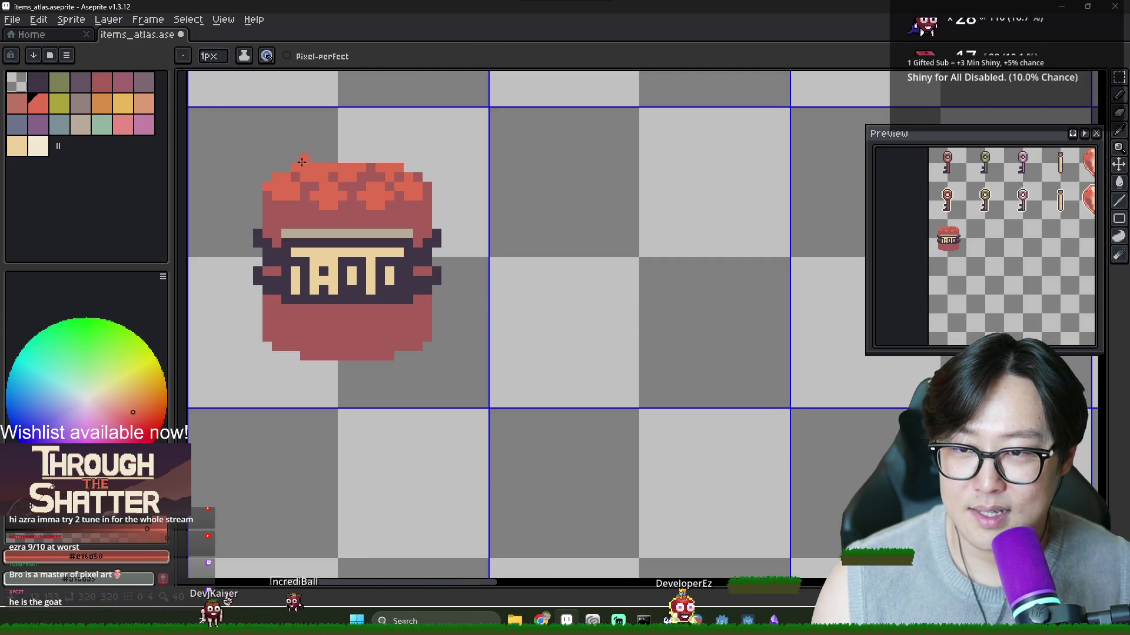
pyautogui.keyDown('alt'); pyautogui.click(335, 179); pyautogui.keyUp('alt')
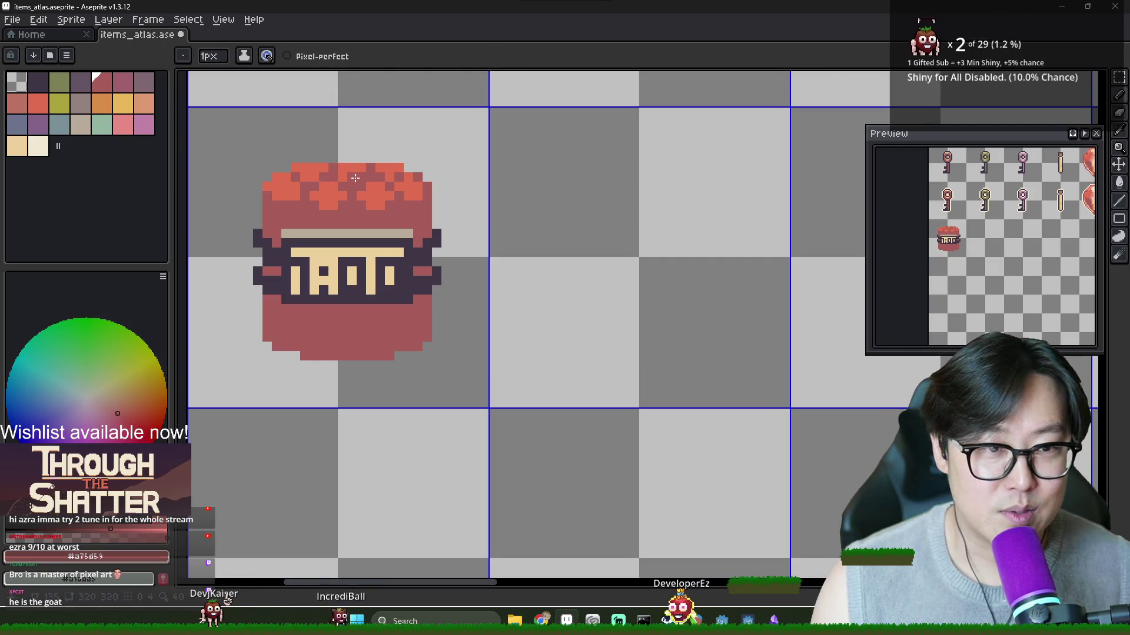
pyautogui.keyDown('alt'); pyautogui.click(350, 177); pyautogui.keyUp('alt')
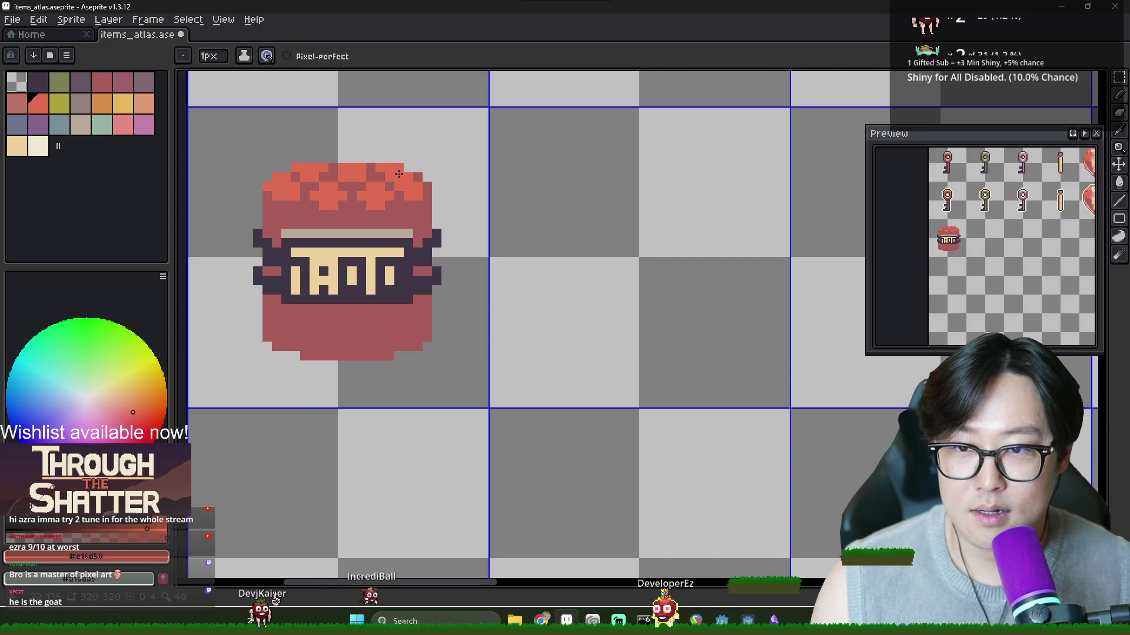
pyautogui.keyDown('alt'); pyautogui.click(398, 184); pyautogui.keyUp('alt')
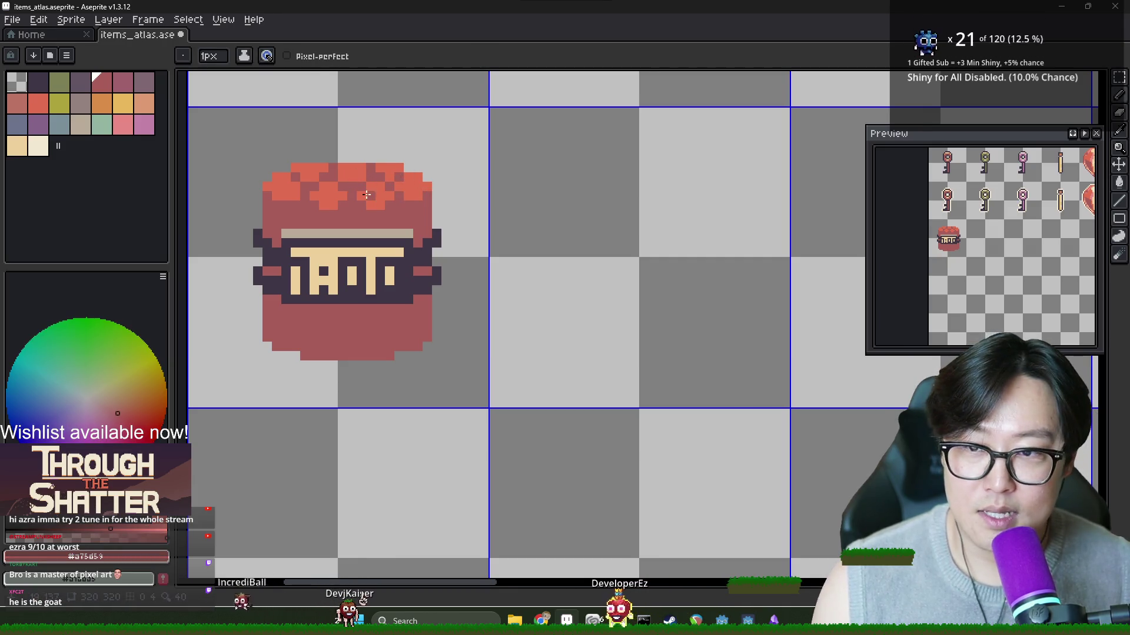
pyautogui.scroll(-1, 360, 203)
pyautogui.scroll(3, 353, 200)
# Step: Place orange highlight pixels on the lid, repainting and undoing stray ones
pyautogui.keyDown('alt'); pyautogui.click(348, 194); pyautogui.keyUp('alt')
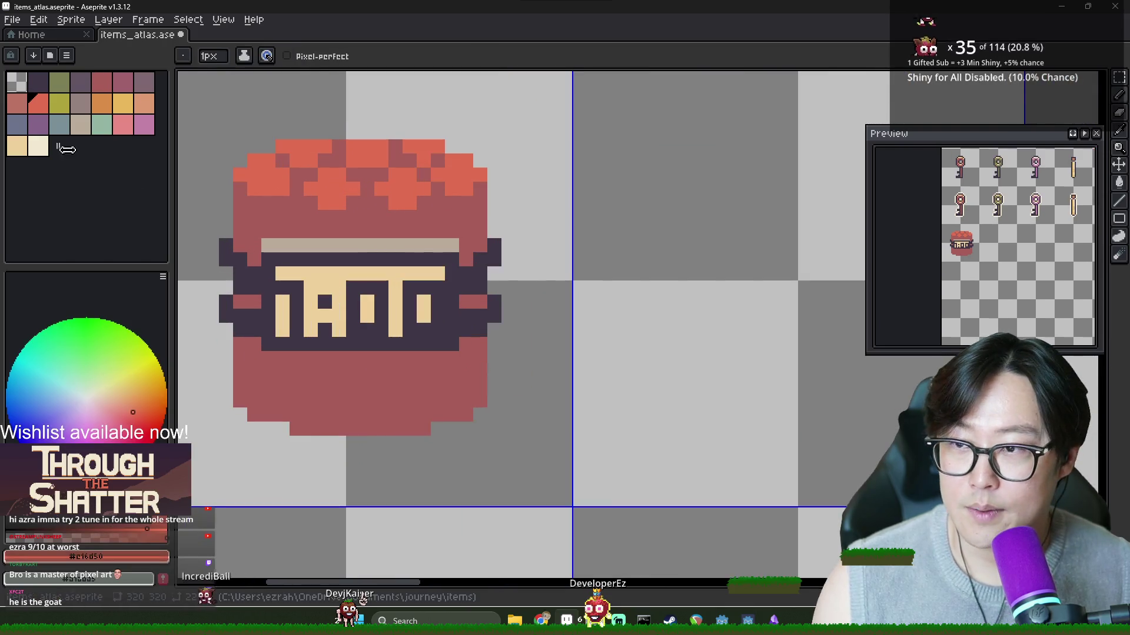
pyautogui.click(108, 106)
pyautogui.click(254, 200)
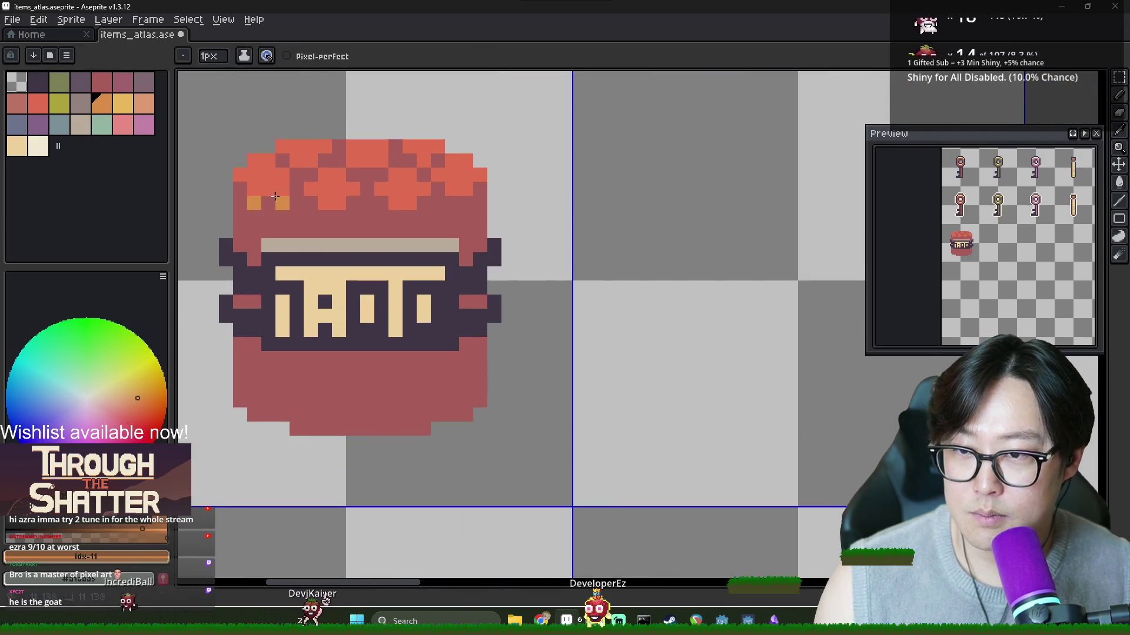
pyautogui.click(240, 189)
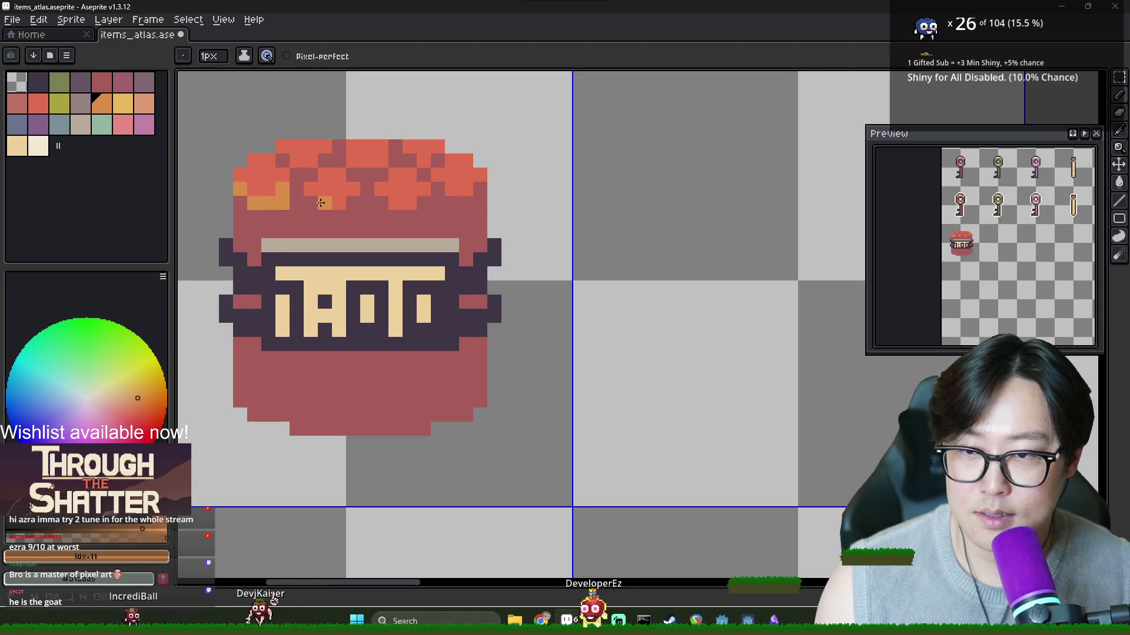
pyautogui.click(332, 202)
pyautogui.keyDown('alt'); pyautogui.click(286, 207); pyautogui.keyUp('alt')
pyautogui.click(240, 189)
pyautogui.keyDown('alt'); pyautogui.click(262, 202); pyautogui.keyUp('alt')
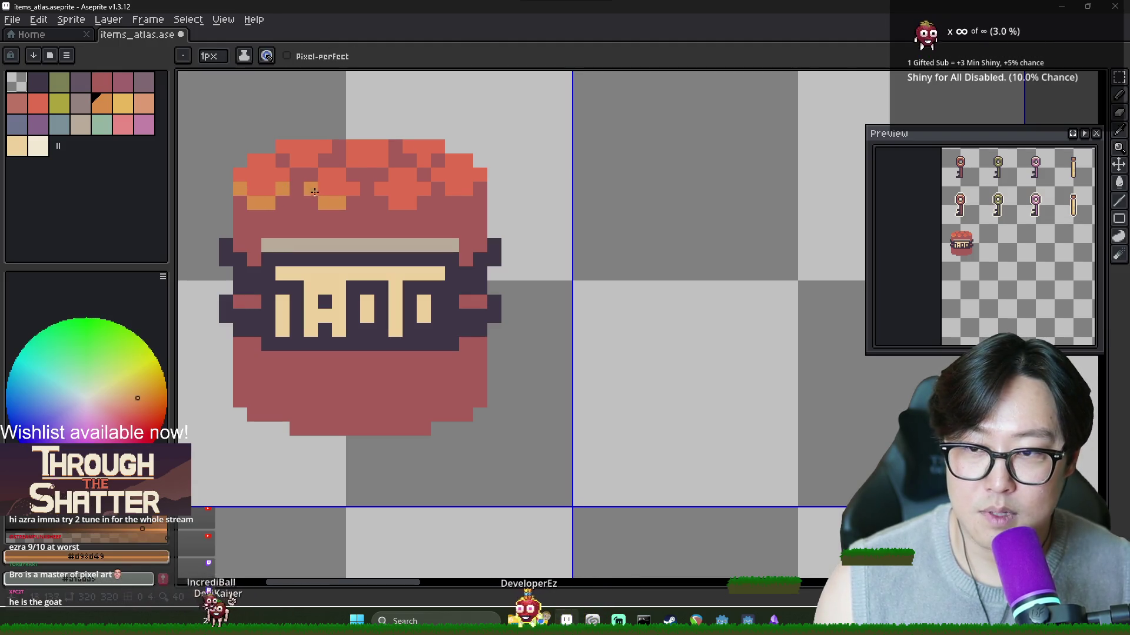
pyautogui.click(282, 203)
pyautogui.rightClick(331, 202)
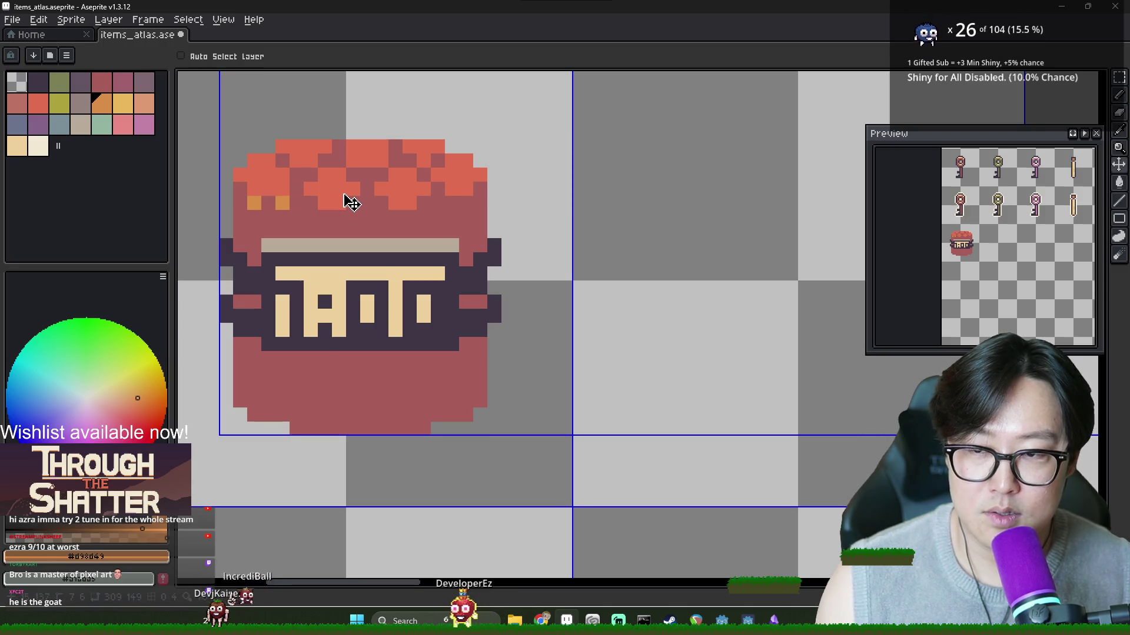
pyautogui.hotkey('ctrl', 'z')
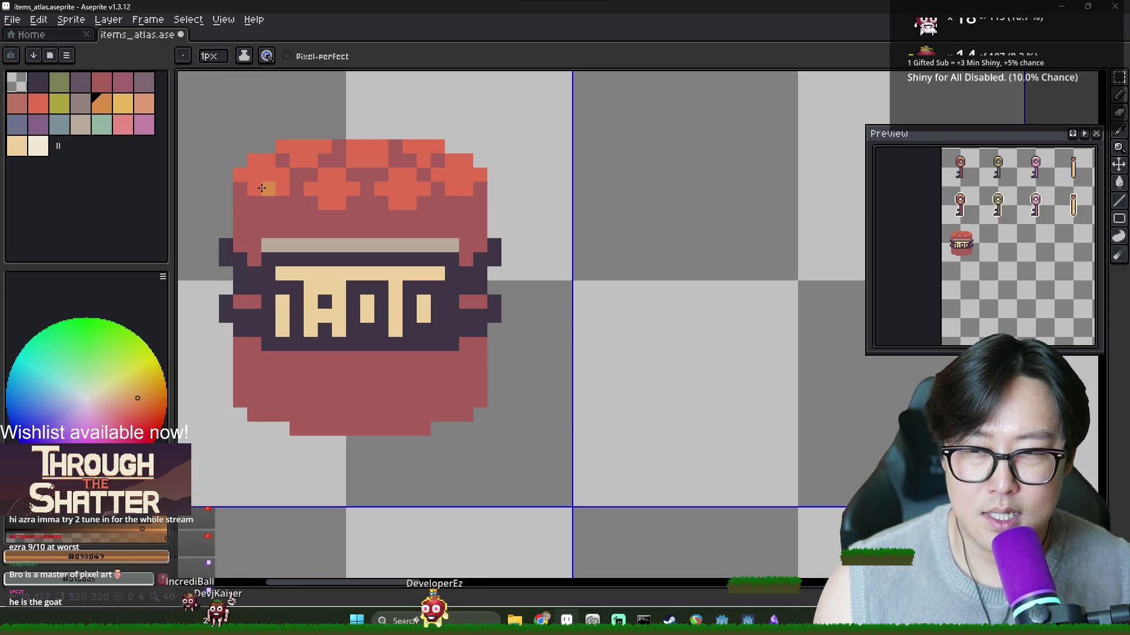
# Step: Dot orange highlights along the top rim and across the jar's top
pyautogui.click(240, 175)
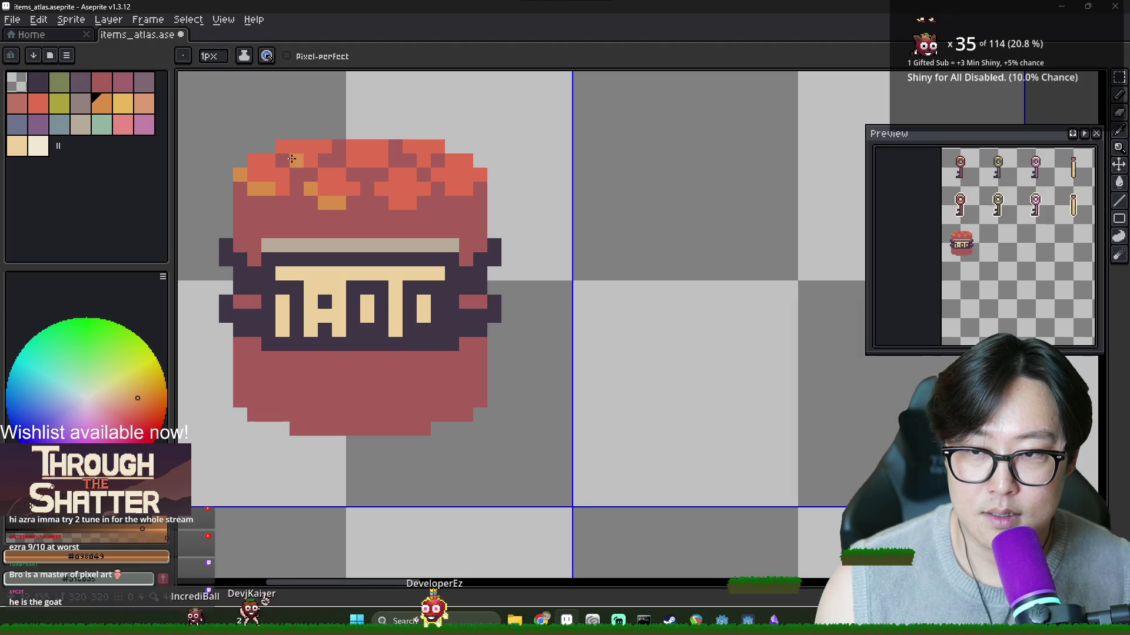
pyautogui.click(311, 160)
pyautogui.click(367, 160)
pyautogui.click(411, 162)
pyautogui.click(382, 188)
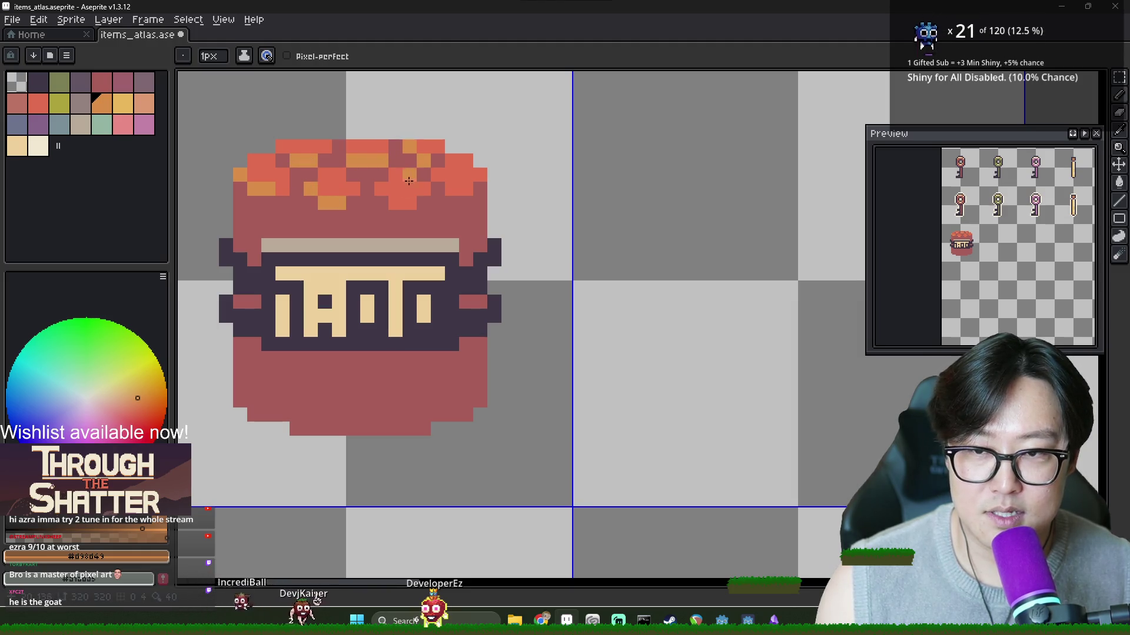
pyautogui.click(403, 202)
pyautogui.click(438, 188)
pyautogui.click(480, 174)
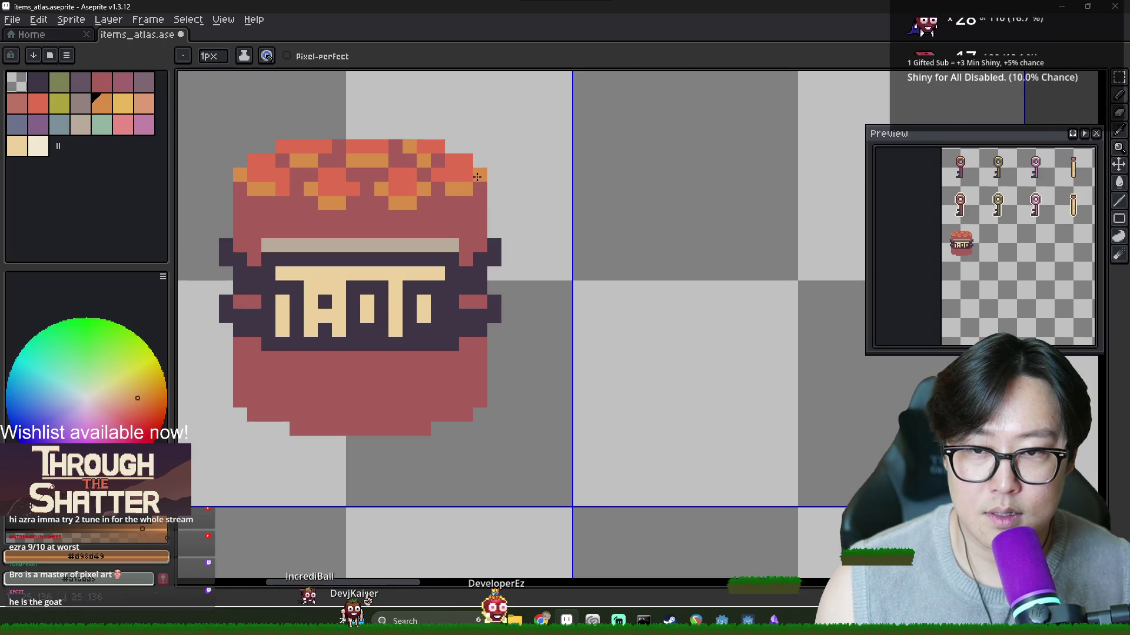
pyautogui.click(736, 273)
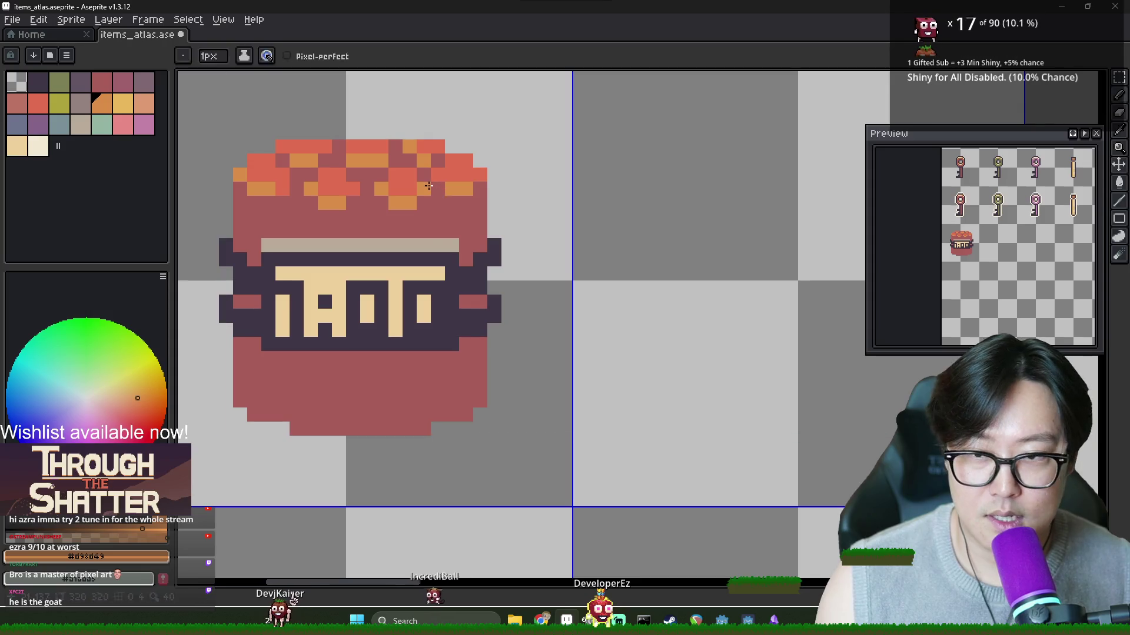
# Step: Redo the orange highlights along the top with gold-orange pixels, undoing a stray one
pyautogui.press('v')
pyautogui.hotkey('ctrl', 'z')
pyautogui.hotkey('ctrl', 'z')
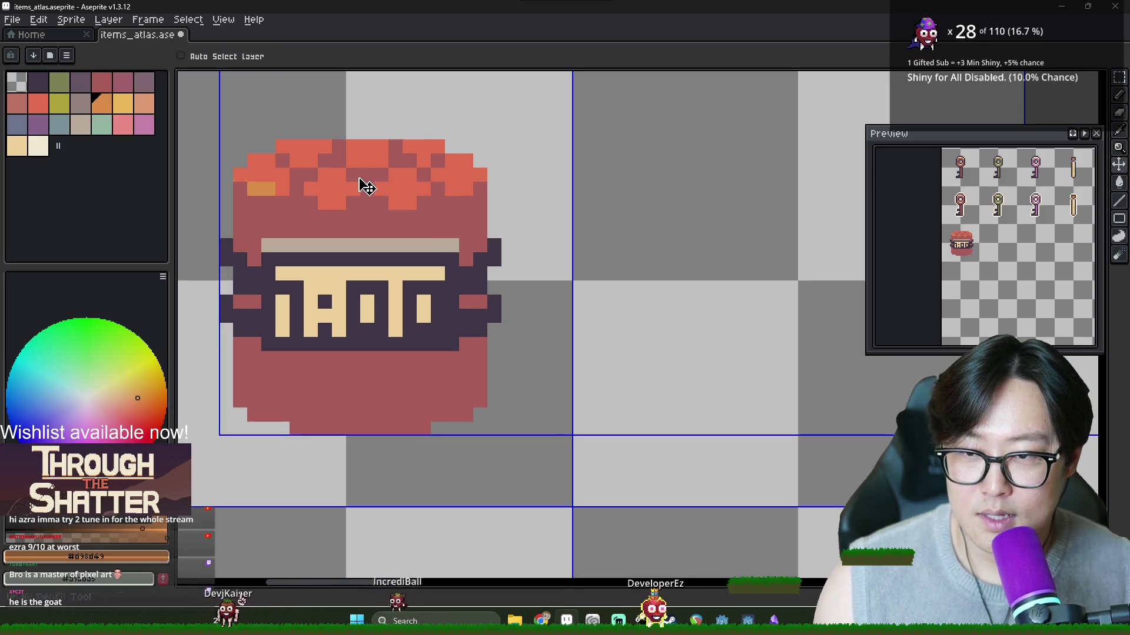
pyautogui.press('b')
pyautogui.moveTo(268, 160)
pyautogui.mouseDown()
pyautogui.moveTo(282, 174)
pyautogui.moveTo(318, 146)
pyautogui.moveTo(297, 147)
pyautogui.moveTo(378, 147)
pyautogui.mouseUp()
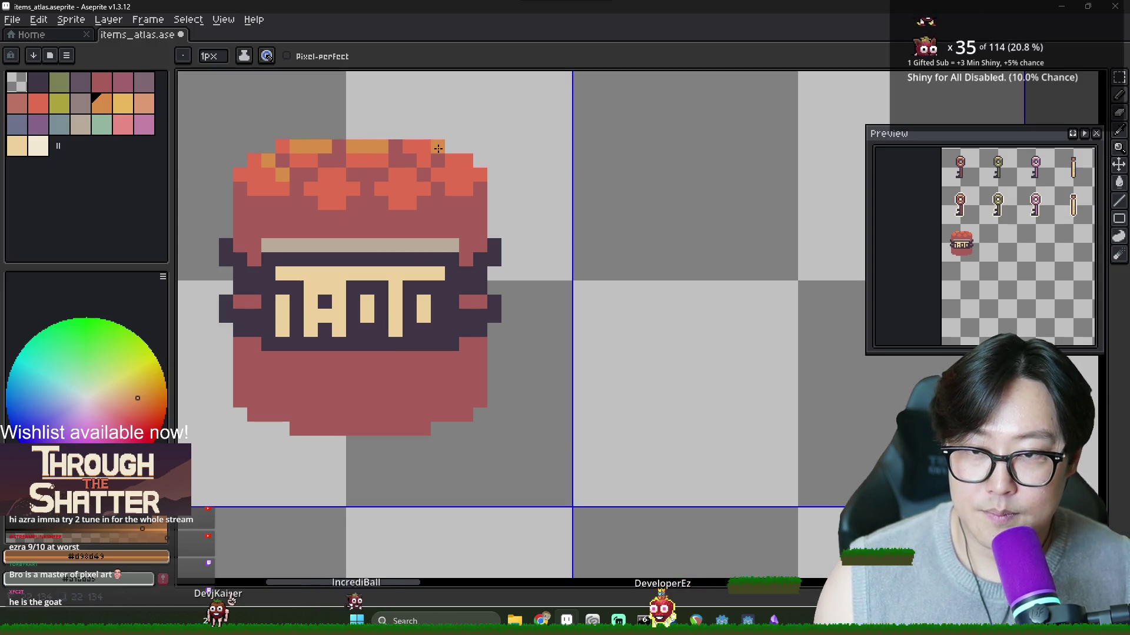
pyautogui.click(409, 175)
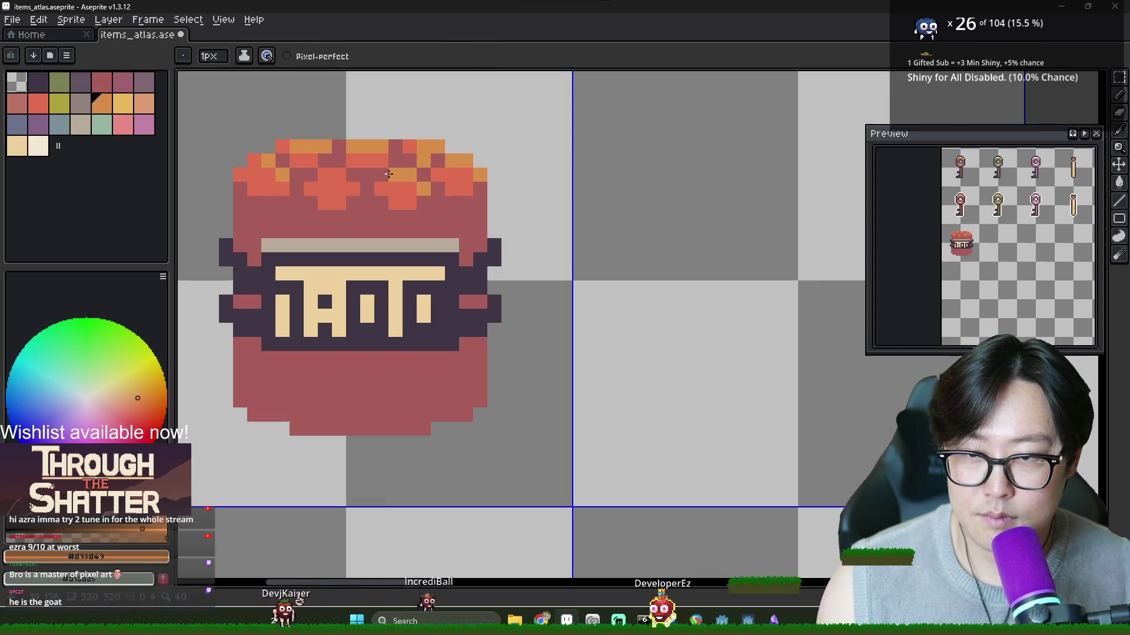
pyautogui.click(353, 188)
pyautogui.click(367, 229)
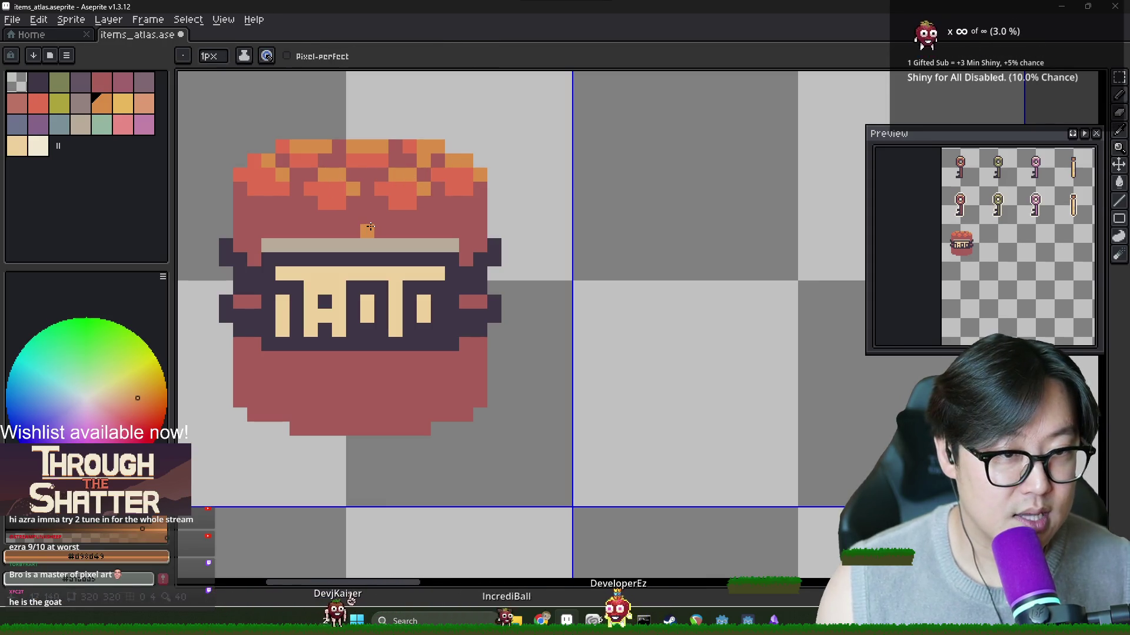
pyautogui.hotkey('ctrl', 'z')
pyautogui.keyDown('alt'); pyautogui.click(288, 252); pyautogui.keyUp('alt')
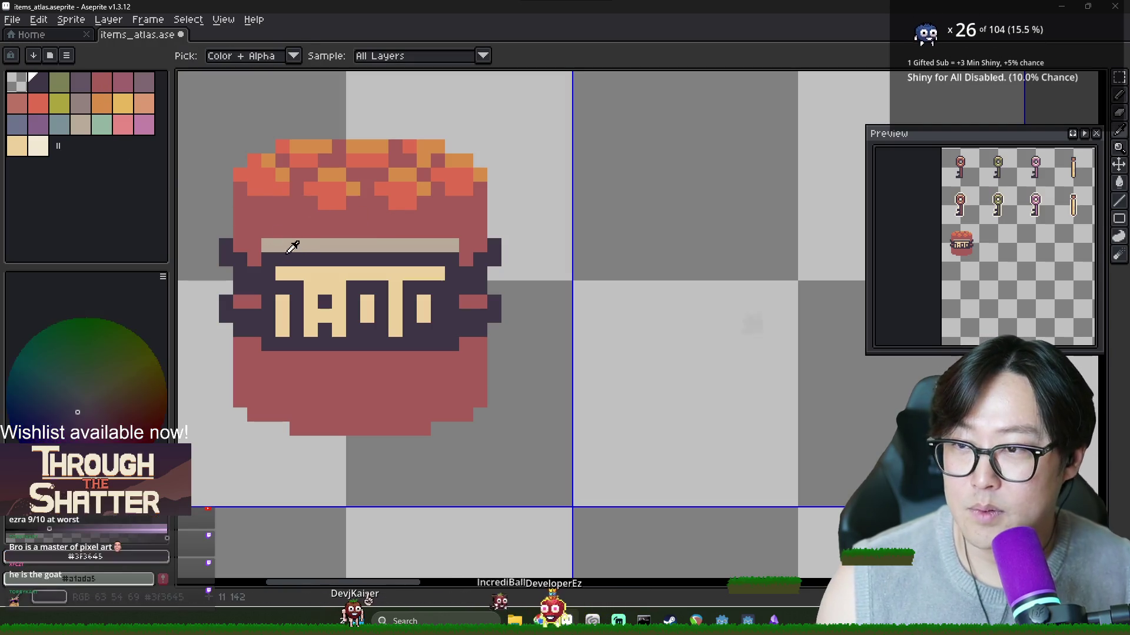
# Step: Open the colour editor on the jar's dull red, move it aside, enlarge it and show HSV sliders
pyautogui.keyDown('alt'); pyautogui.click(284, 227); pyautogui.keyUp('alt')
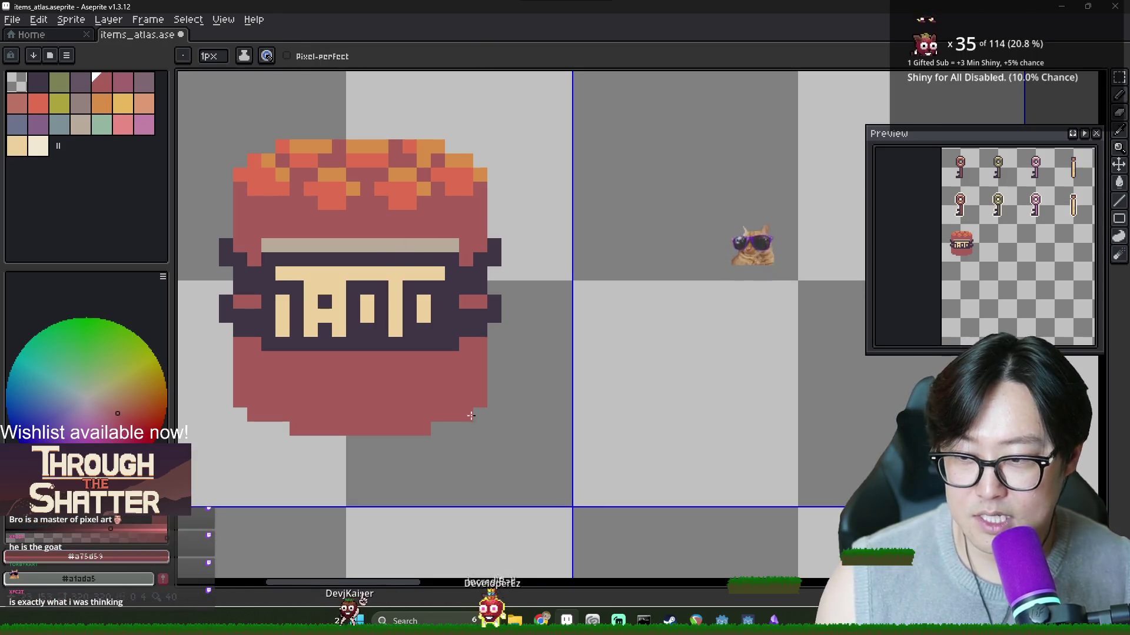
pyautogui.click(85, 556)
pyautogui.moveTo(373, 434)
pyautogui.mouseDown()
pyautogui.moveTo(786, 381)
pyautogui.moveTo(934, 377)
pyautogui.mouseUp()
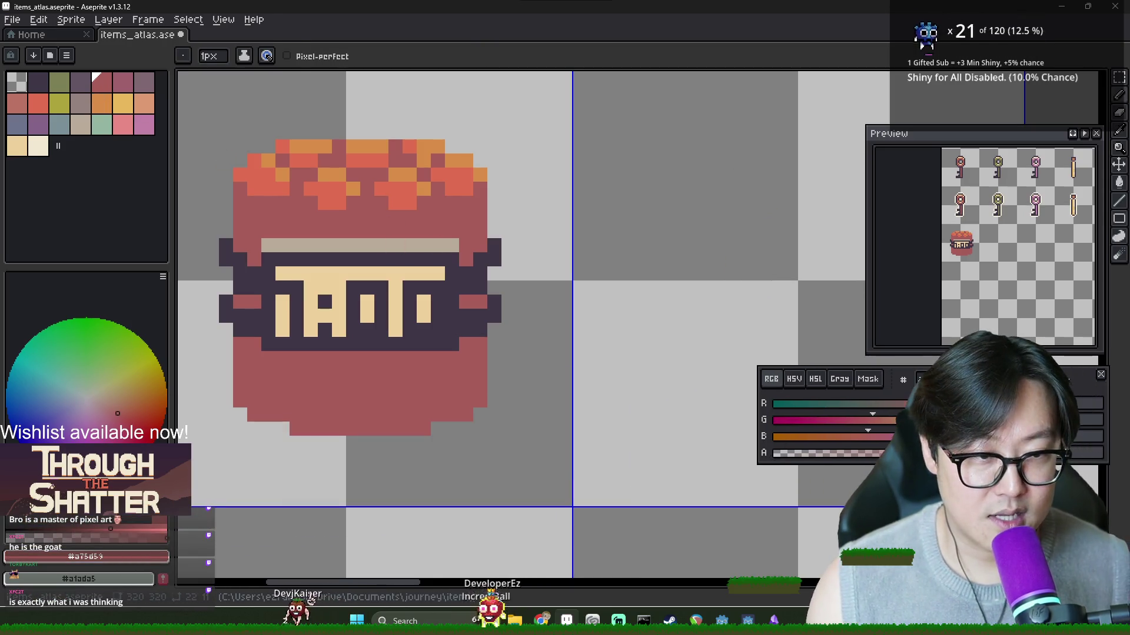
pyautogui.moveTo(851, 460); pyautogui.dragTo(851, 491)
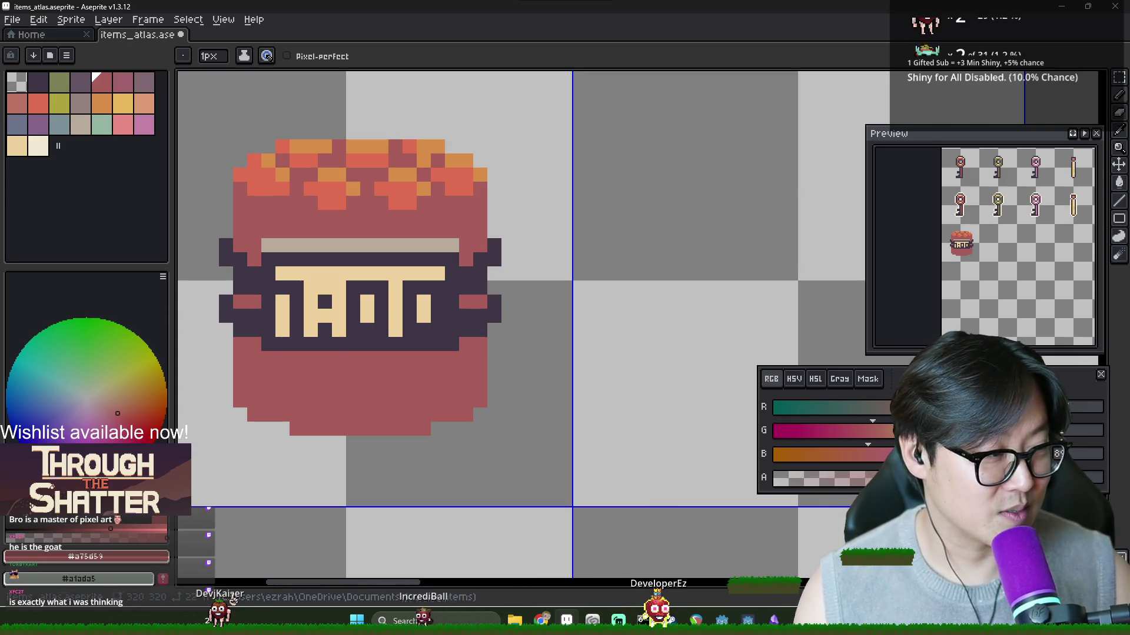
pyautogui.click(793, 379)
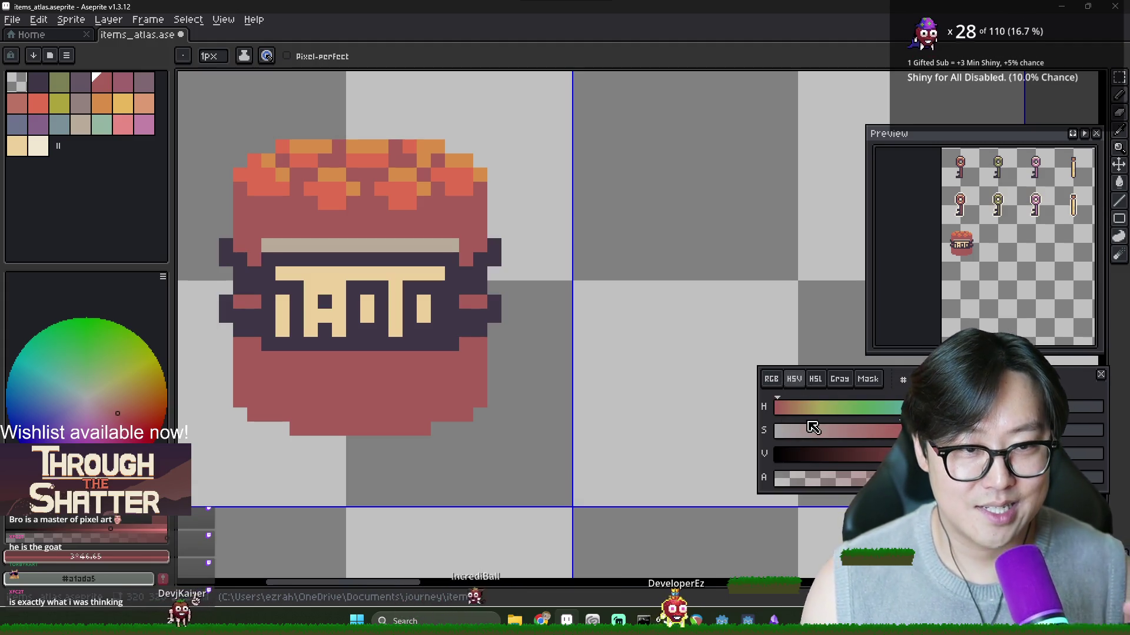
# Step: Repaint the orange rim highlights red-orange, then add dark-purple pixels on the rim
pyautogui.keyDown('alt'); pyautogui.click(321, 173); pyautogui.keyUp('alt')
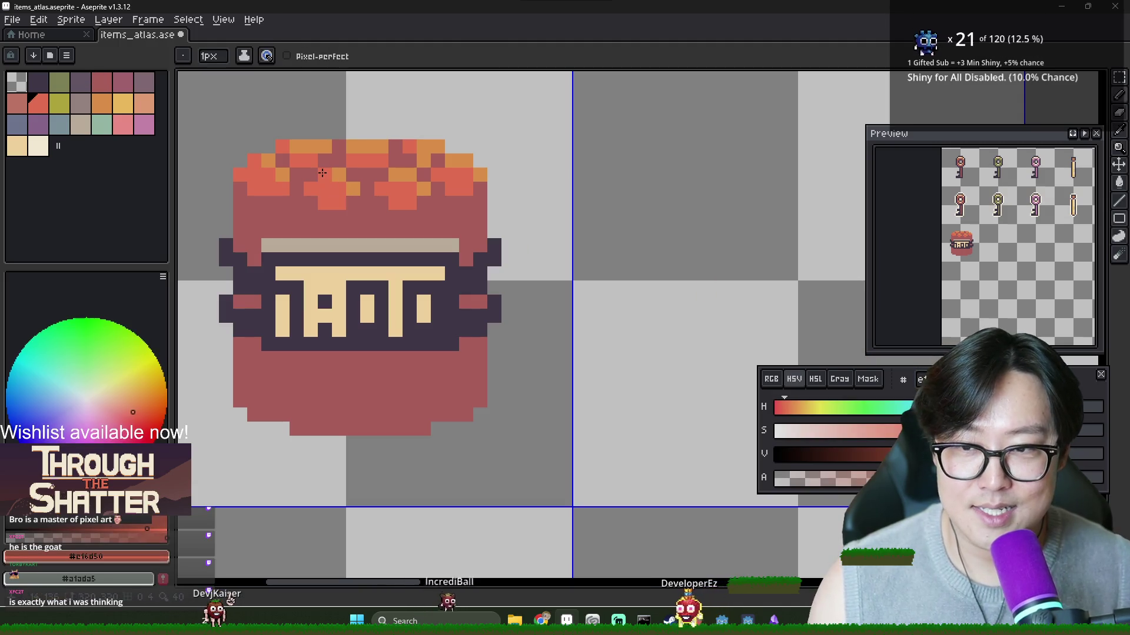
pyautogui.click(417, 181)
pyautogui.click(438, 161)
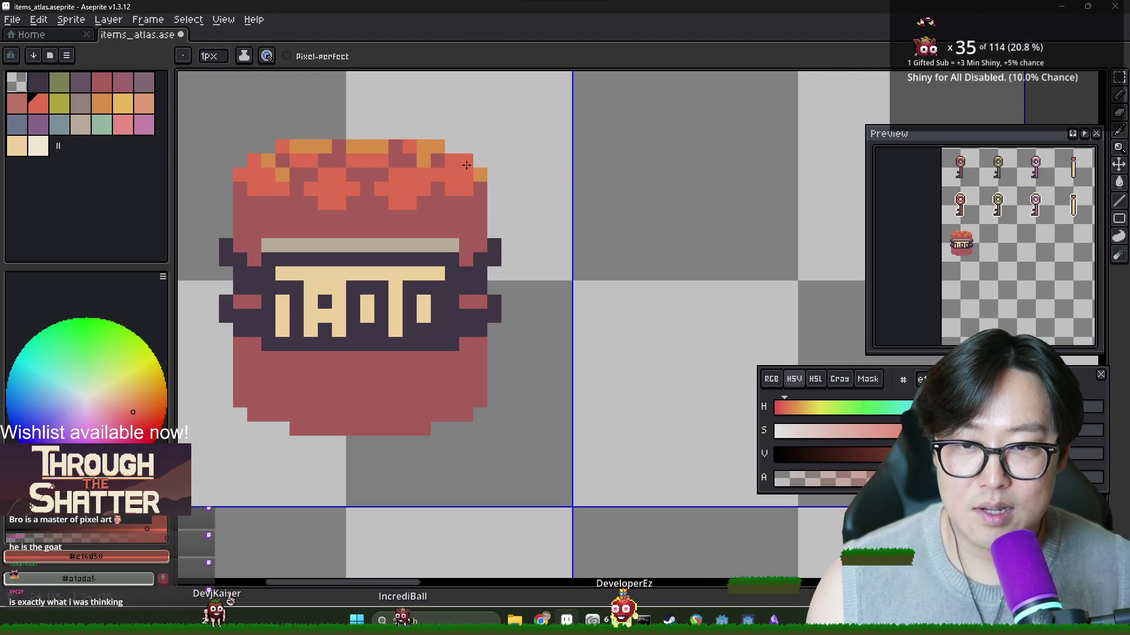
pyautogui.click(437, 147)
pyautogui.moveTo(298, 148); pyautogui.dragTo(324, 148)
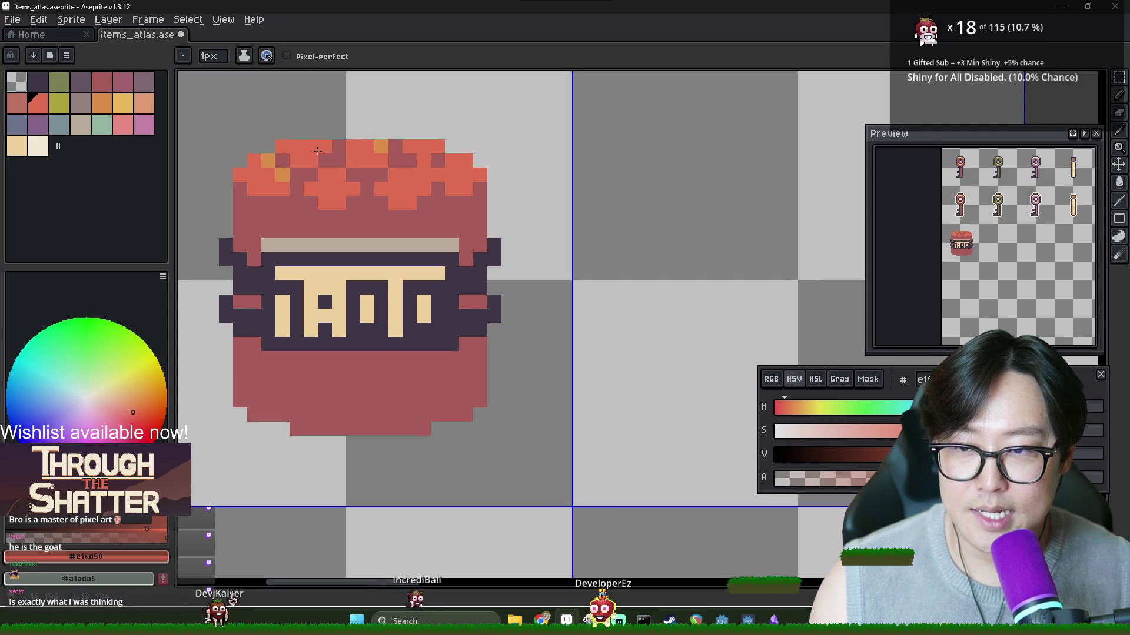
pyautogui.keyDown('alt'); pyautogui.click(340, 259); pyautogui.keyUp('alt')
pyautogui.moveTo(334, 161); pyautogui.dragTo(342, 145)
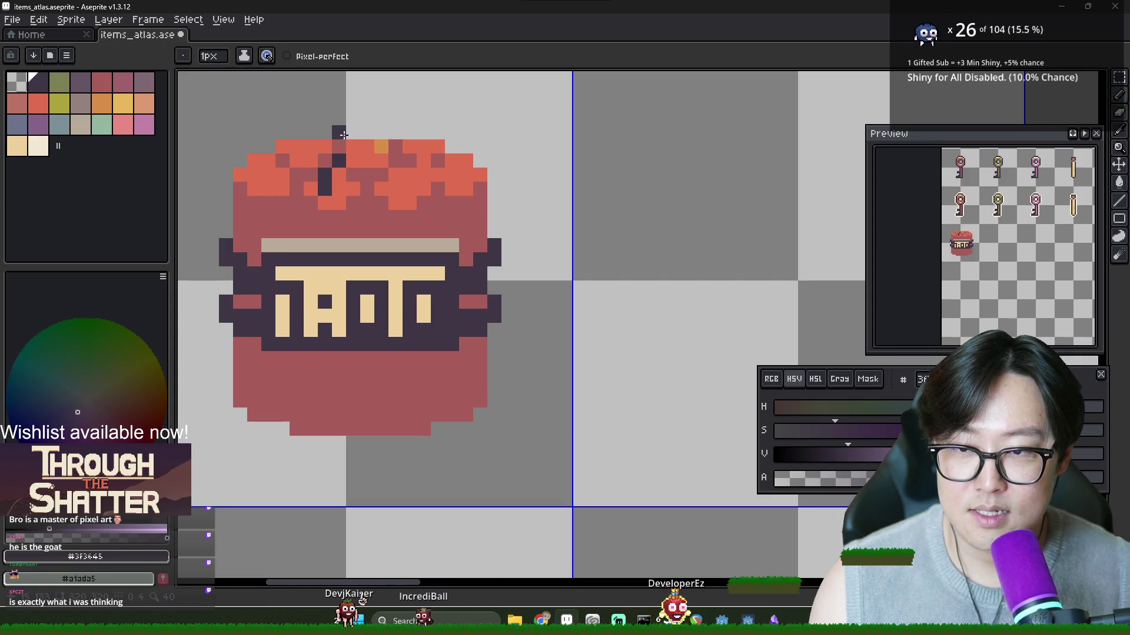
# Step: Draw dark-purple diagonal lid lines and the knob bar across the jar's top
pyautogui.moveTo(267, 176)
pyautogui.mouseDown()
pyautogui.moveTo(352, 102)
pyautogui.moveTo(370, 117)
pyautogui.moveTo(367, 147)
pyautogui.mouseUp()
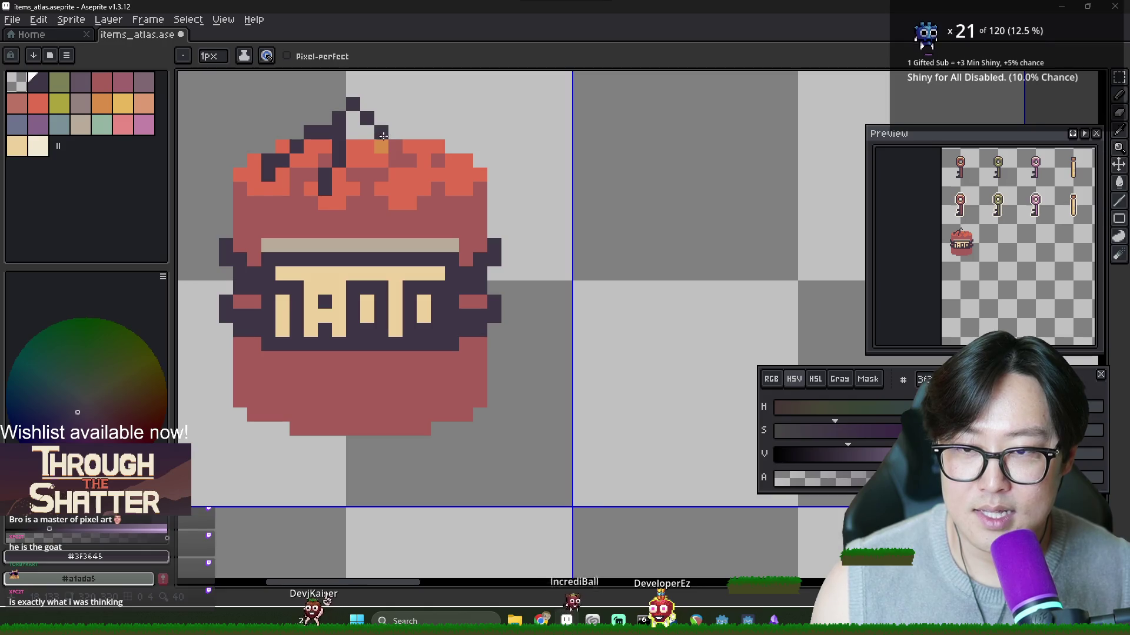
pyautogui.moveTo(366, 105); pyautogui.dragTo(393, 118)
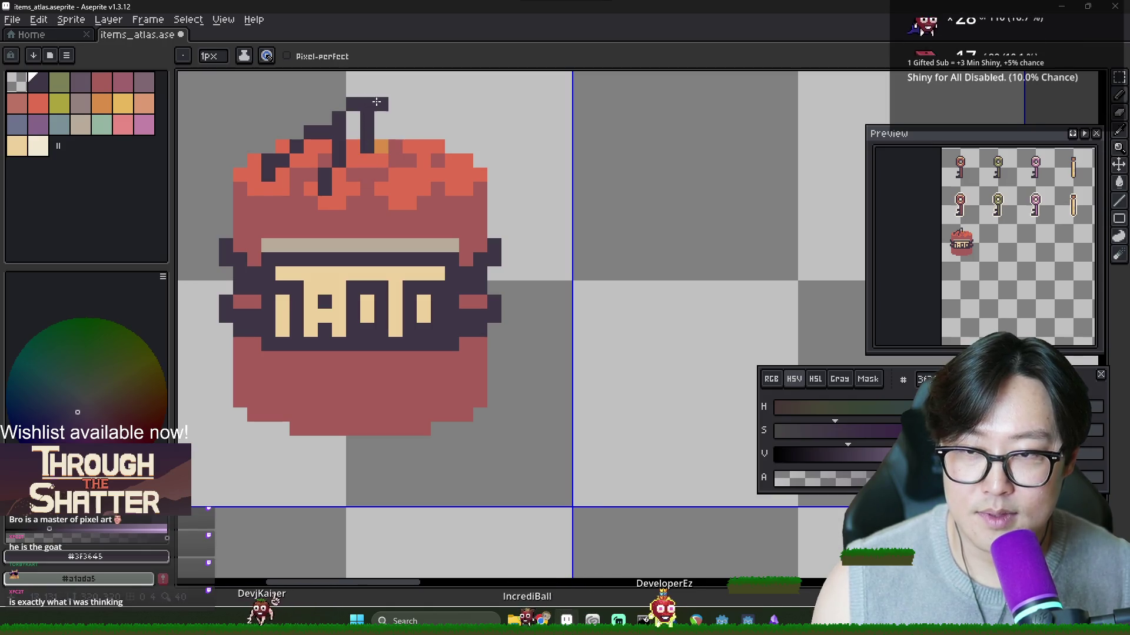
pyautogui.click(410, 132)
pyautogui.click(424, 146)
pyautogui.click(410, 188)
pyautogui.moveTo(379, 121)
pyautogui.mouseDown()
pyautogui.moveTo(395, 176)
pyautogui.moveTo(400, 112)
pyautogui.mouseUp()
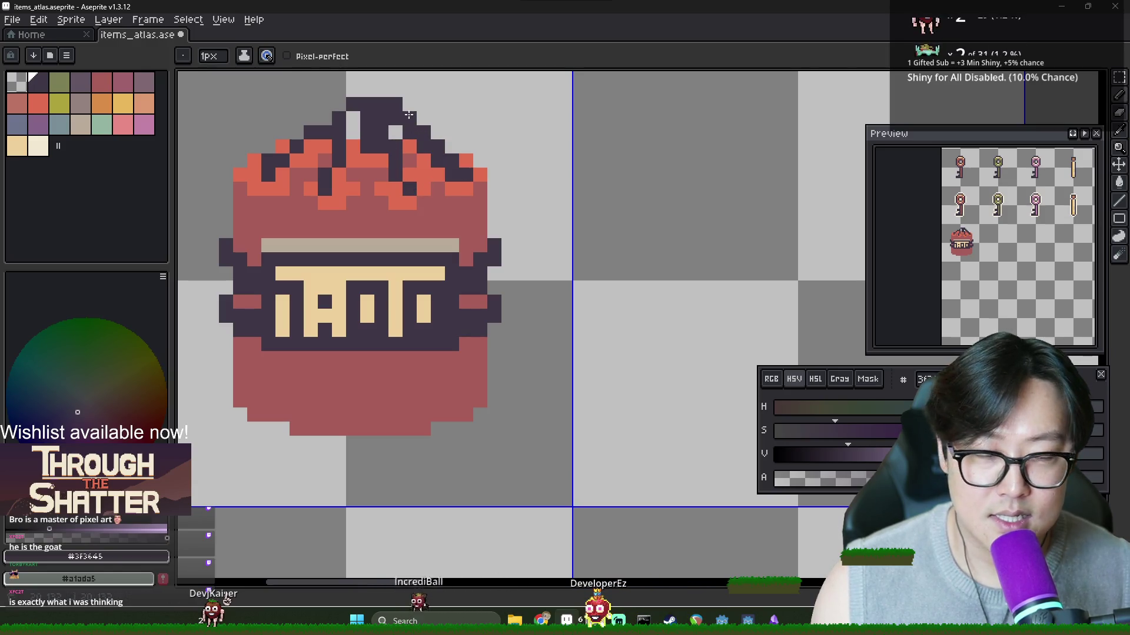
# Step: Clean up a pixel beside the knob in orange-red and return to dark purple
pyautogui.keyDown('alt'); pyautogui.click(442, 170); pyautogui.keyUp('alt')
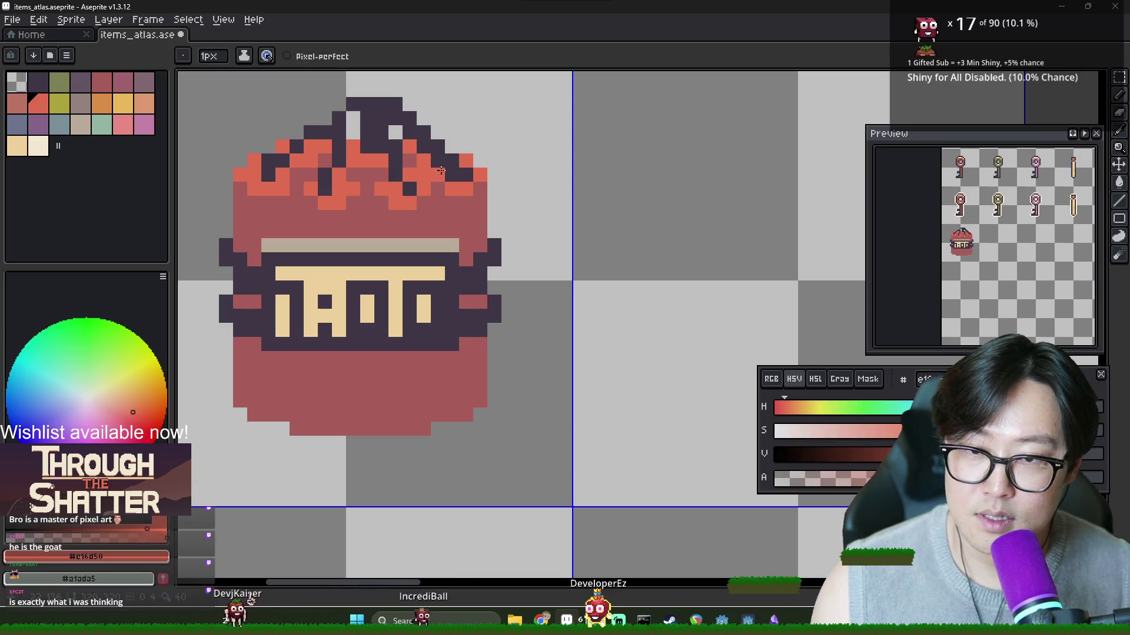
pyautogui.click(406, 137)
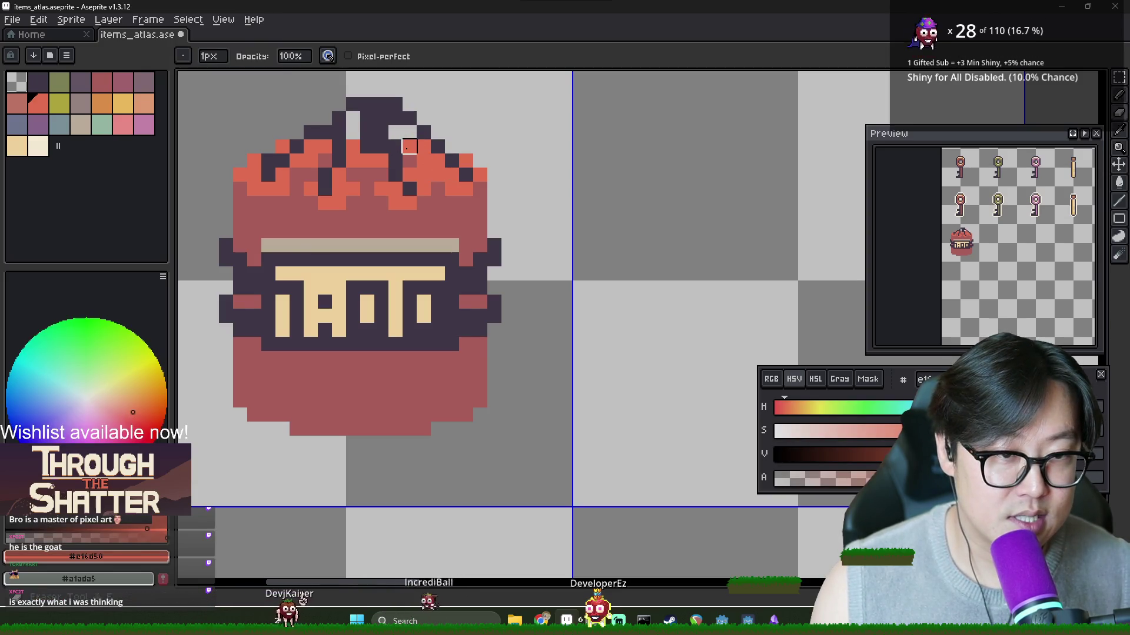
pyautogui.keyDown('alt'); pyautogui.click(352, 160); pyautogui.keyUp('alt')
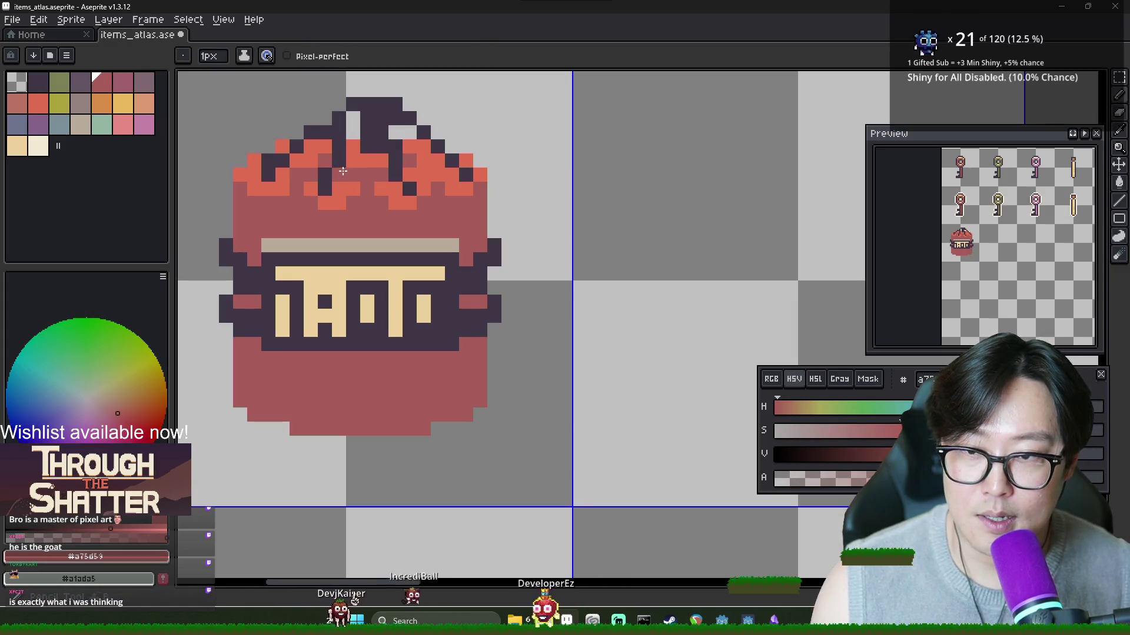
pyautogui.keyDown('alt'); pyautogui.click(339, 161); pyautogui.keyUp('alt')
pyautogui.click(83, 88)
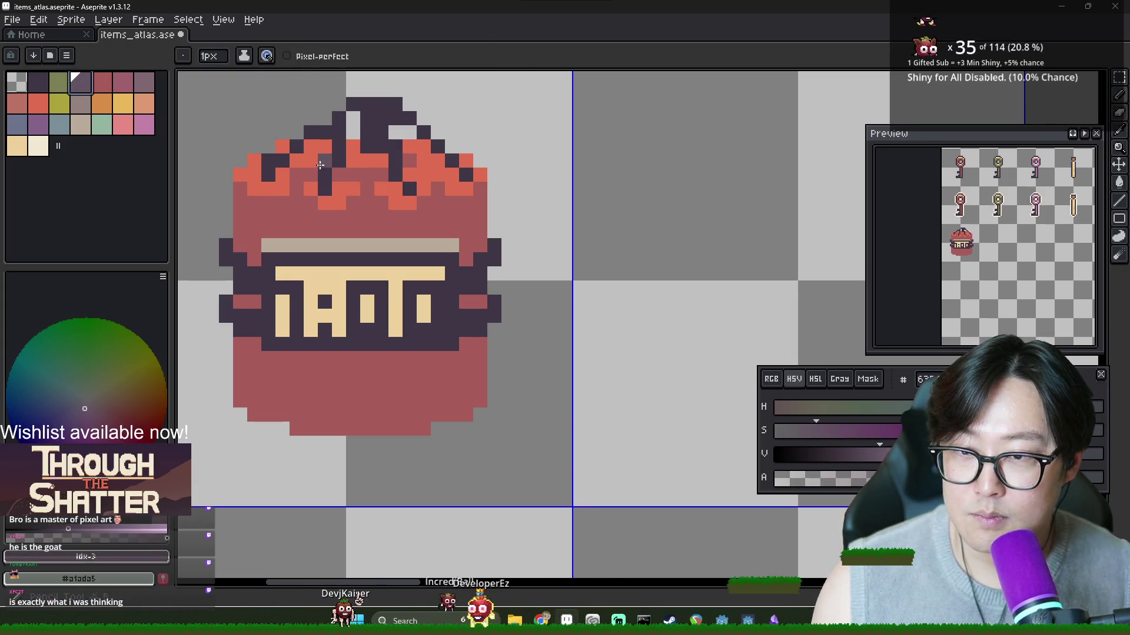
pyautogui.keyDown('alt'); pyautogui.click(342, 176); pyautogui.keyUp('alt')
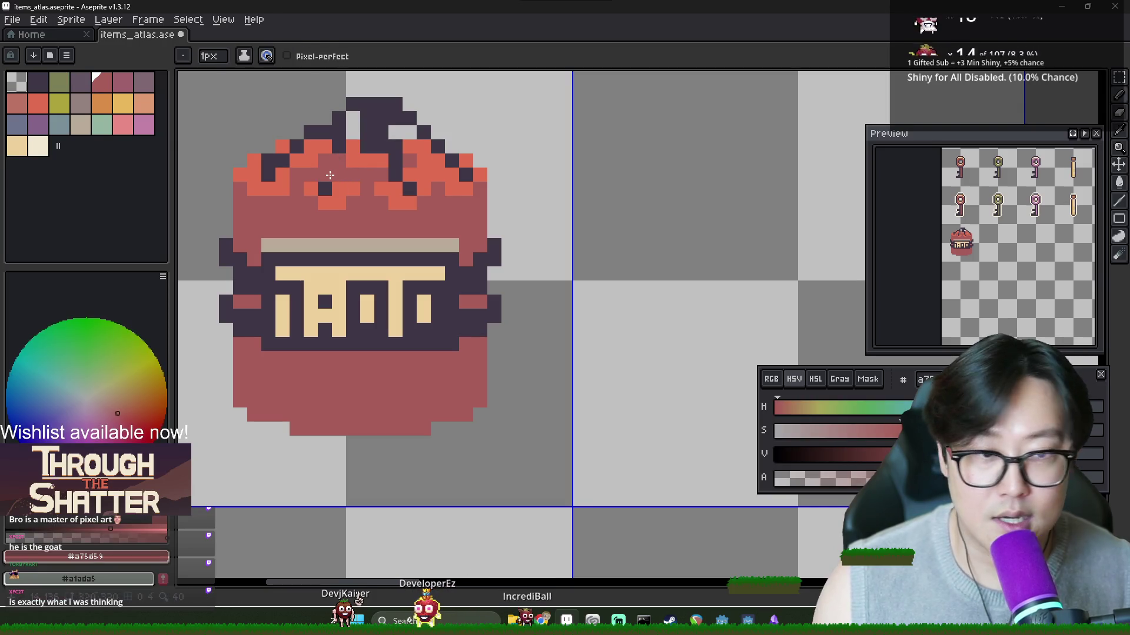
pyautogui.keyDown('alt'); pyautogui.click(336, 171); pyautogui.keyUp('alt')
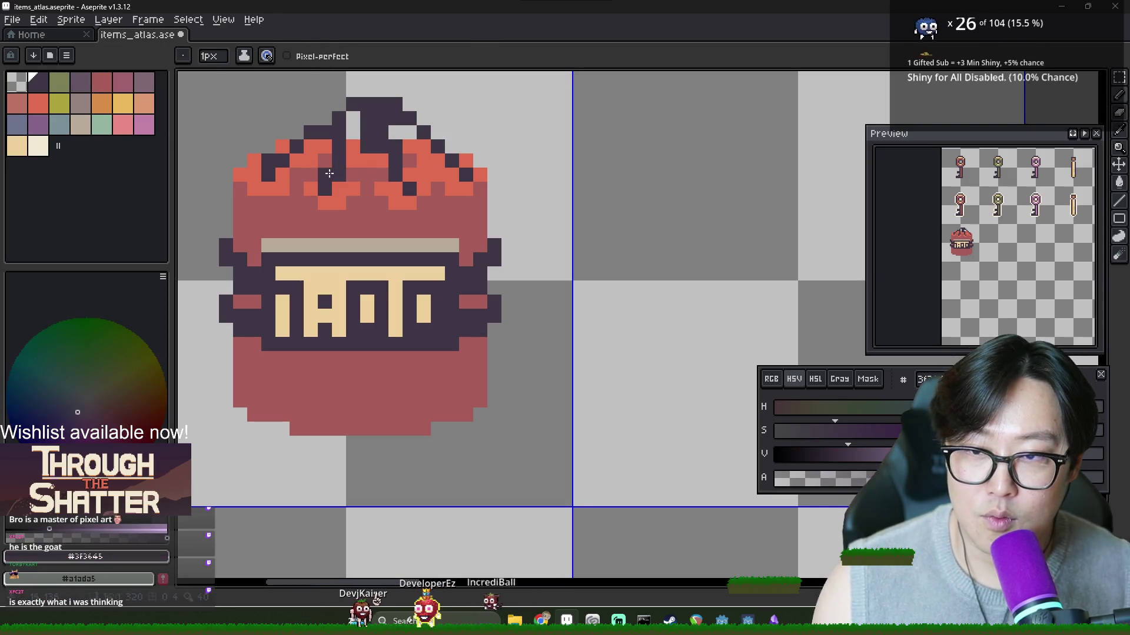
# Step: Fill one dark lid stroke with green using the Paint Bucket
pyautogui.click(101, 124)
pyautogui.press('g')
pyautogui.click(323, 173)
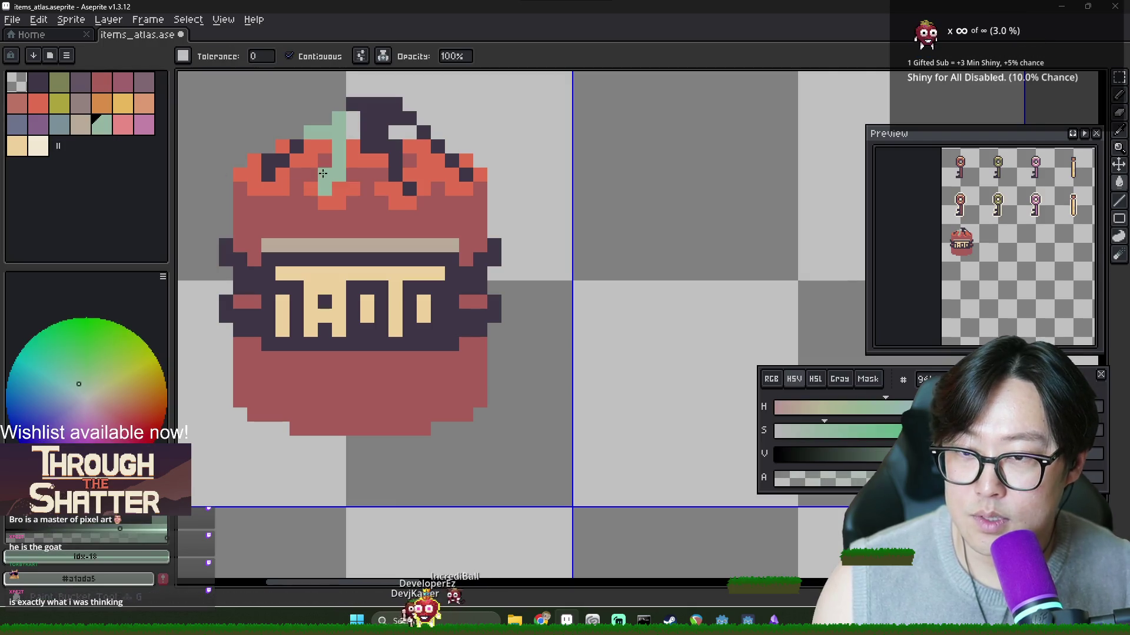
# Step: Recolour the lid strands and knob beige with fills, undoing the stray top-right fill
pyautogui.click(80, 123)
pyautogui.click(335, 163)
pyautogui.click(297, 146)
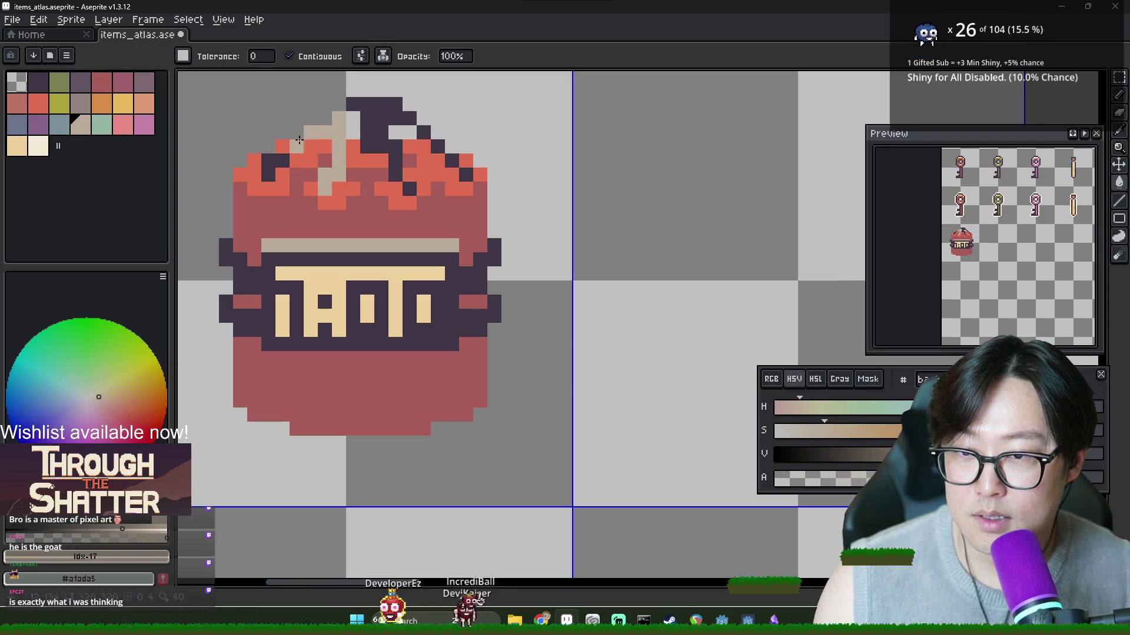
pyautogui.click(381, 133)
pyautogui.click(459, 170)
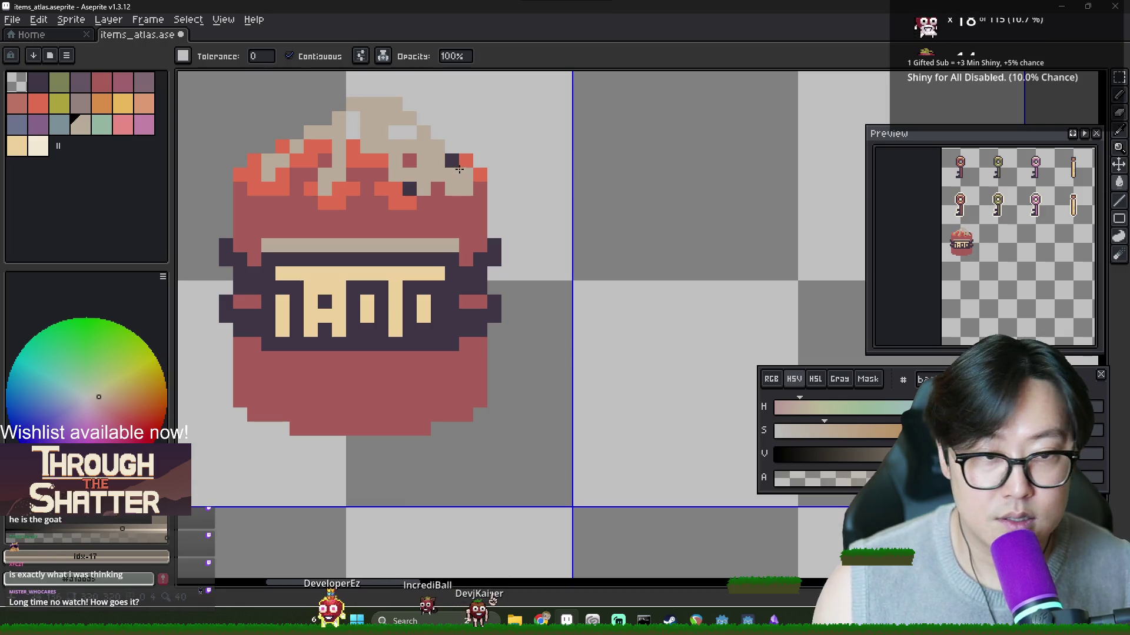
pyautogui.hotkey('ctrl', 'z')
pyautogui.click(465, 174)
pyautogui.press('b')
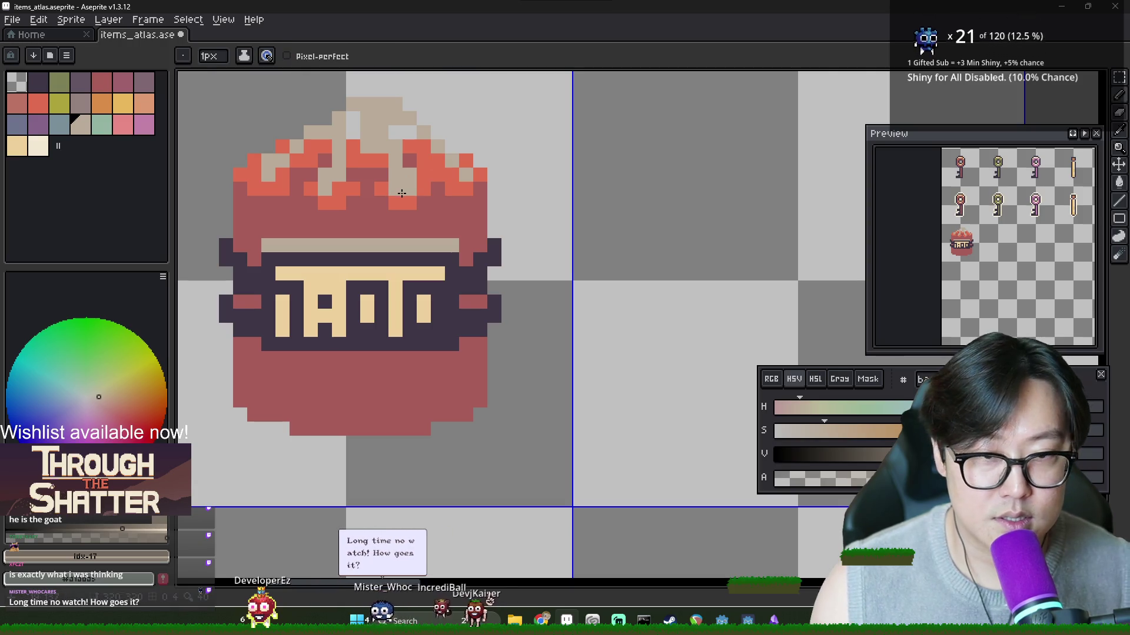
# Step: Paint stray top pixels in the jar's red and repaint two orange pixels darker red
pyautogui.keyDown('alt'); pyautogui.click(338, 172); pyautogui.keyUp('alt')
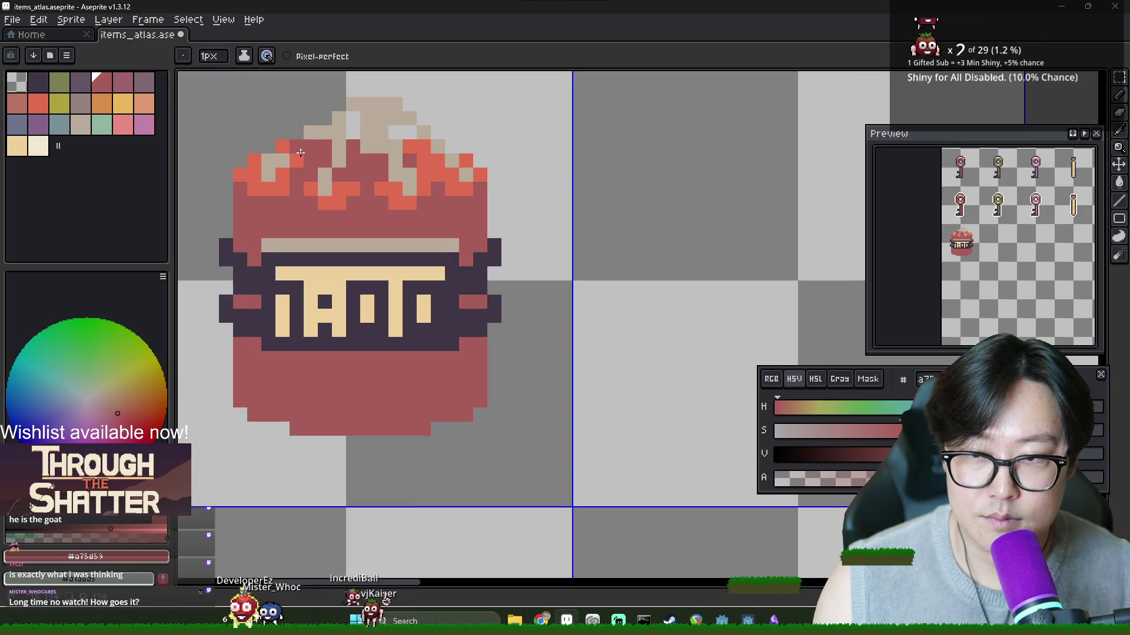
pyautogui.click(283, 161)
pyautogui.keyDown('alt'); pyautogui.click(339, 162); pyautogui.keyUp('alt')
pyautogui.click(353, 174)
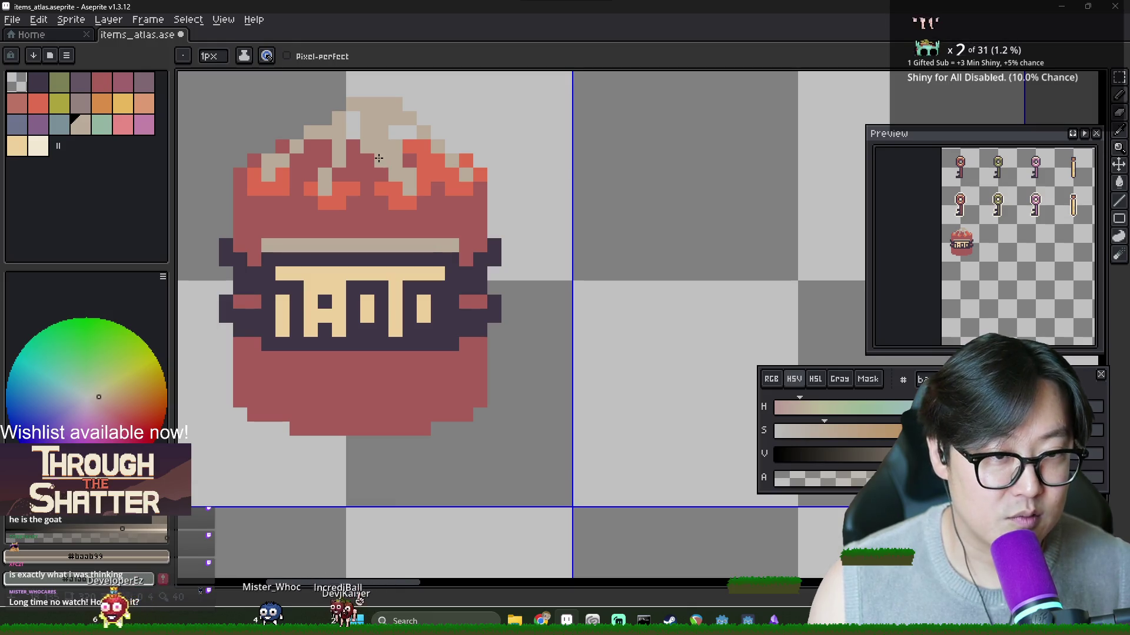
pyautogui.keyDown('alt'); pyautogui.click(362, 147); pyautogui.keyUp('alt')
pyautogui.keyDown('alt'); pyautogui.click(395, 179); pyautogui.keyUp('alt')
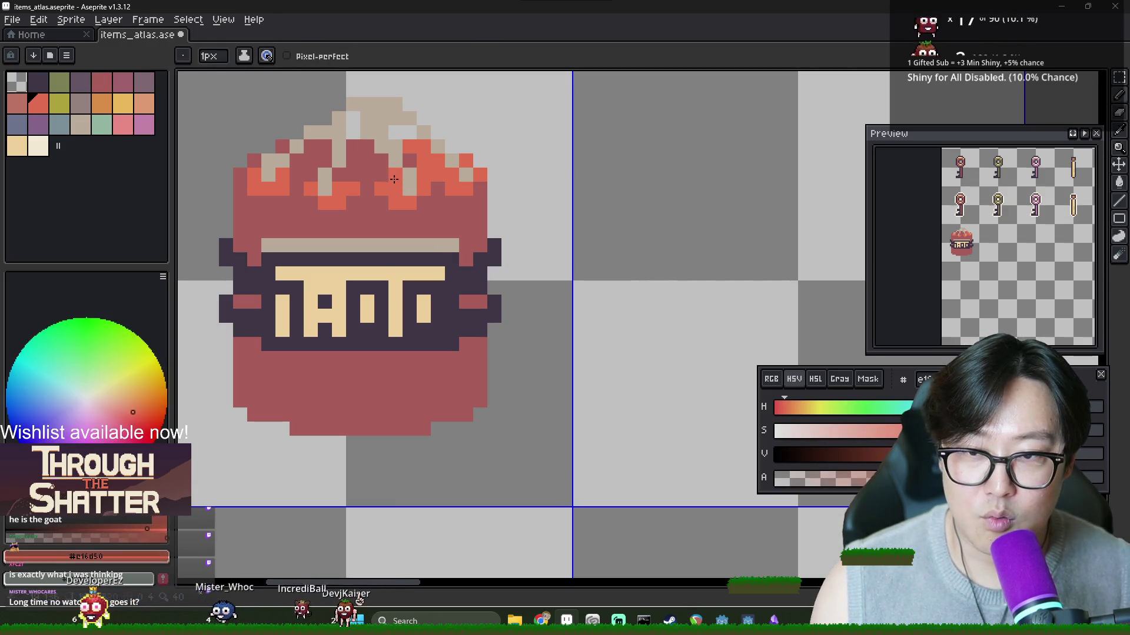
pyautogui.keyDown('alt'); pyautogui.click(413, 157); pyautogui.keyUp('alt')
pyautogui.click(418, 152)
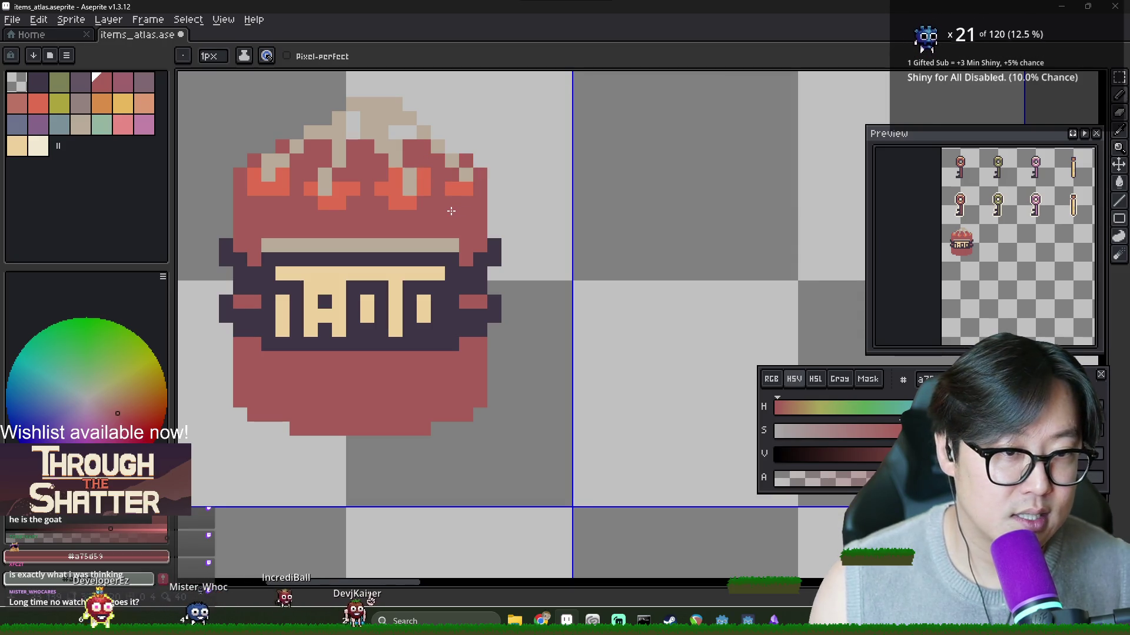
pyautogui.scroll(-4, 425, 205)
# Step: Choose the orange highlight swatch and dot single orange pixels across the lid top
pyautogui.scroll(3, 374, 205)
pyautogui.keyDown('alt'); pyautogui.click(373, 205); pyautogui.keyUp('alt')
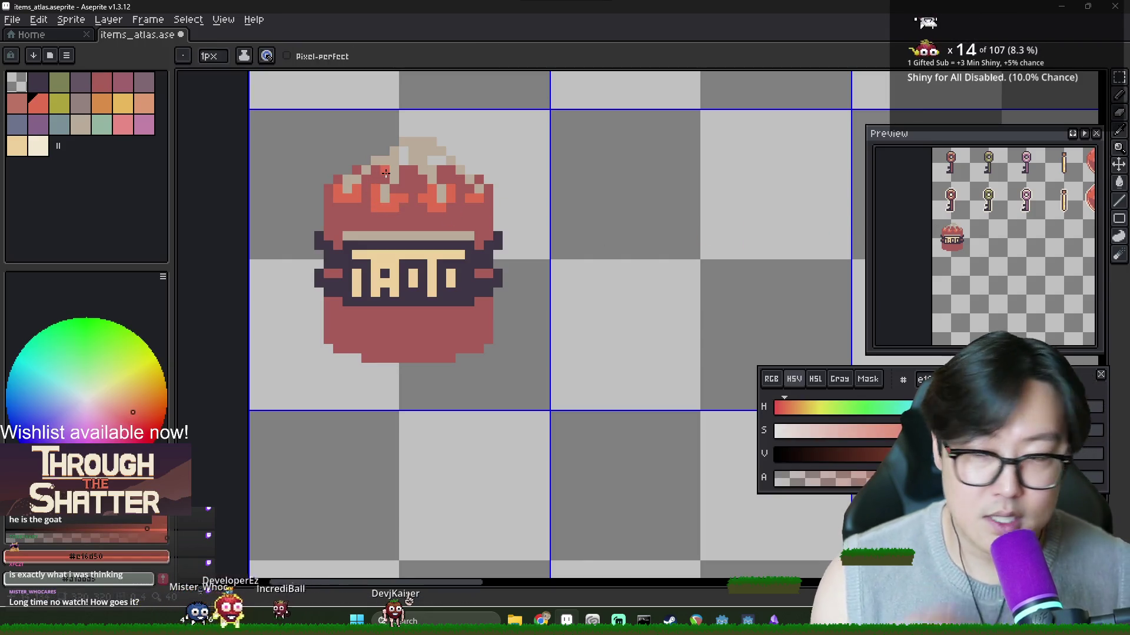
pyautogui.keyDown('alt'); pyautogui.click(351, 178); pyautogui.keyUp('alt')
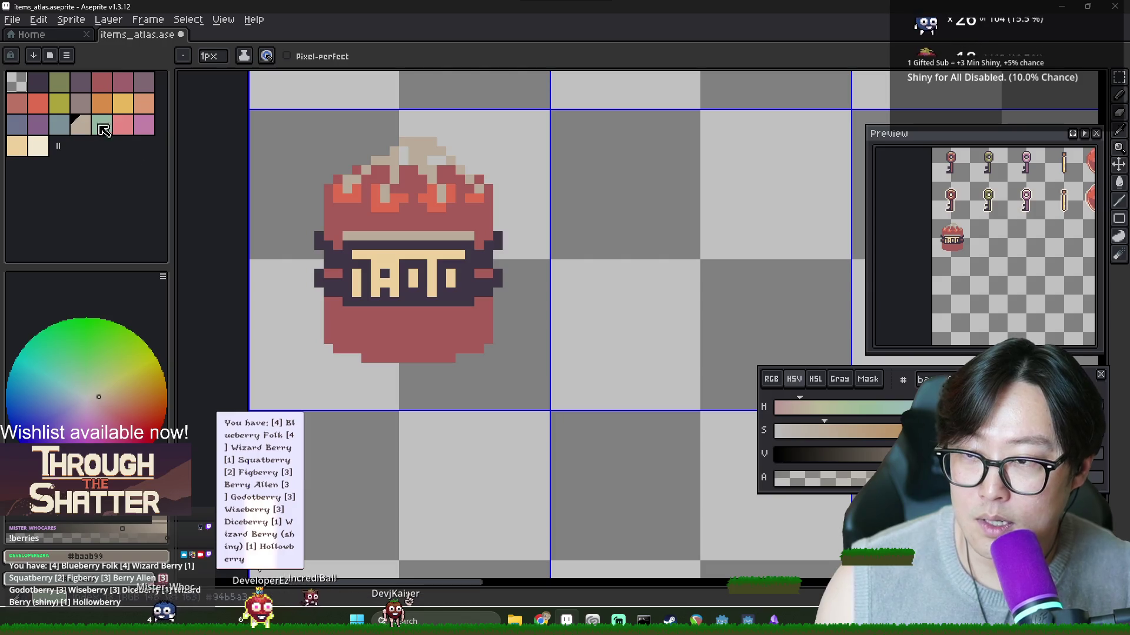
pyautogui.click(102, 103)
pyautogui.click(348, 180)
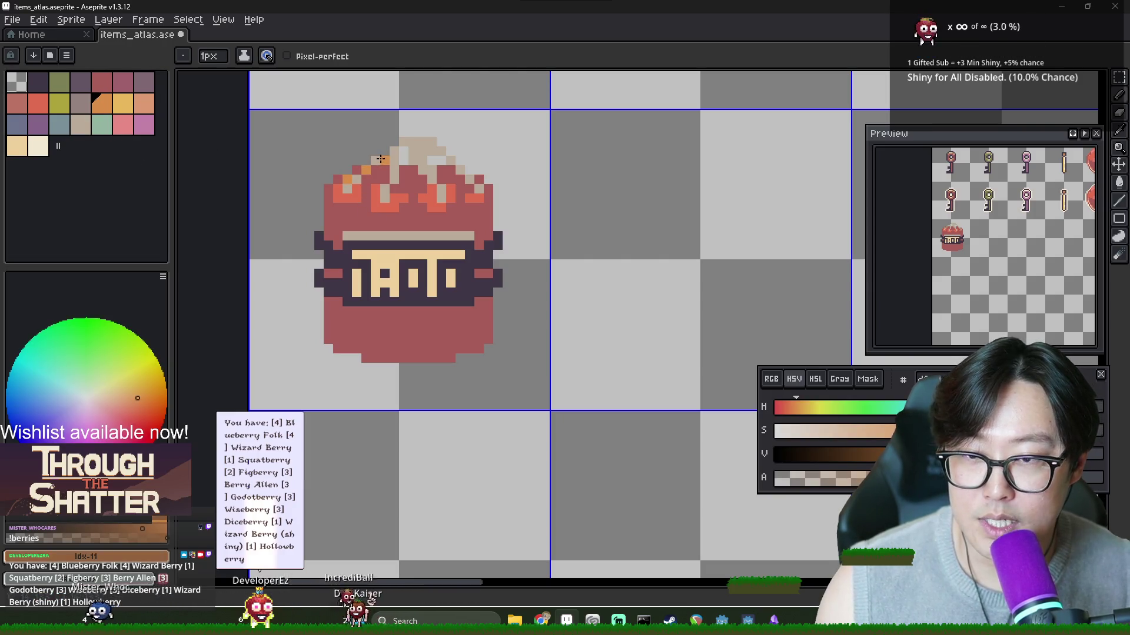
pyautogui.click(414, 154)
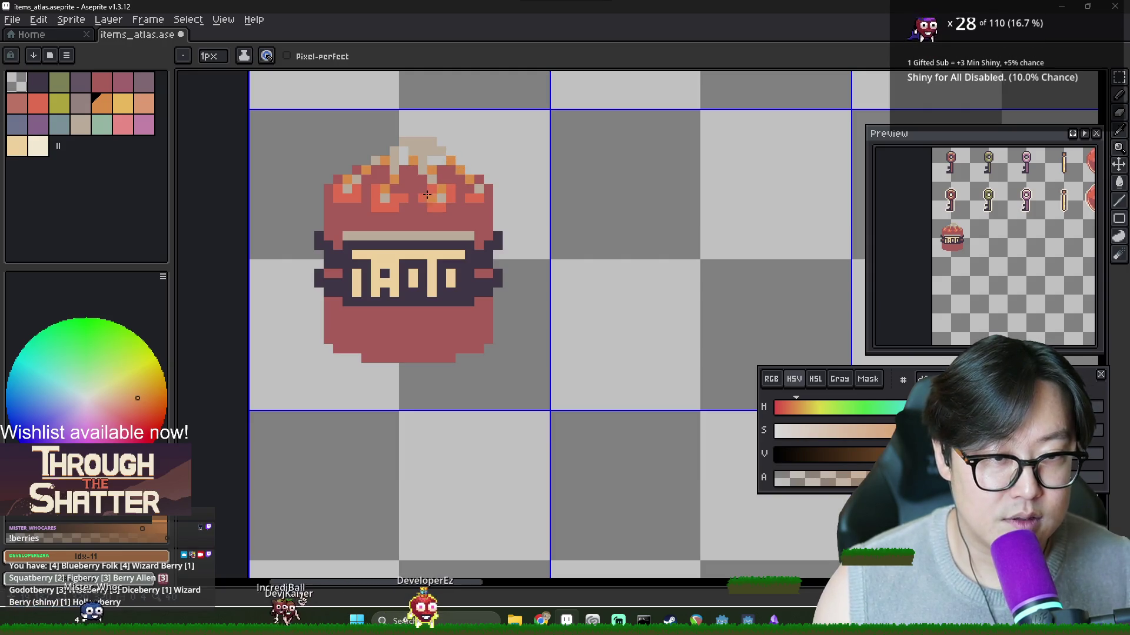
# Step: Sample the light beige and undo the drawn handle strokes with Ctrl+Z
pyautogui.press('e')
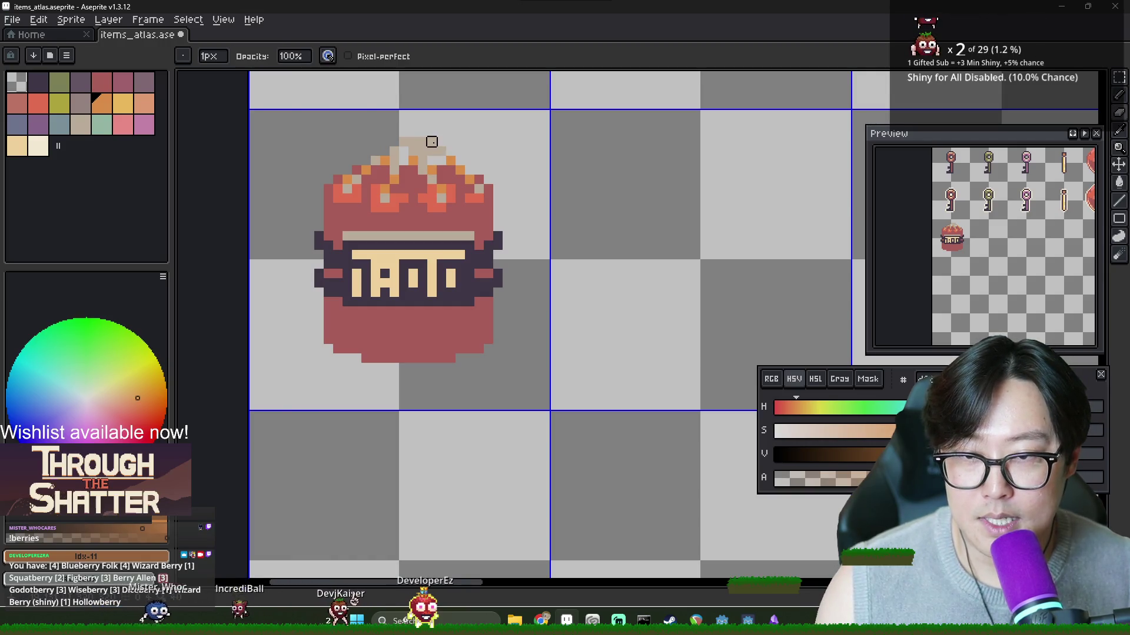
pyautogui.keyDown('alt'); pyautogui.click(429, 146); pyautogui.keyUp('alt')
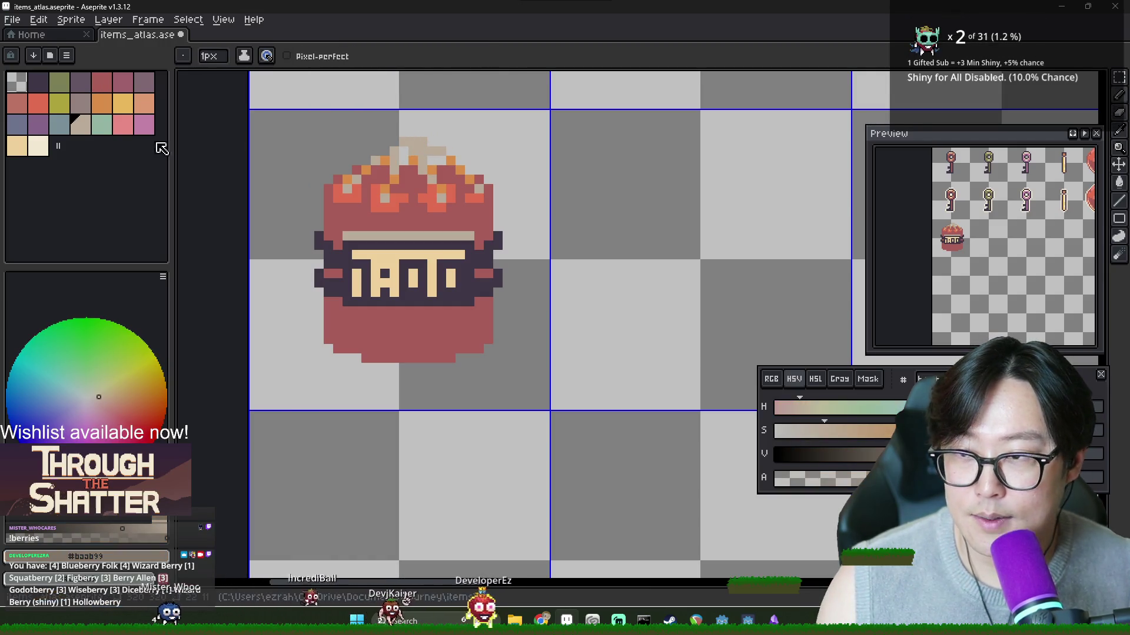
pyautogui.keyDown('alt'); pyautogui.click(407, 141); pyautogui.keyUp('alt')
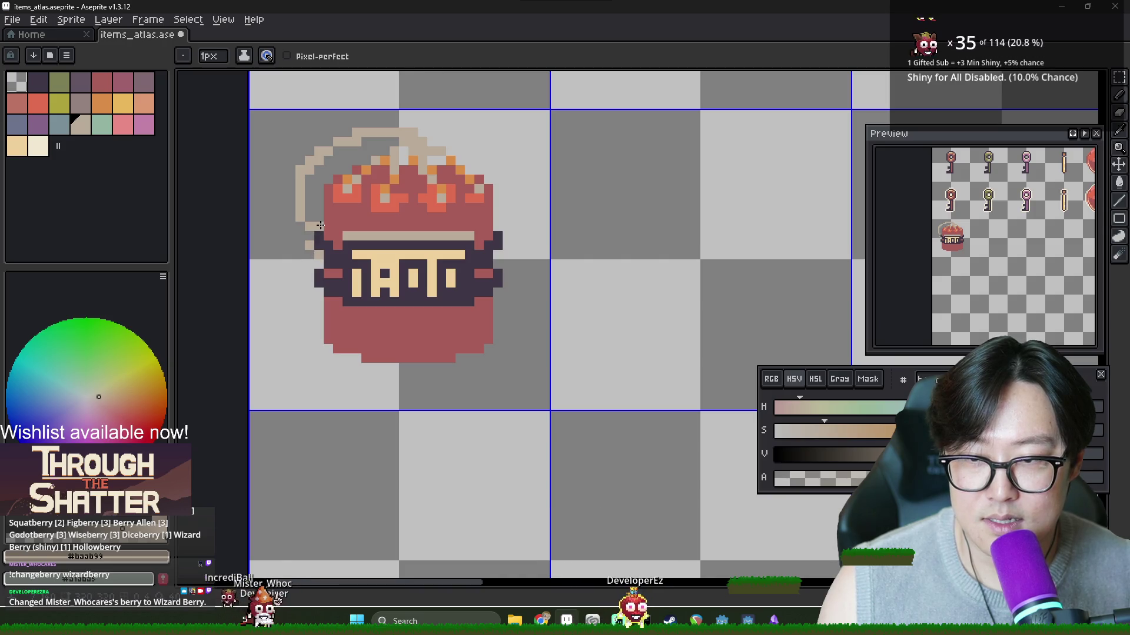
pyautogui.press('ctrl')
pyautogui.hotkey('ctrl', 'z')
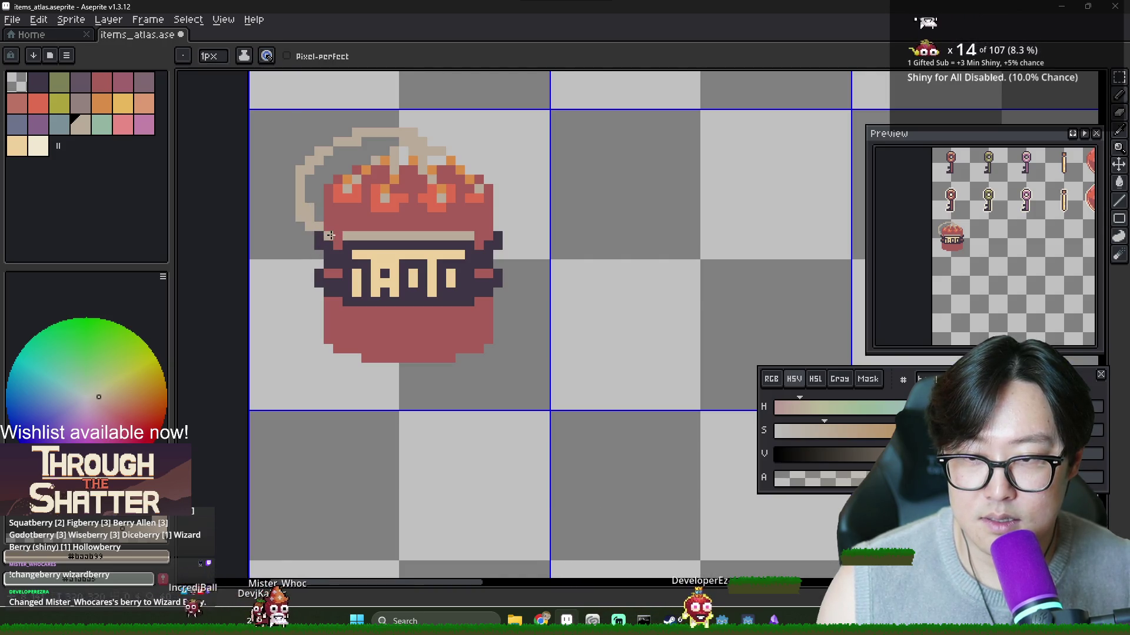
pyautogui.press('ctrl')
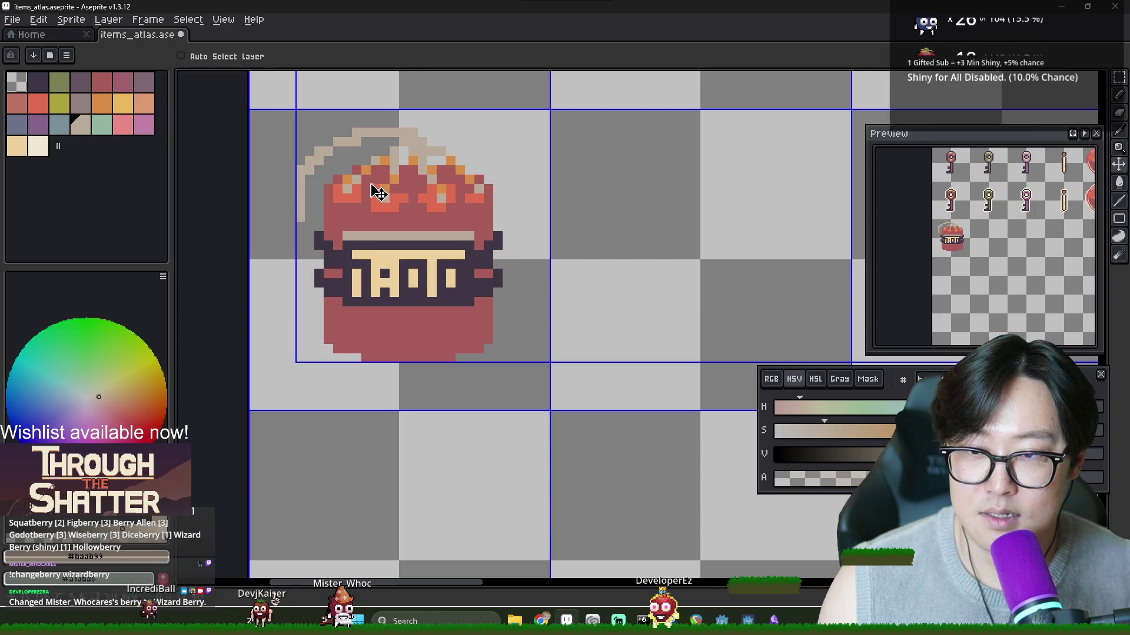
pyautogui.hotkey('ctrl', 'z')
pyautogui.hotkey('ctrl', 'z')
pyautogui.hotkey('ctrl', 'z')
pyautogui.hotkey('ctrl', 'z')
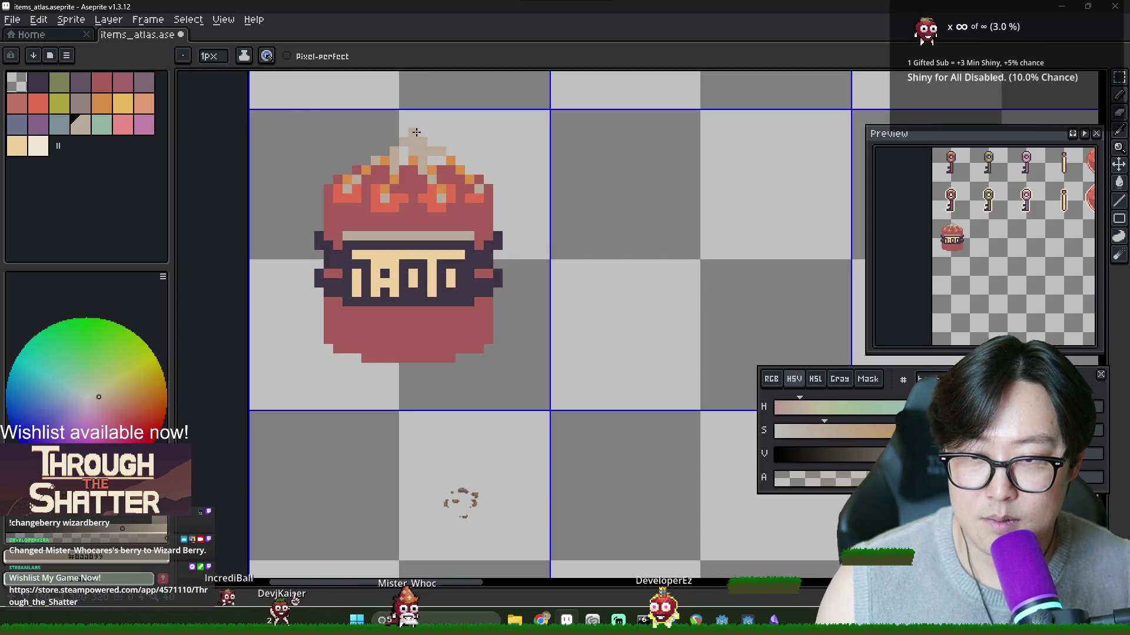
# Step: Draw a beige curl over the top-right rim and outline its right side in dark purple
pyautogui.moveTo(412, 134)
pyautogui.mouseDown()
pyautogui.moveTo(467, 151)
pyautogui.moveTo(499, 188)
pyautogui.mouseUp()
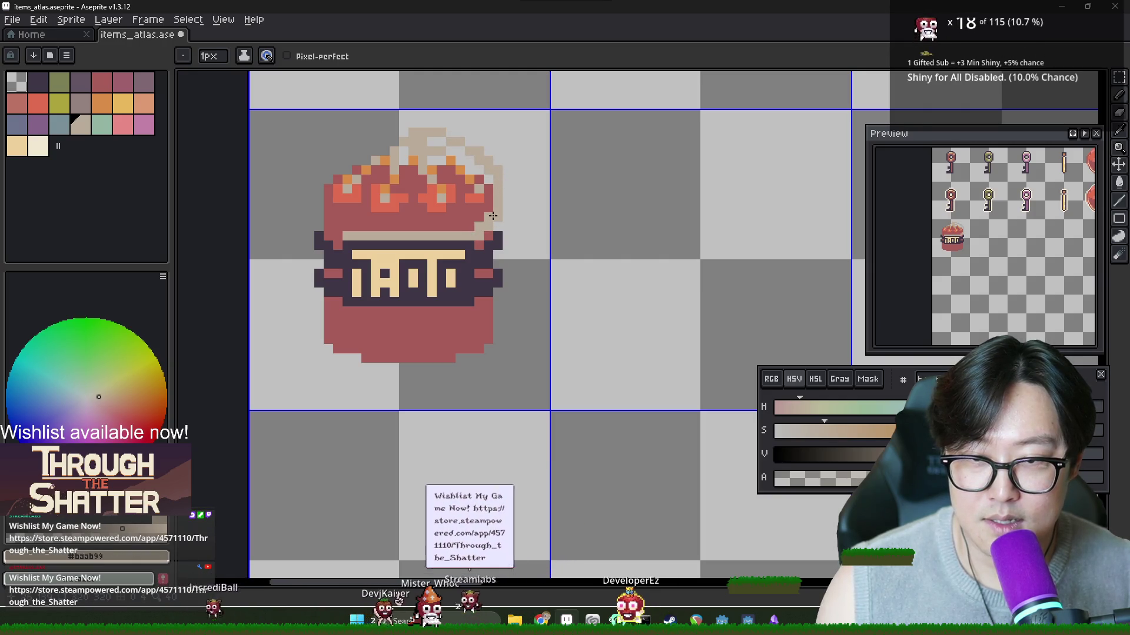
pyautogui.keyDown('alt'); pyautogui.click(478, 212); pyautogui.keyUp('alt')
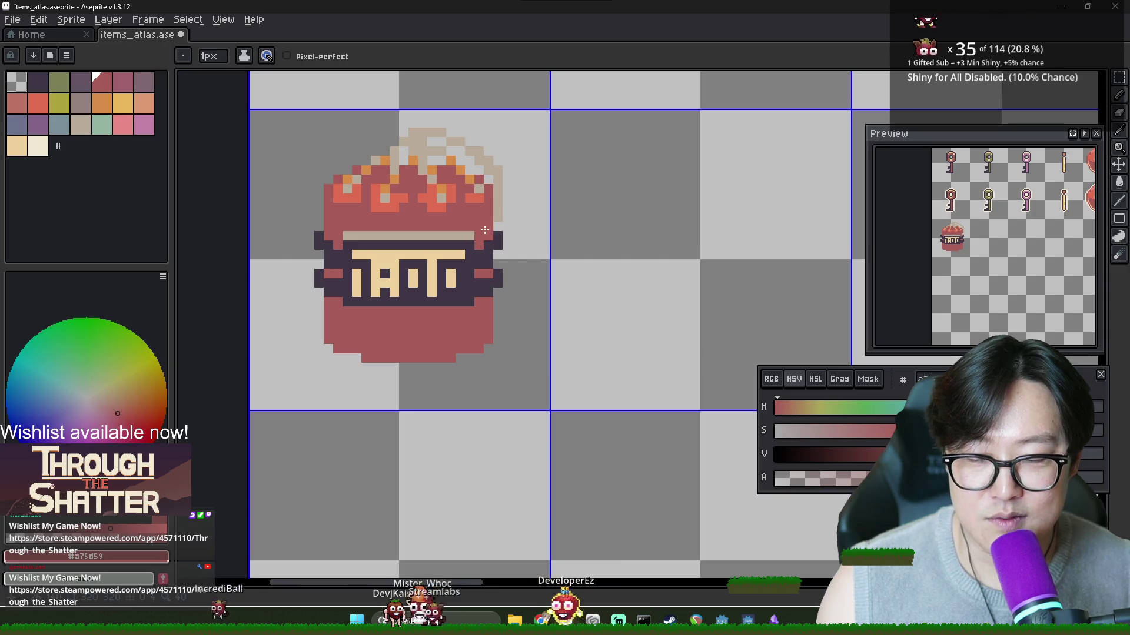
pyautogui.keyDown('alt'); pyautogui.click(480, 235); pyautogui.keyUp('alt')
pyautogui.keyDown('alt'); pyautogui.click(494, 239); pyautogui.keyUp('alt')
pyautogui.moveTo(495, 223); pyautogui.dragTo(498, 194)
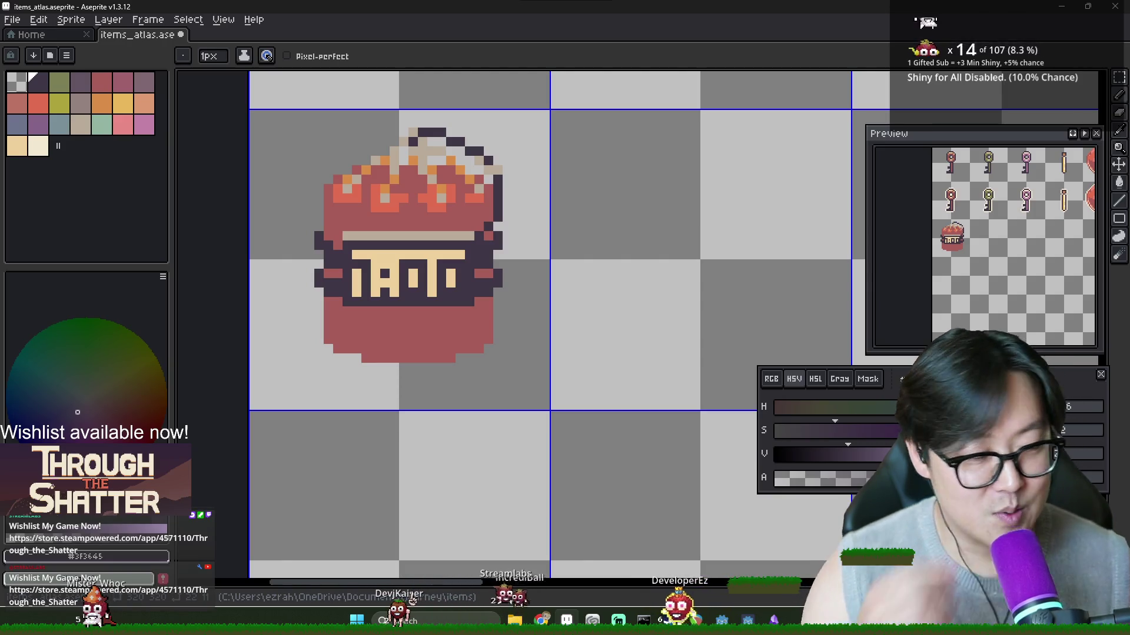
# Step: Undo the dark outline and beige curl strokes, then sample the wisp's beige
pyautogui.press('v')
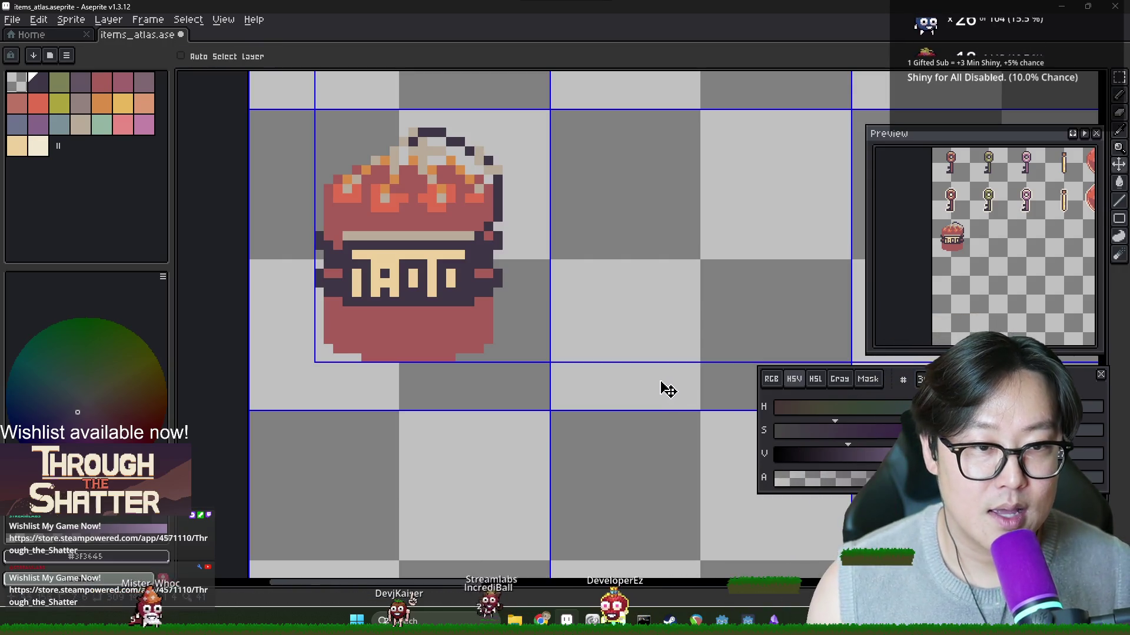
pyautogui.hotkey('ctrl', 'z')
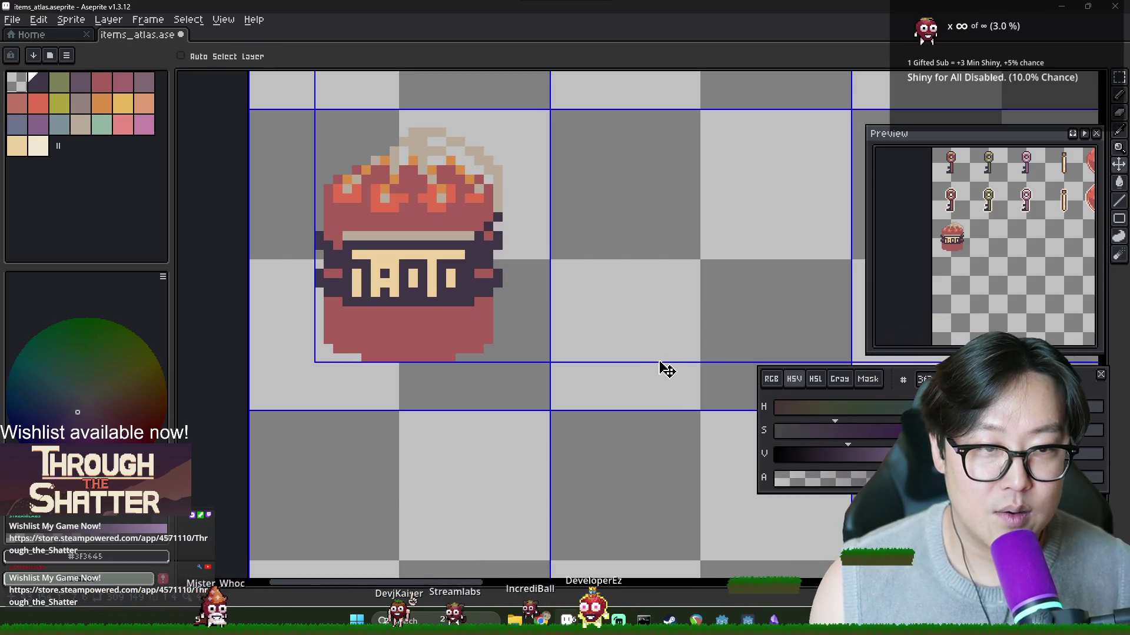
pyautogui.hotkey('ctrl', 'z')
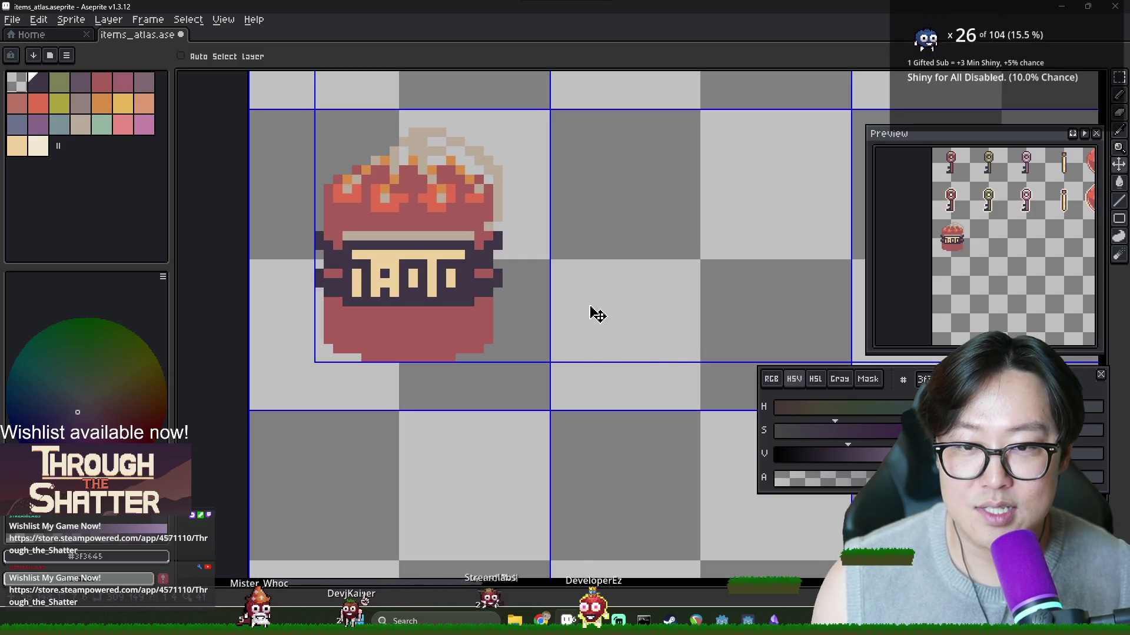
pyautogui.hotkey('ctrl', 'z')
pyautogui.press('i')
pyautogui.click(441, 129)
pyautogui.press('b')
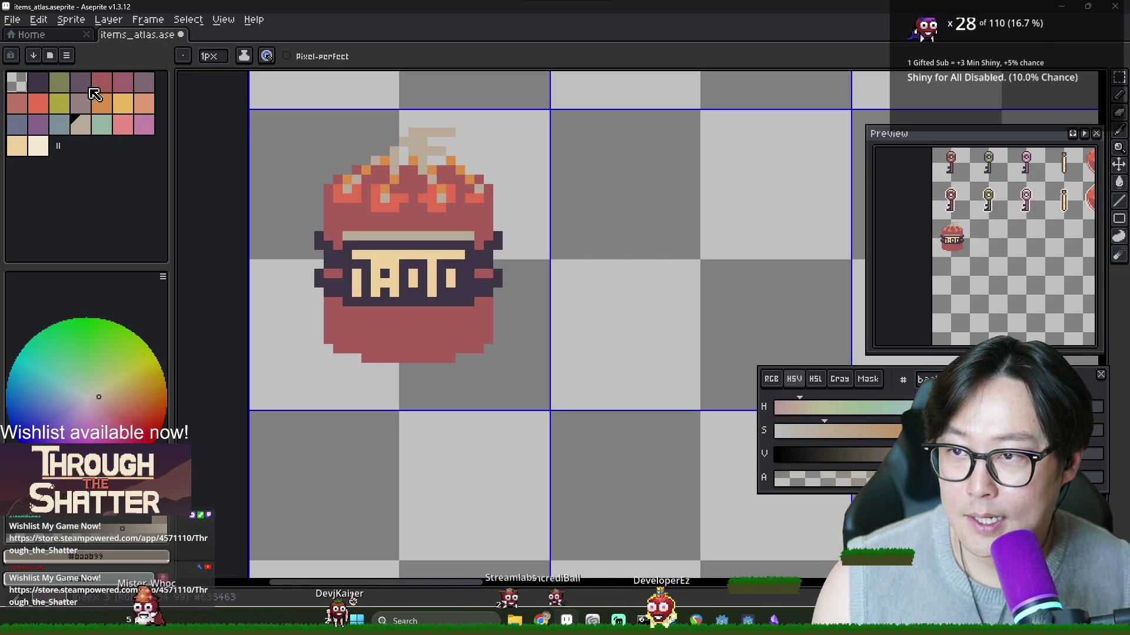
# Step: Paint mauve-grey, dark-purple and mauve pixels on the lower part of the wisp
pyautogui.click(145, 83)
pyautogui.click(385, 192)
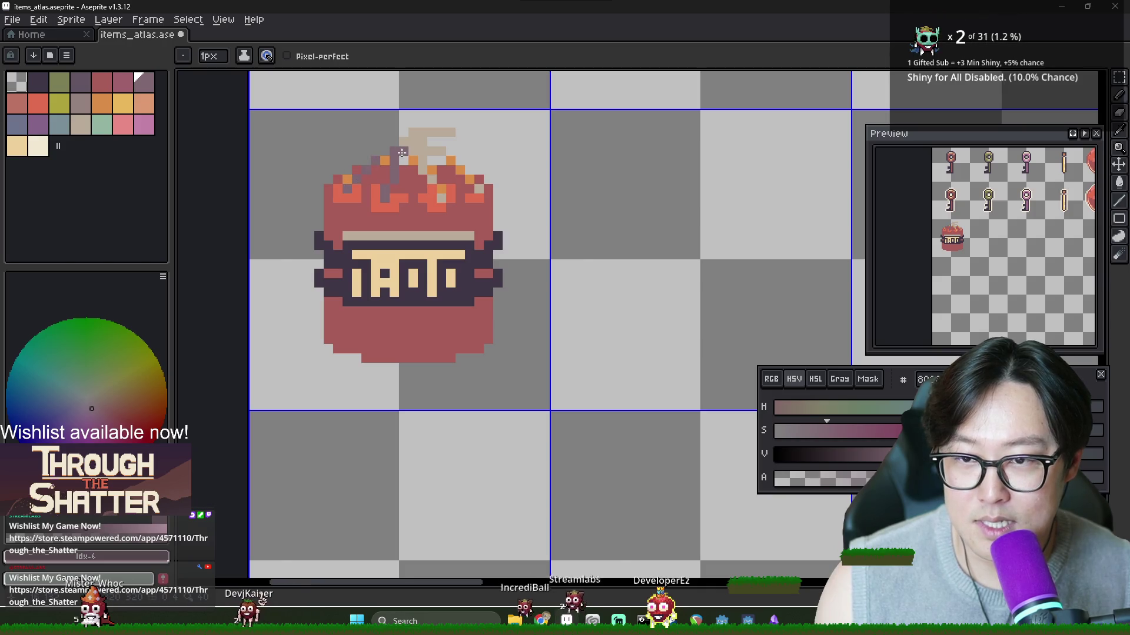
pyautogui.click(440, 196)
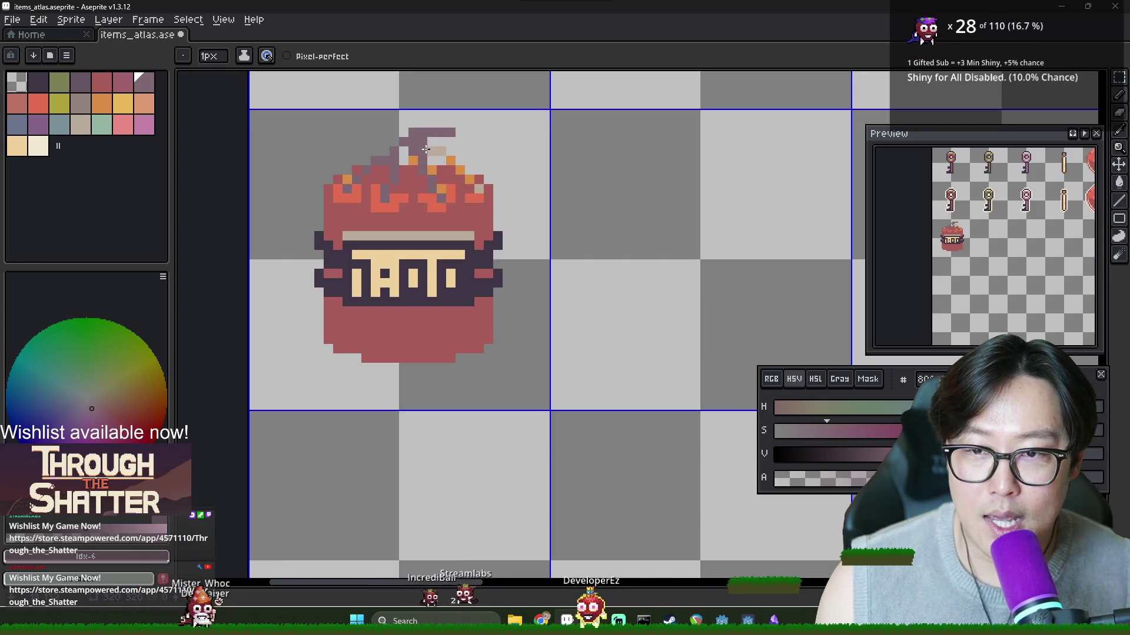
pyautogui.press('alt')
pyautogui.keyDown('alt'); pyautogui.click(444, 187); pyautogui.keyUp('alt')
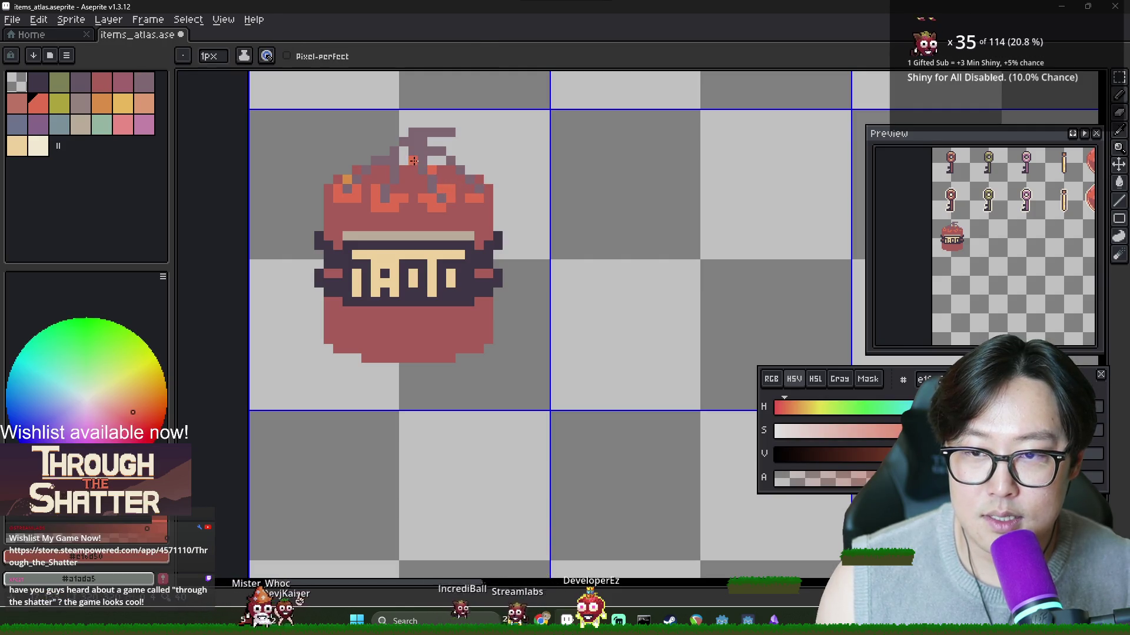
pyautogui.keyDown('alt'); pyautogui.click(428, 187); pyautogui.keyUp('alt')
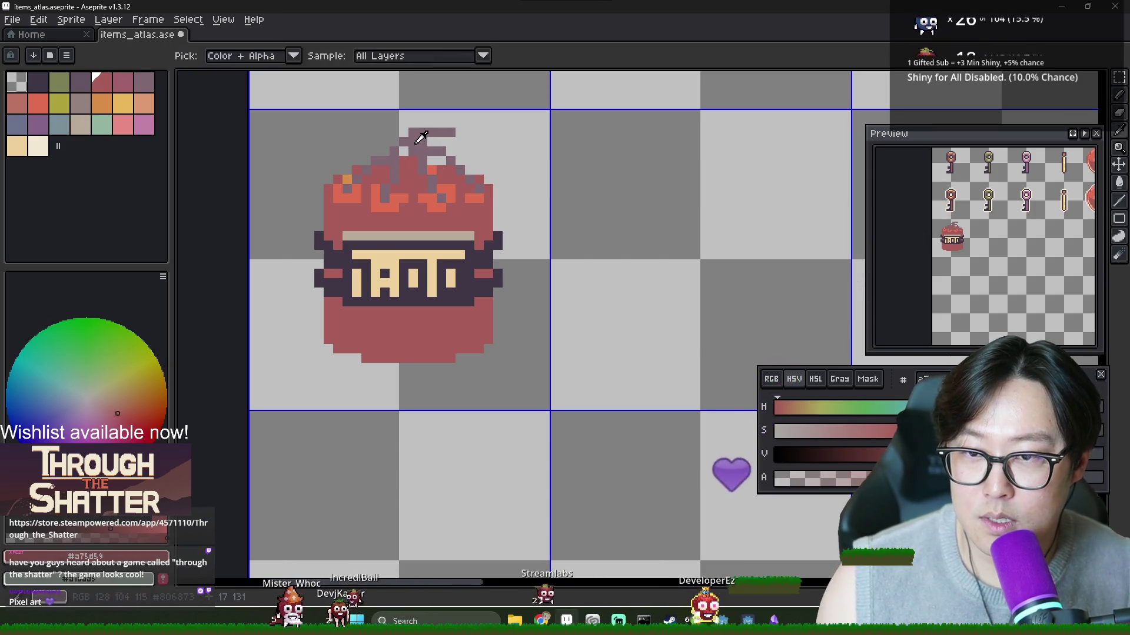
pyautogui.click(38, 82)
pyautogui.click(384, 197)
pyautogui.click(84, 91)
pyautogui.click(384, 195)
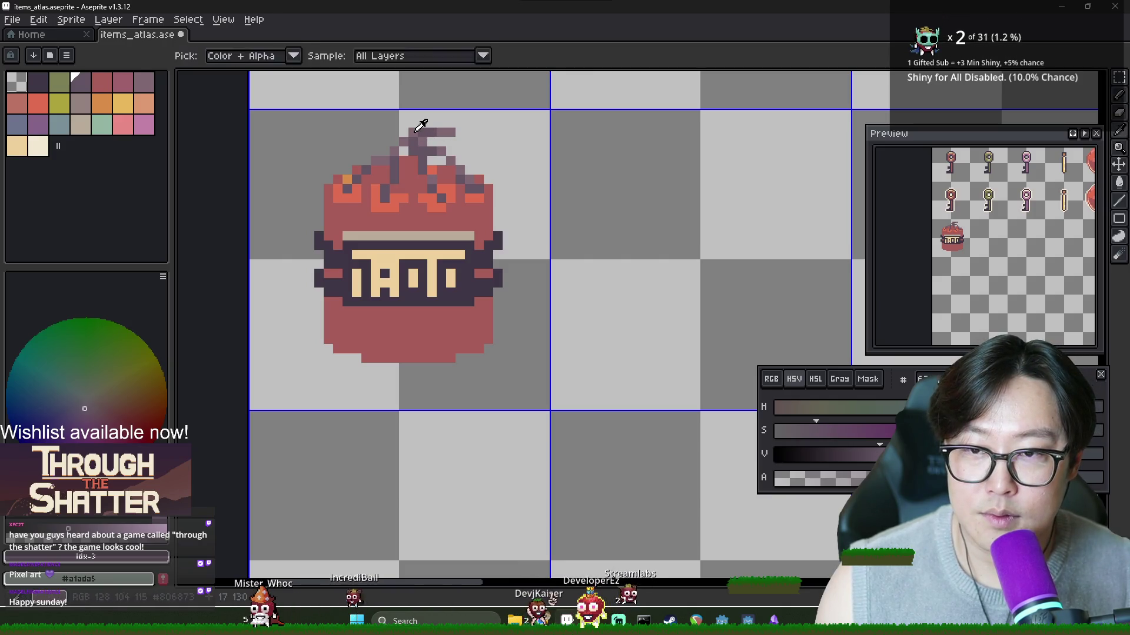
# Step: Paint and darken pixels at the wisp's tip, then Magic Wand-select its dark pixels
pyautogui.keyDown('alt'); pyautogui.click(428, 125); pyautogui.keyUp('alt')
pyautogui.click(441, 123)
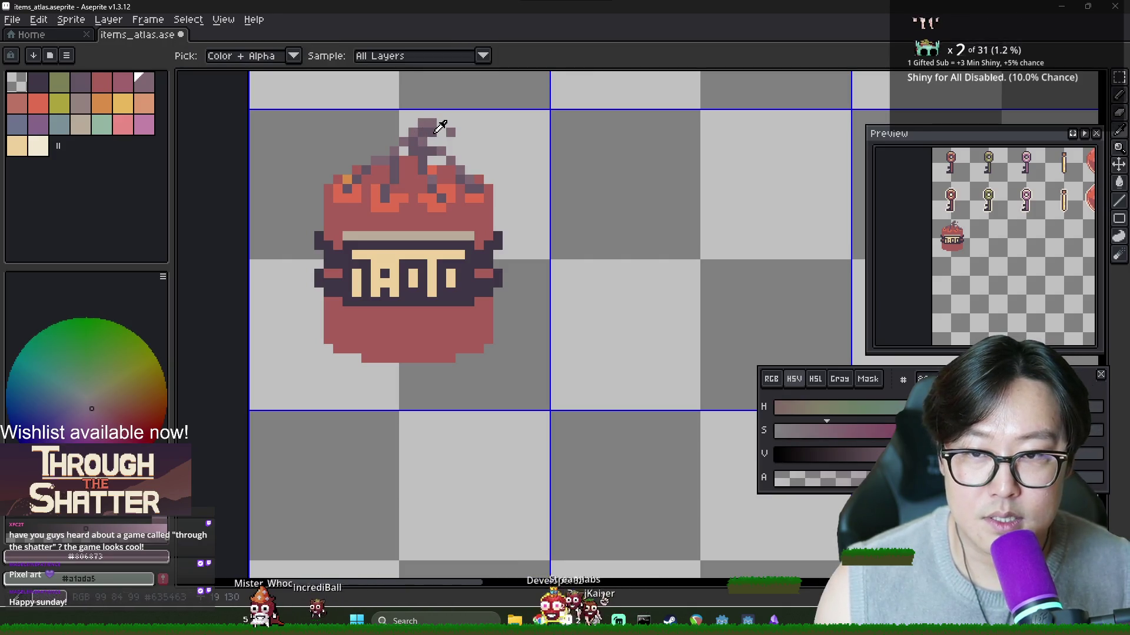
pyautogui.keyDown('alt'); pyautogui.click(442, 126); pyautogui.keyUp('alt')
pyautogui.click(450, 133)
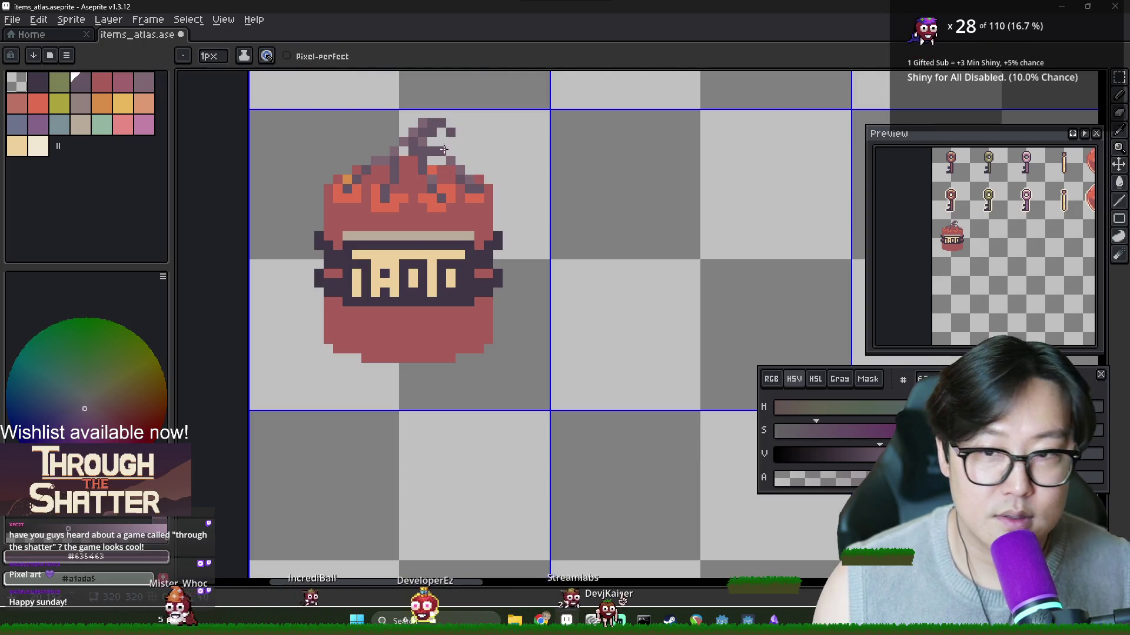
pyautogui.press('w')
pyautogui.click(434, 135)
# Step: Eyedrop the dark label colour, then eyedrop the jar's base red as the current colour
pyautogui.press('b')
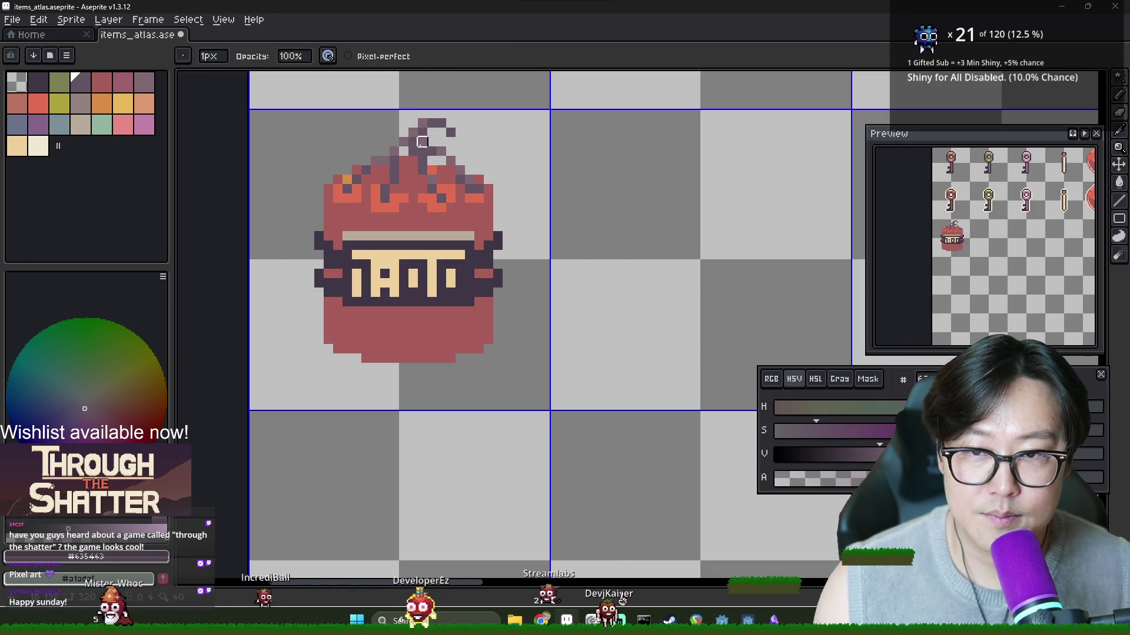
pyautogui.scroll(-1, 621, 203)
pyautogui.scroll(-2, 599, 225)
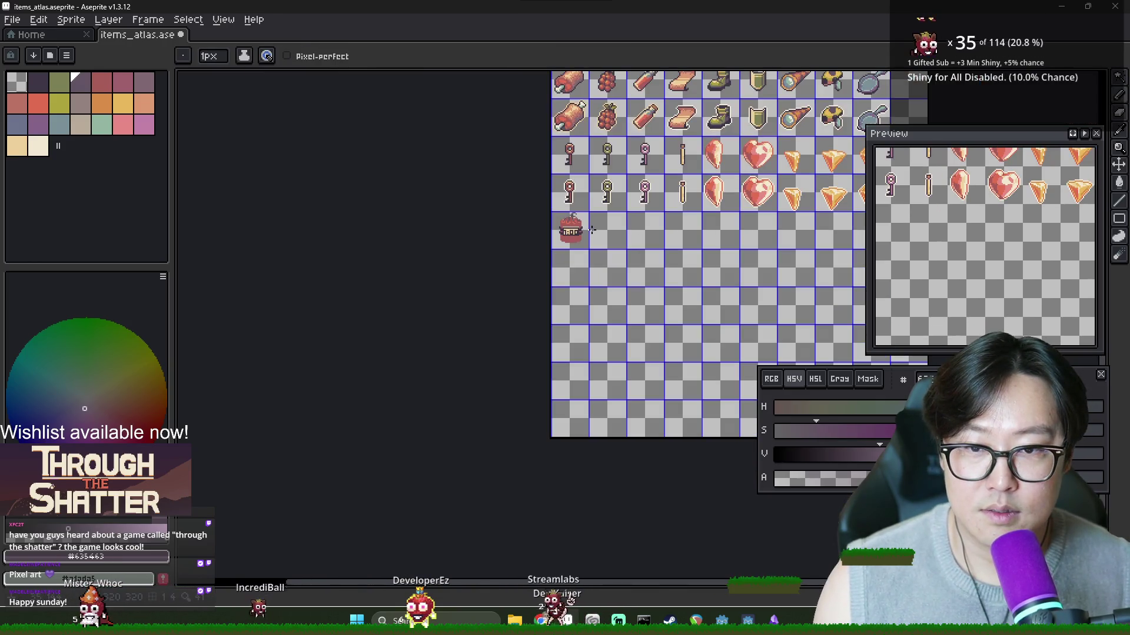
pyautogui.scroll(7, 564, 222)
pyautogui.scroll(-3, 609, 252)
pyautogui.keyDown('alt'); pyautogui.click(610, 252); pyautogui.keyUp('alt')
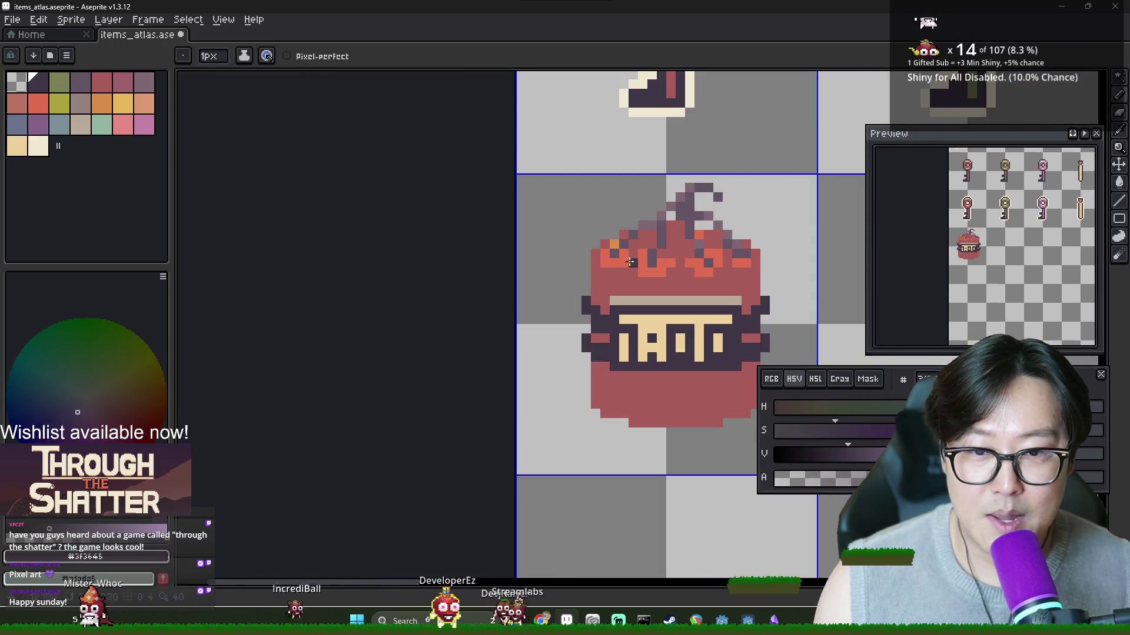
pyautogui.scroll(1, 610, 252)
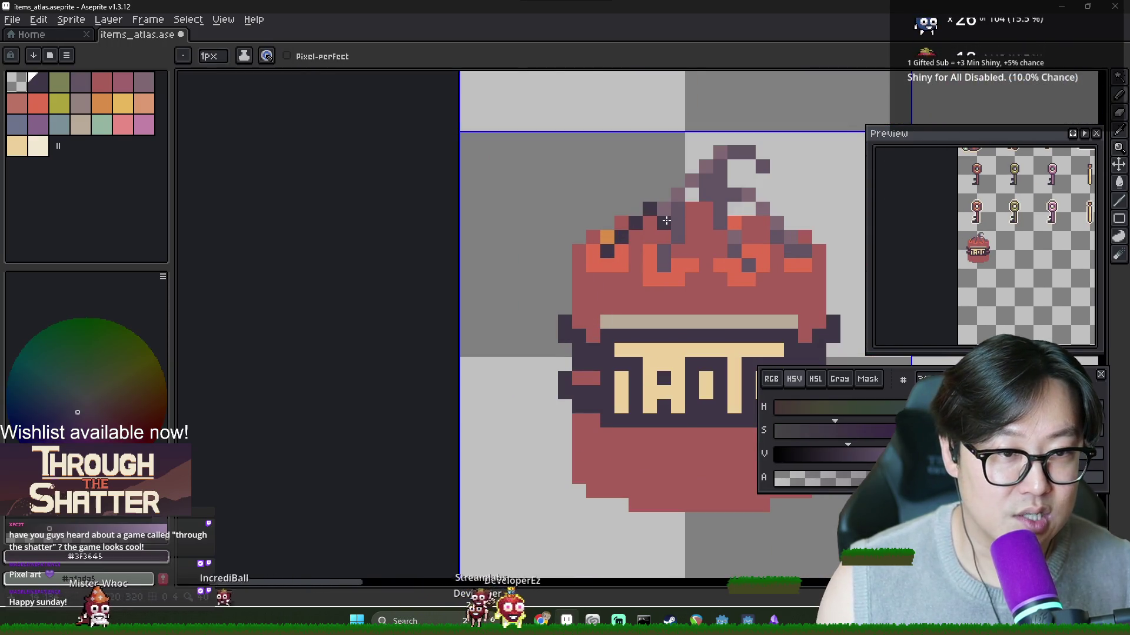
pyautogui.press('v')
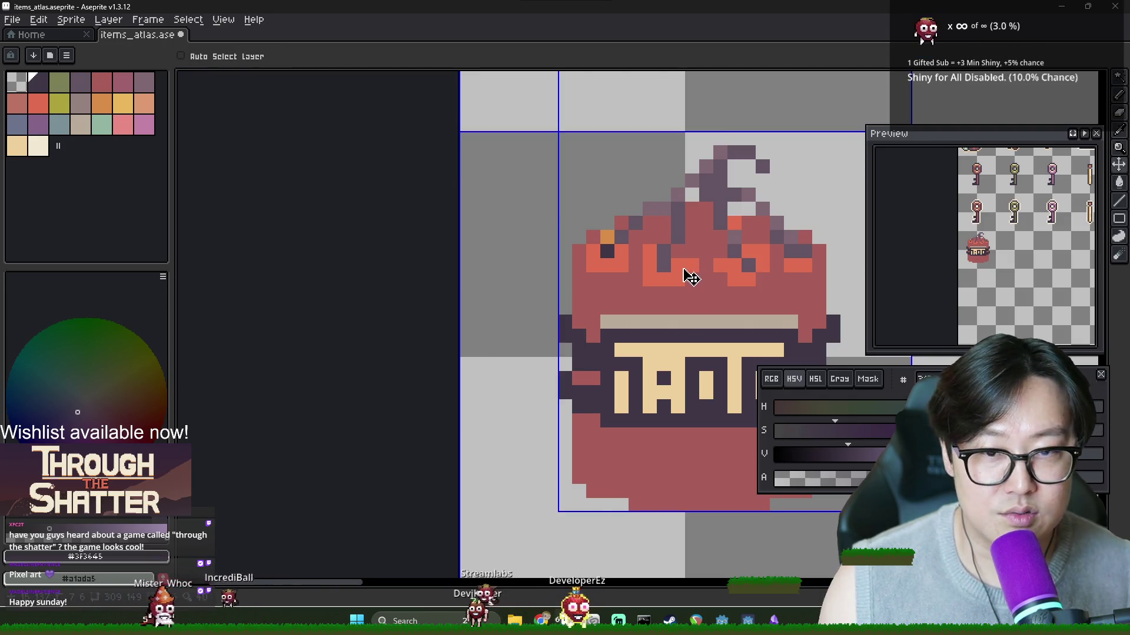
pyautogui.scroll(-2, 623, 247)
pyautogui.keyDown('alt'); pyautogui.click(588, 213); pyautogui.keyUp('alt')
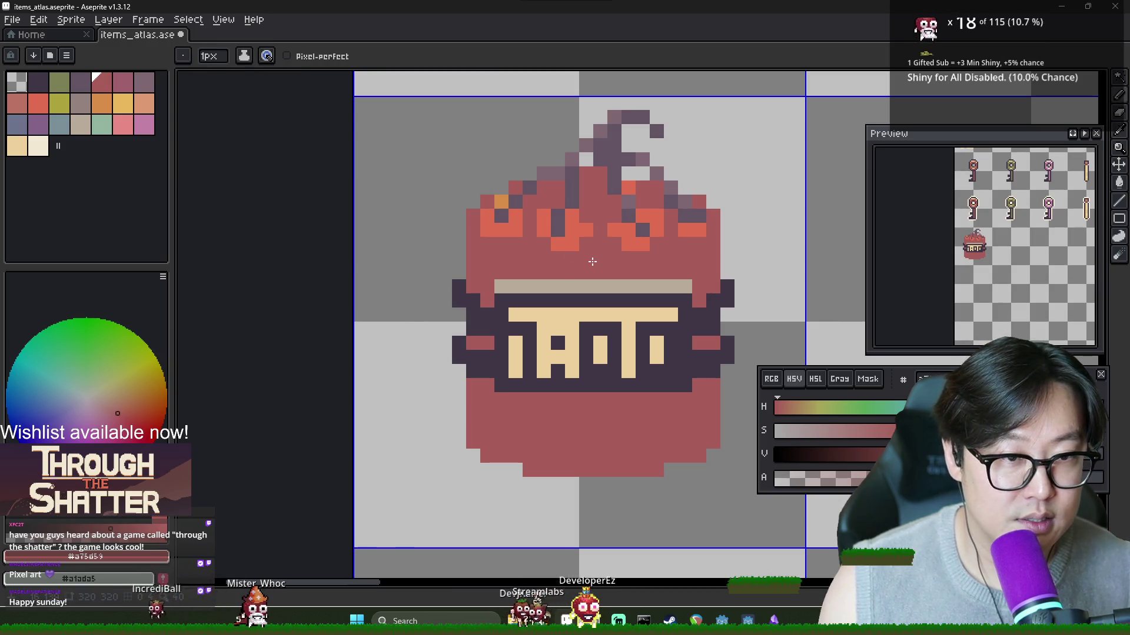
# Step: Choose a darker, greyer red from the colour wheel and paint shading pixels on the upper body
pyautogui.keyDown('alt'); pyautogui.click(624, 227); pyautogui.keyUp('alt')
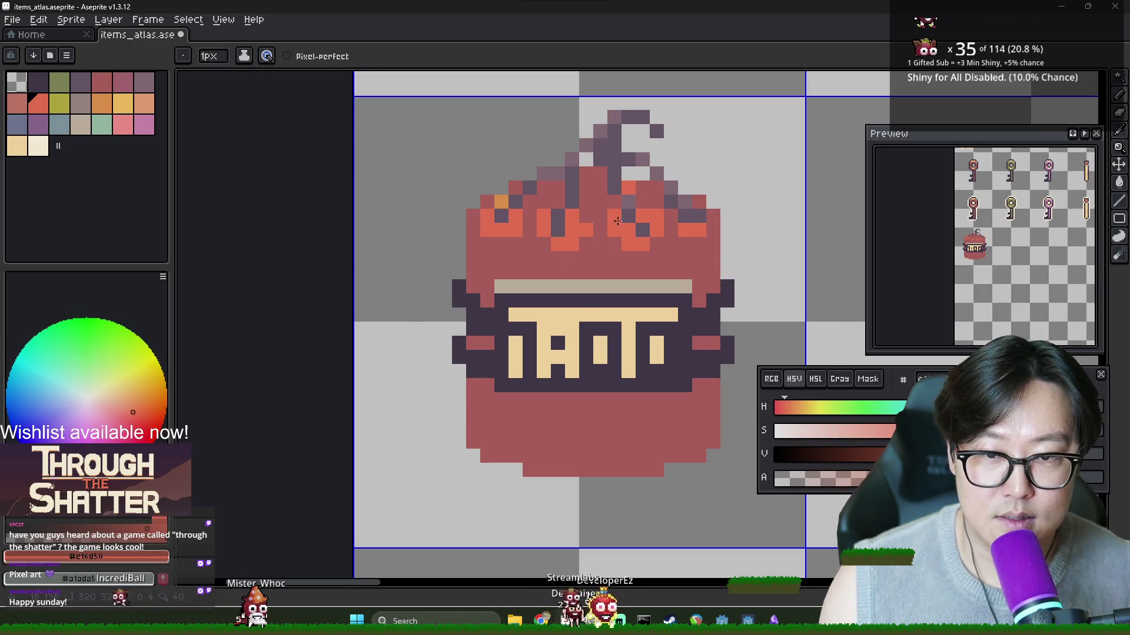
pyautogui.press('alt')
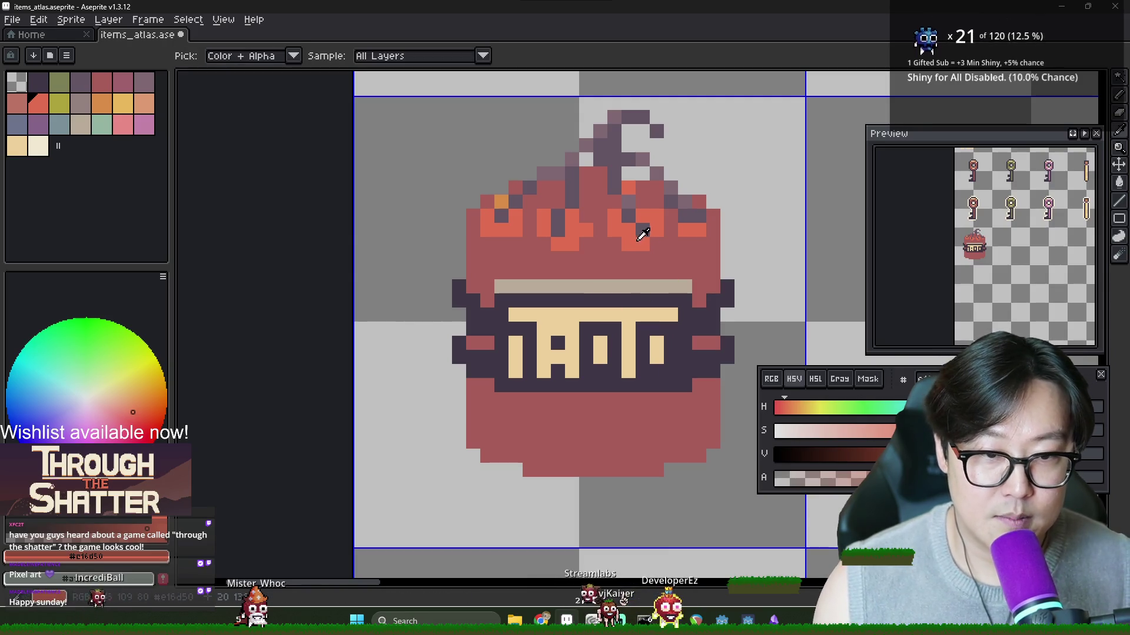
pyautogui.keyDown('alt'); pyautogui.click(647, 257); pyautogui.keyUp('alt')
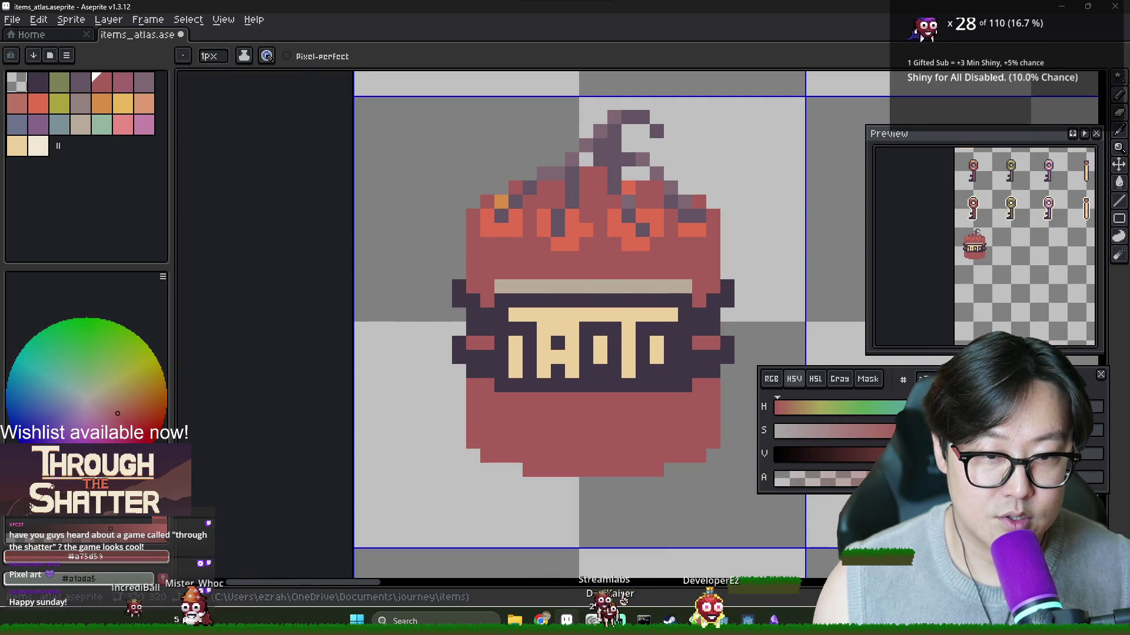
pyautogui.keyDown('alt'); pyautogui.click(578, 271); pyautogui.keyUp('alt')
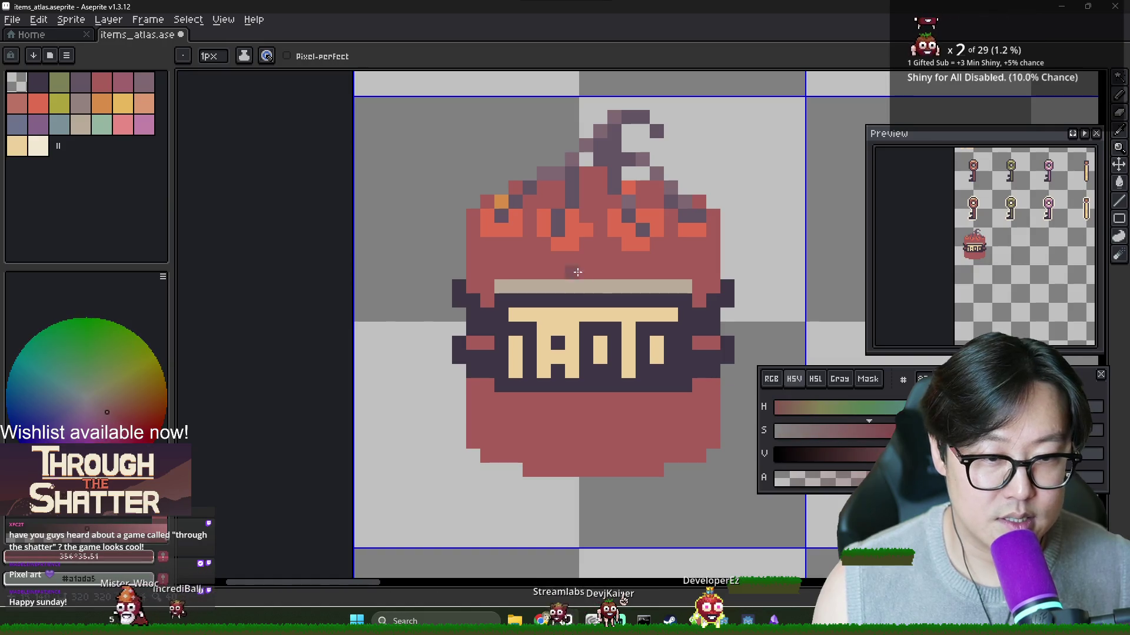
pyautogui.click(557, 200)
pyautogui.click(600, 187)
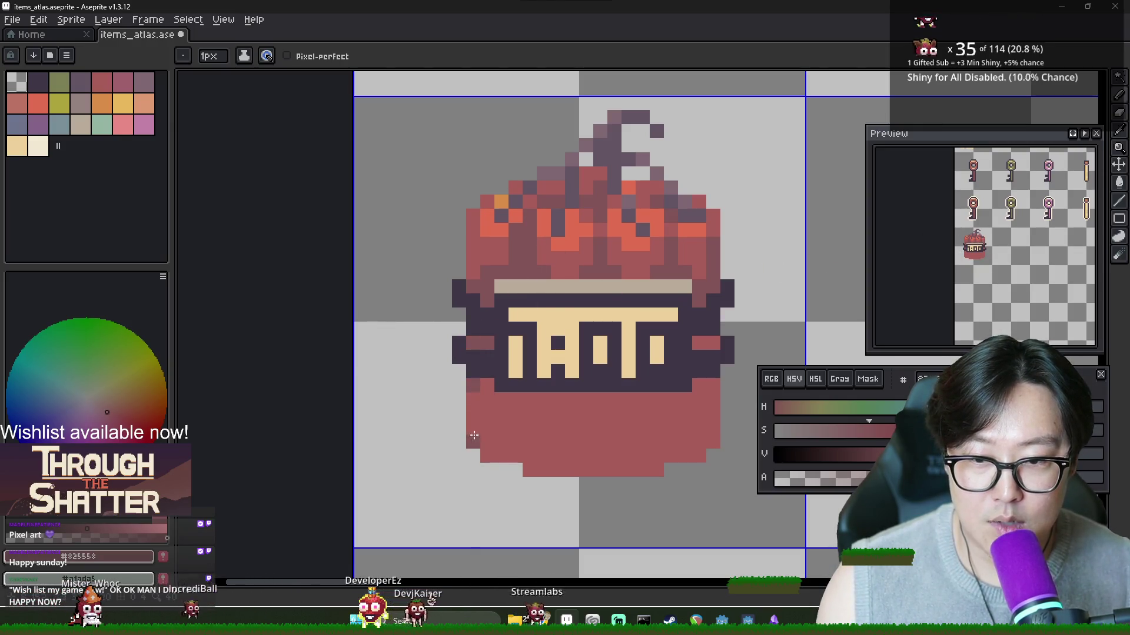
# Step: Erase the bottom-left corner pixel and draw two darker vertical ribs on the lower body
pyautogui.click(528, 470)
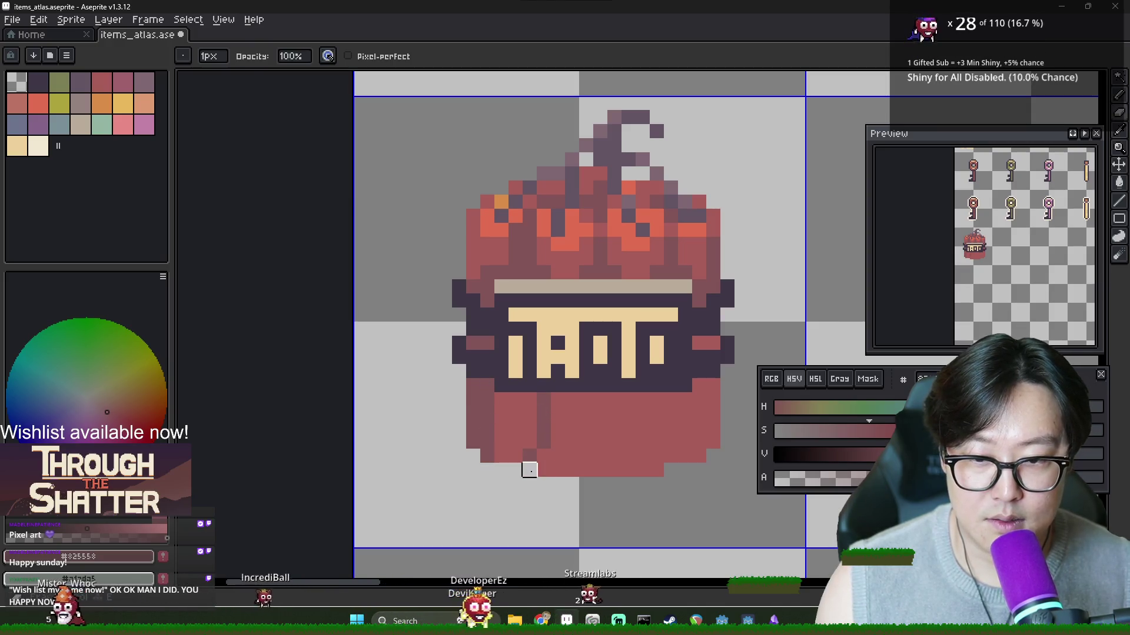
pyautogui.press('b')
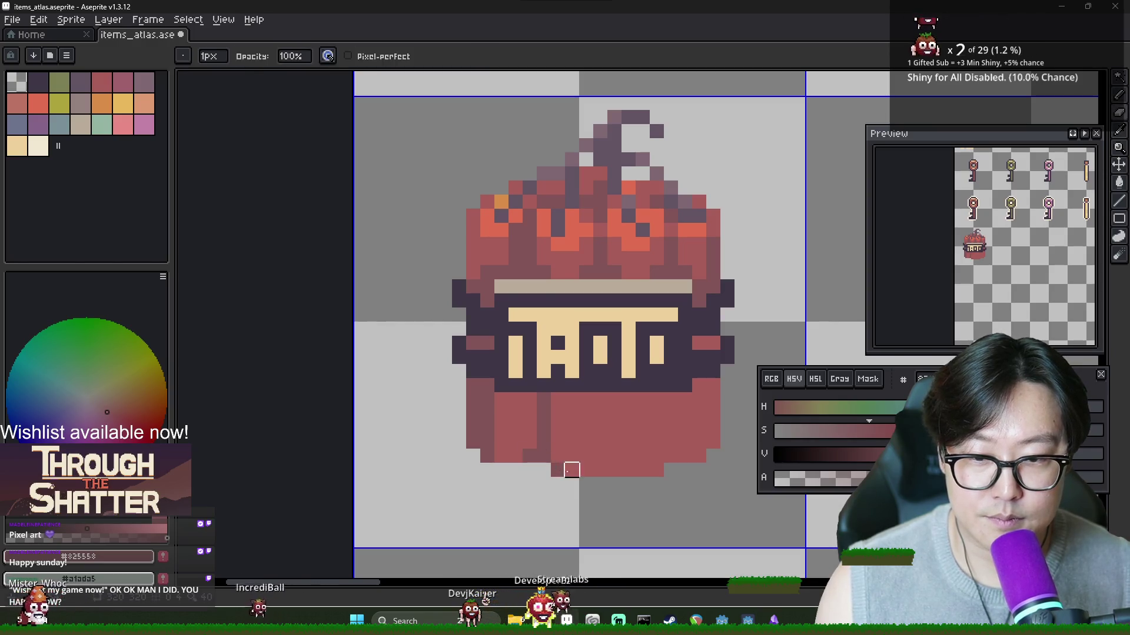
pyautogui.press('l')
pyautogui.moveTo(600, 412); pyautogui.dragTo(602, 452)
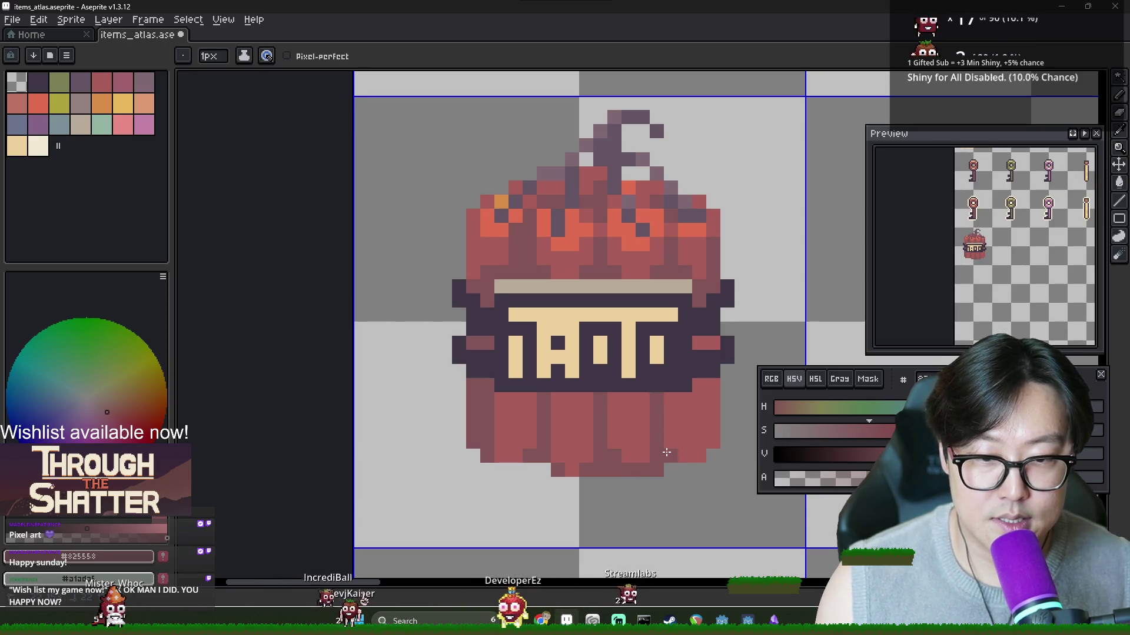
pyautogui.moveTo(699, 381); pyautogui.dragTo(699, 421)
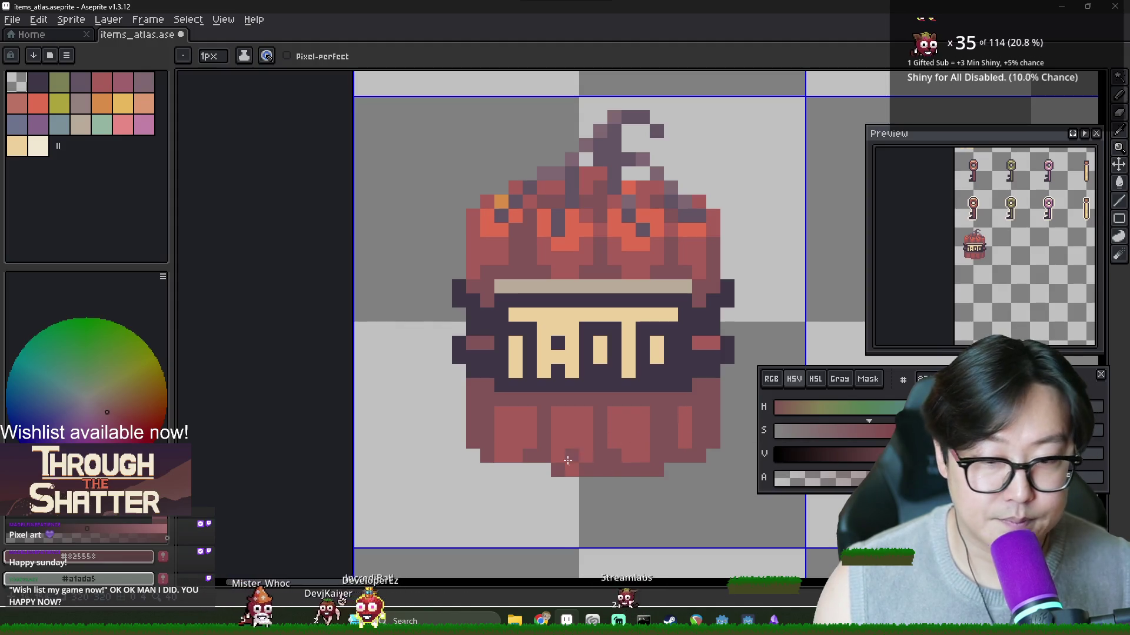
# Step: Try erasing the bottom-left pixel of the lowest row, then undo it
pyautogui.press('e')
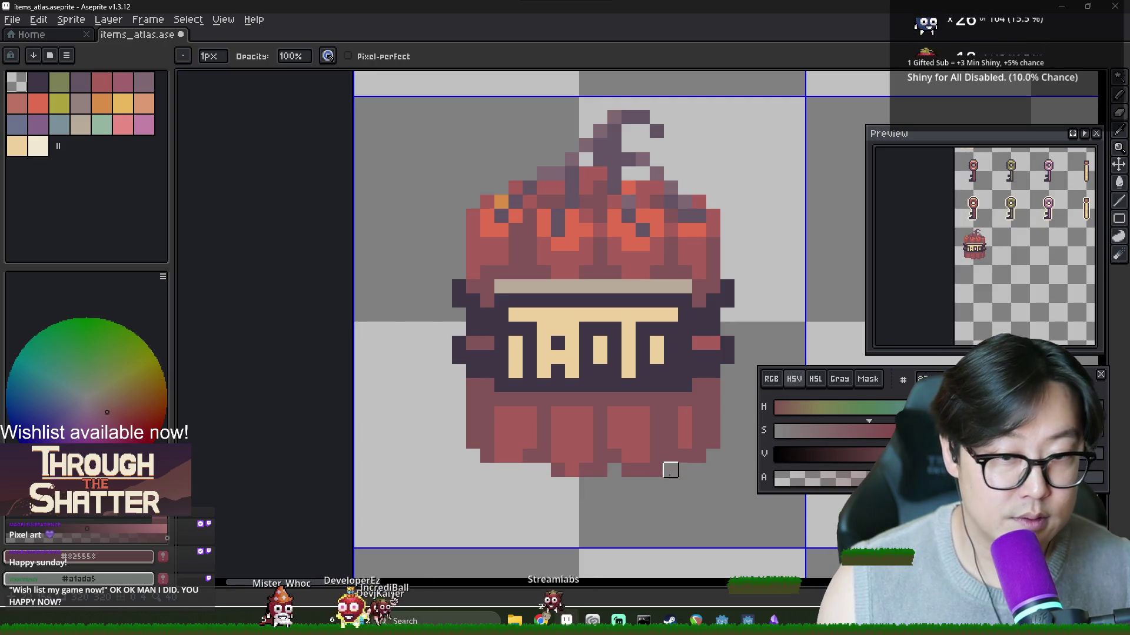
pyautogui.press('b')
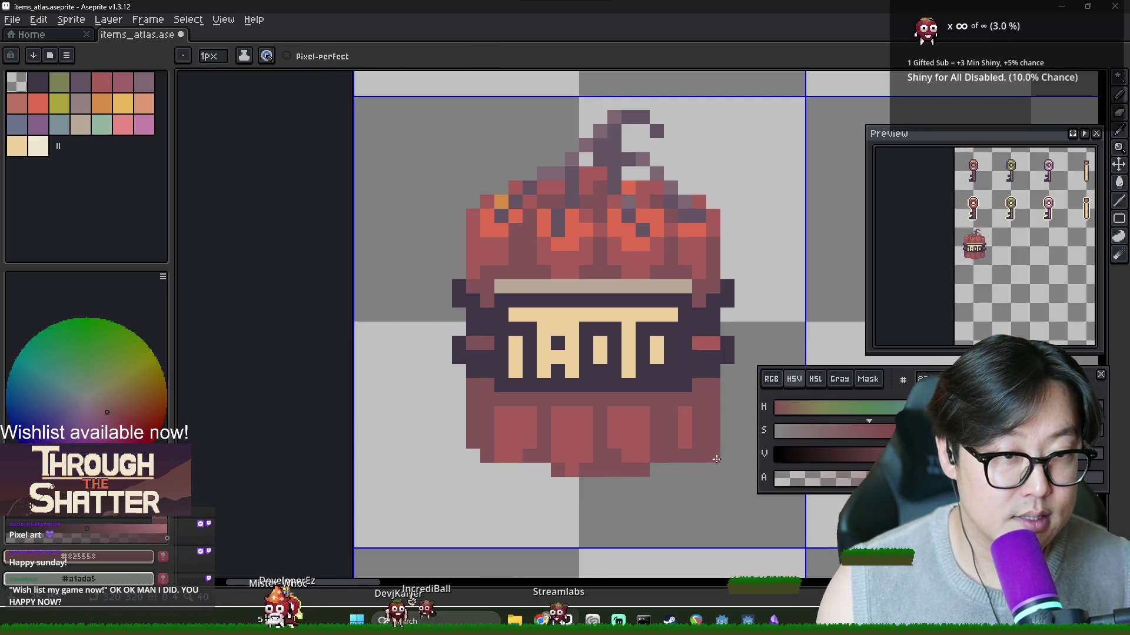
pyautogui.press('e')
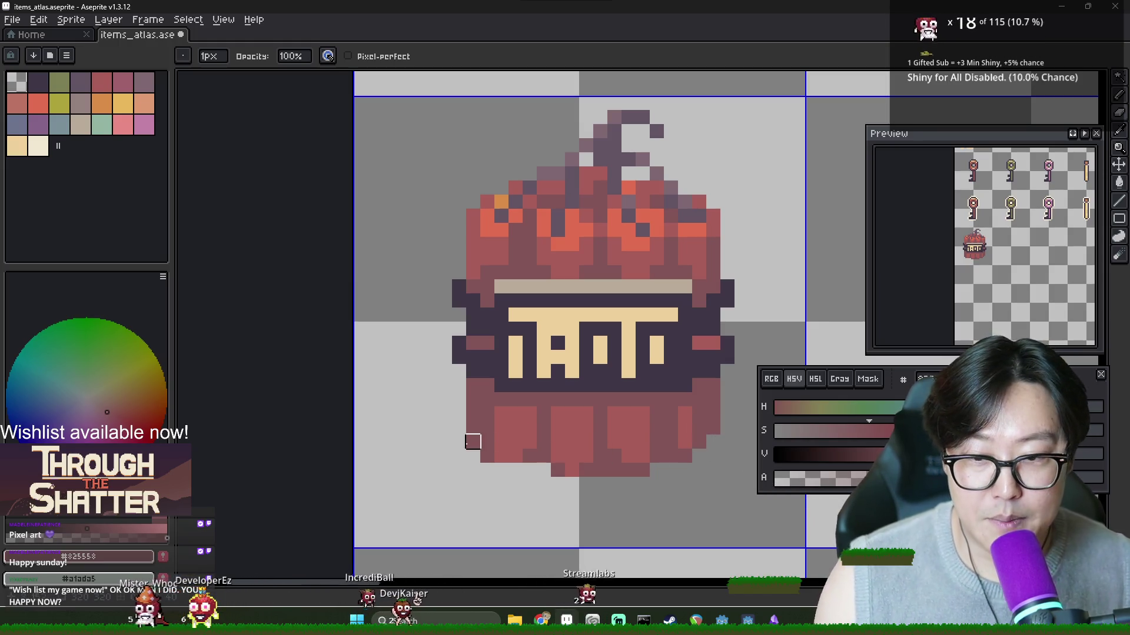
pyautogui.scroll(-2, 512, 482)
pyautogui.scroll(3, 500, 461)
pyautogui.press('i')
pyautogui.press('b')
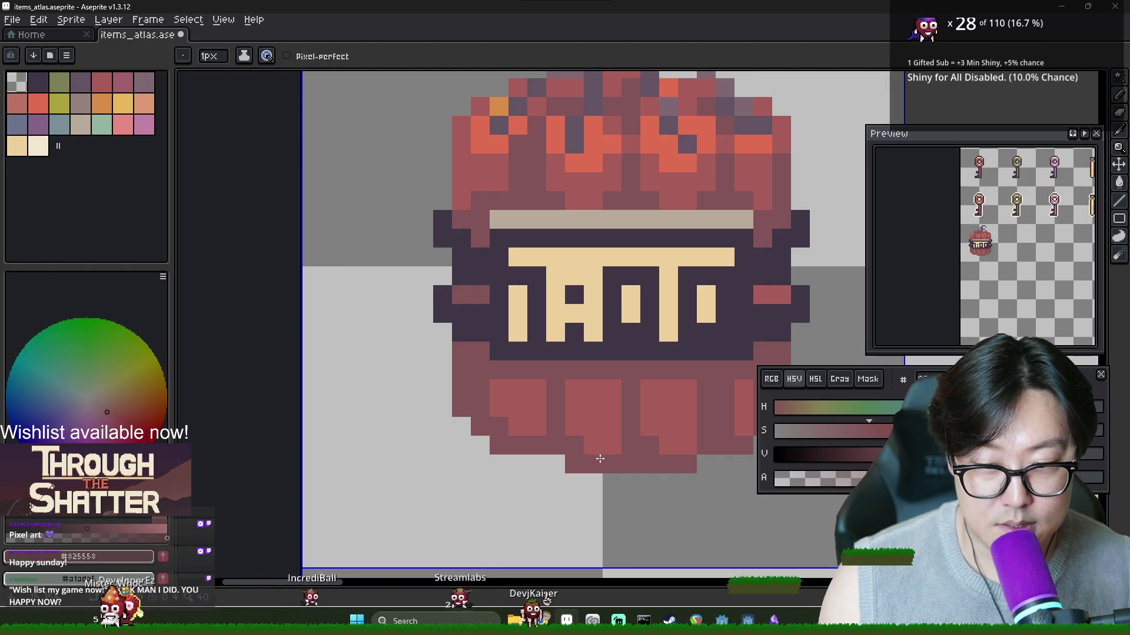
pyautogui.press('e')
pyautogui.click(574, 465)
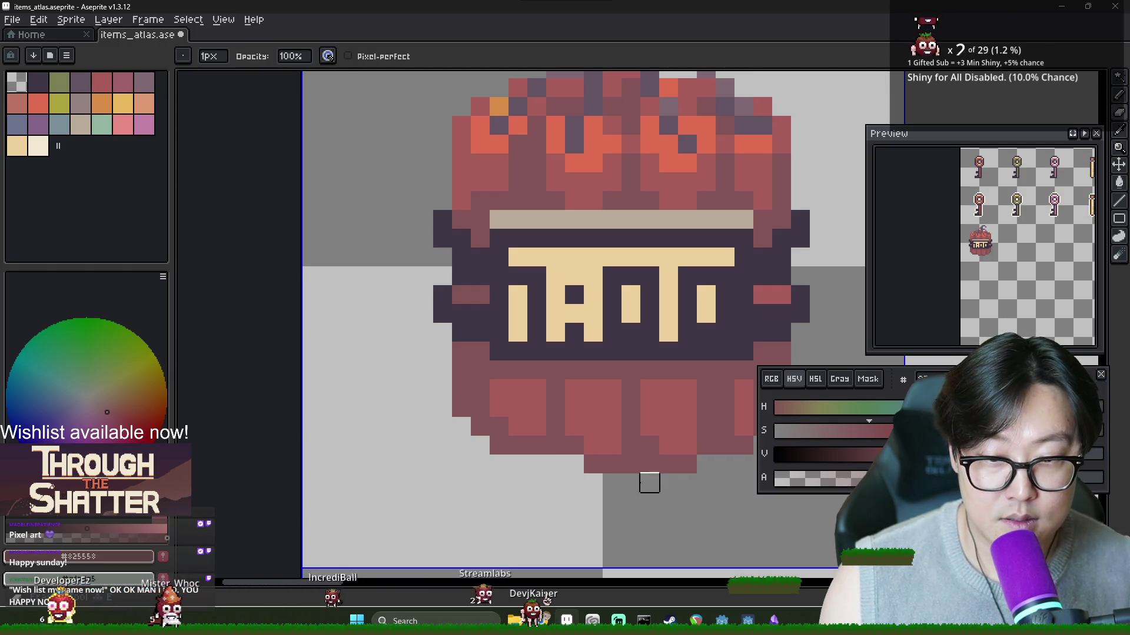
pyautogui.hotkey('ctrl', 'z')
pyautogui.press('b')
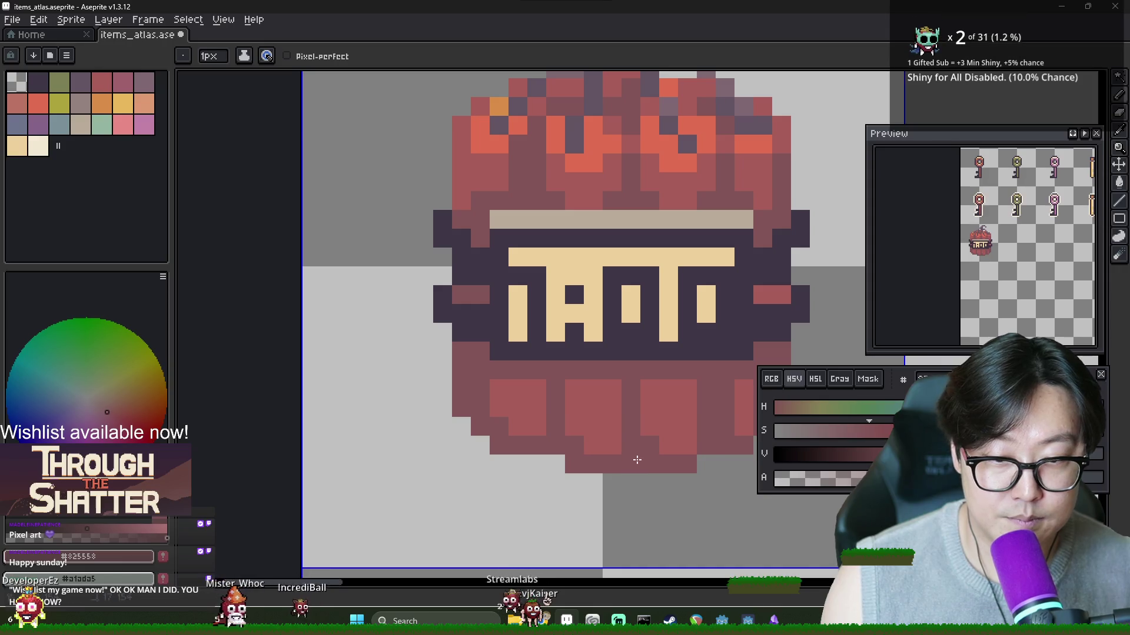
# Step: Extend the jar's bottom row with a dark #825558 pixel and zoom out
pyautogui.keyDown('alt'); pyautogui.click(658, 452); pyautogui.keyUp('alt')
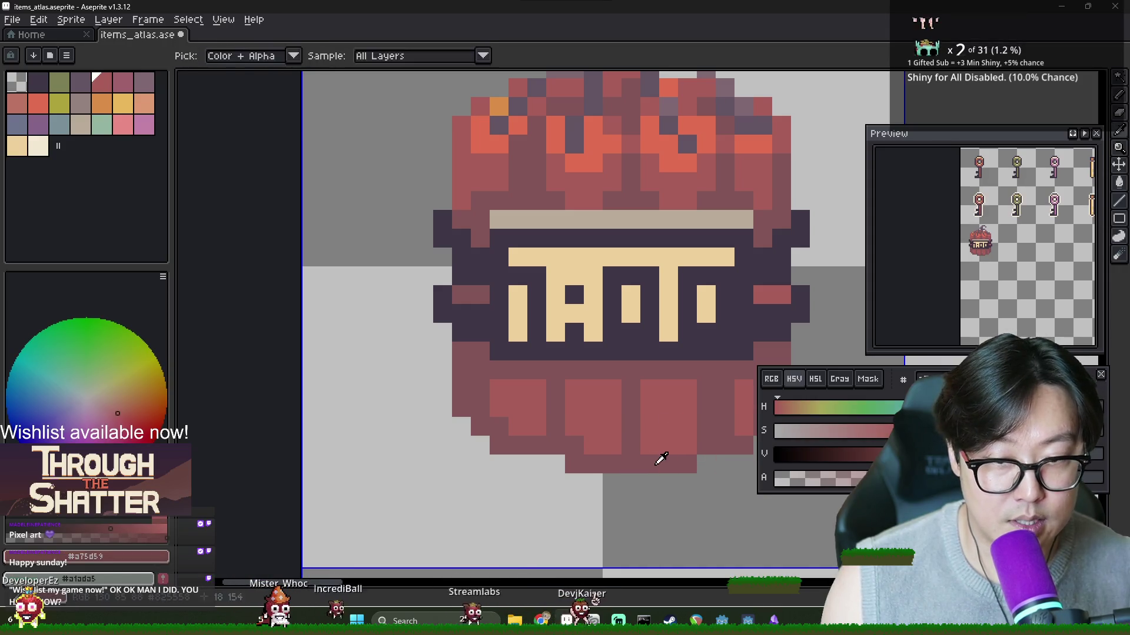
pyautogui.keyDown('alt'); pyautogui.click(658, 462); pyautogui.keyUp('alt')
pyautogui.click(698, 461)
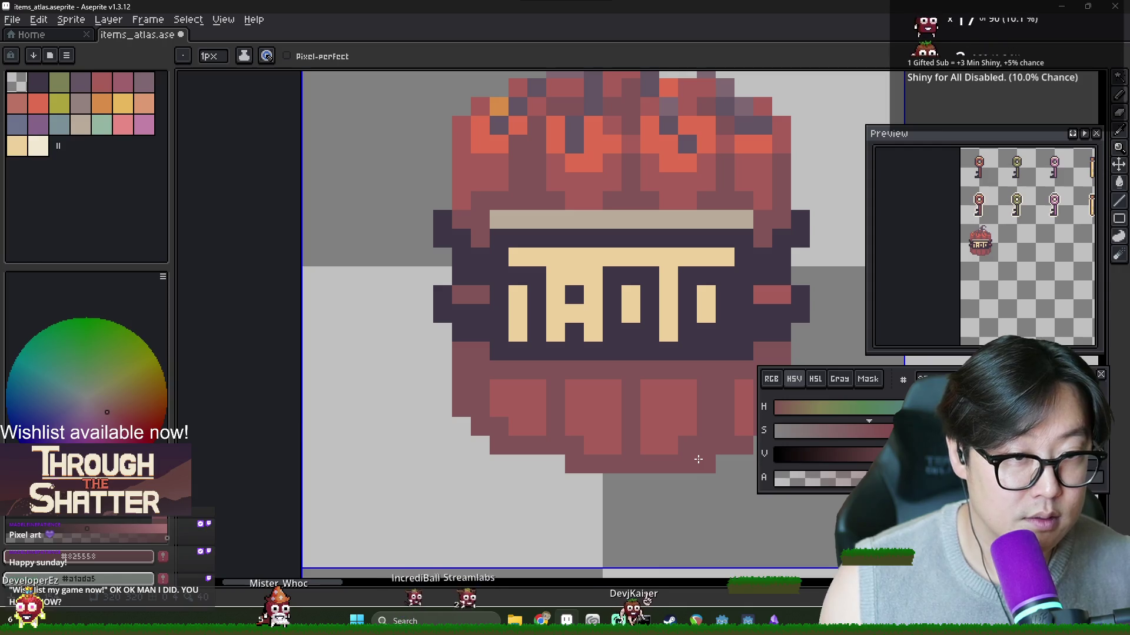
pyautogui.scroll(-3, 698, 459)
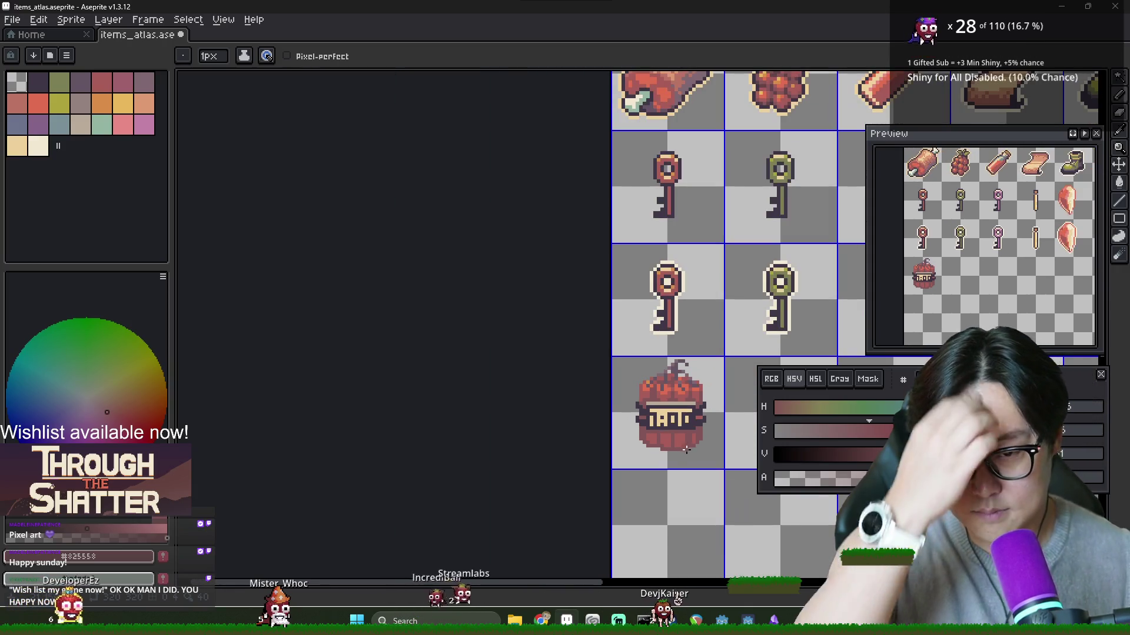
pyautogui.scroll(-3, 694, 447)
pyautogui.scroll(4, 703, 443)
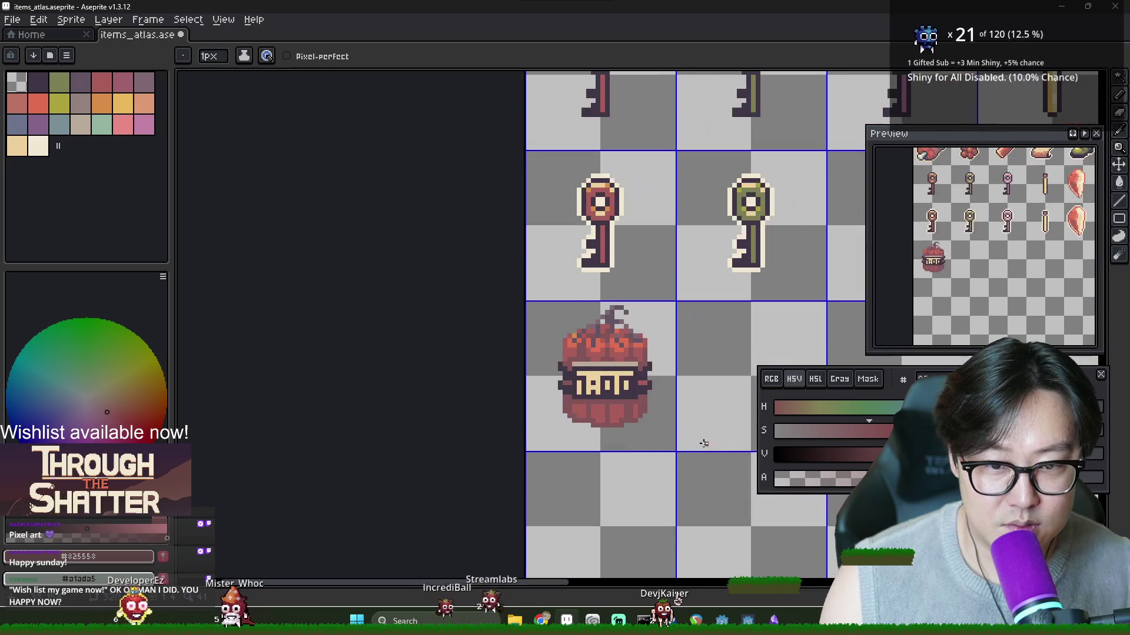
pyautogui.press('m')
pyautogui.moveTo(527, 302)
pyautogui.mouseDown()
pyautogui.moveTo(663, 421)
pyautogui.moveTo(676, 457)
pyautogui.mouseUp()
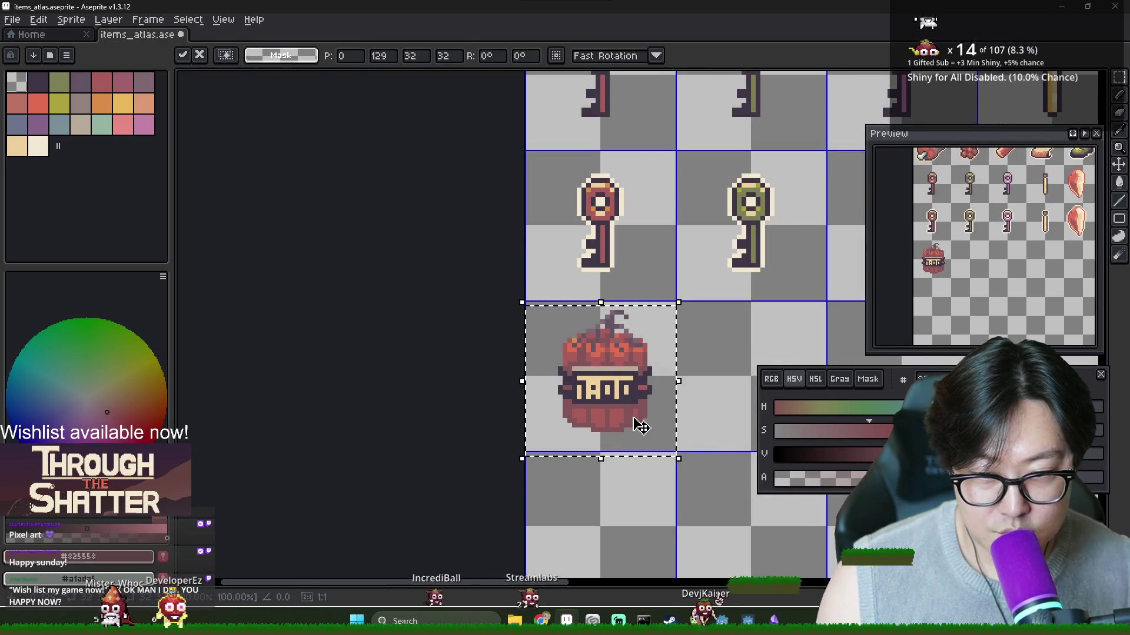
pyautogui.hotkey('ctrl', 'd')
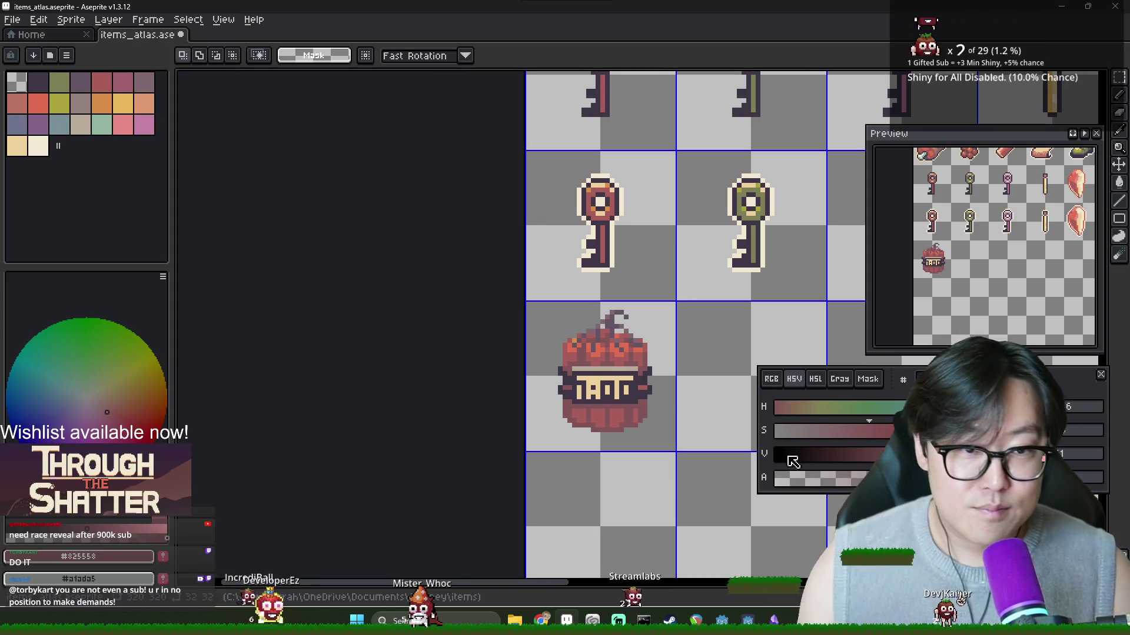
# Step: Pick a darker drawing colour from the palette and lower its saturation
pyautogui.scroll(5, 588, 382)
pyautogui.press('i')
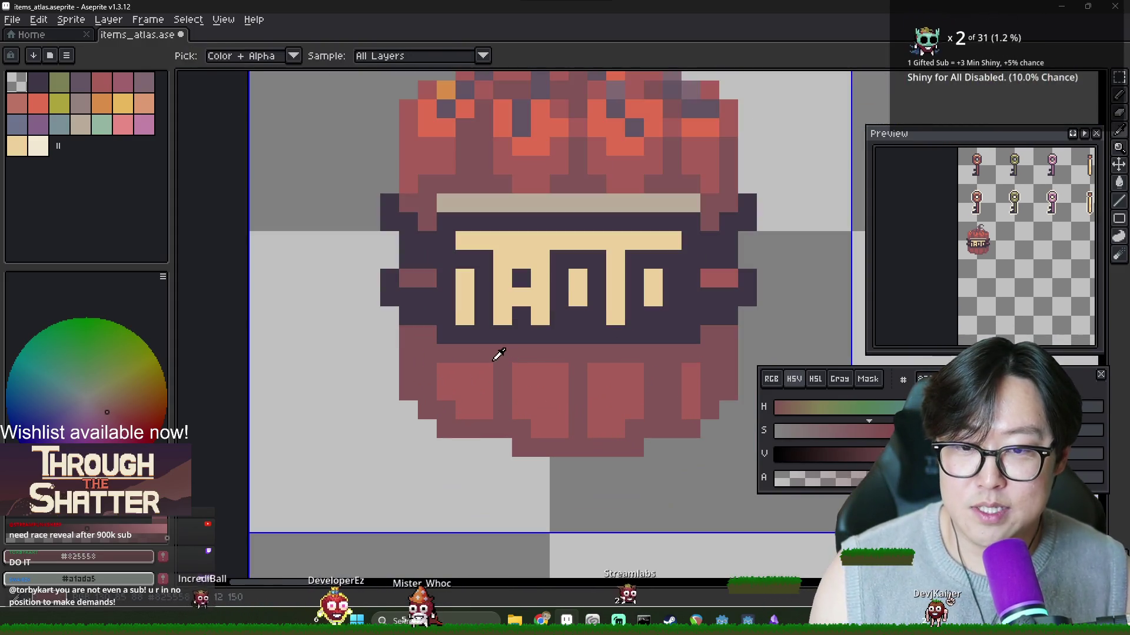
pyautogui.press('m')
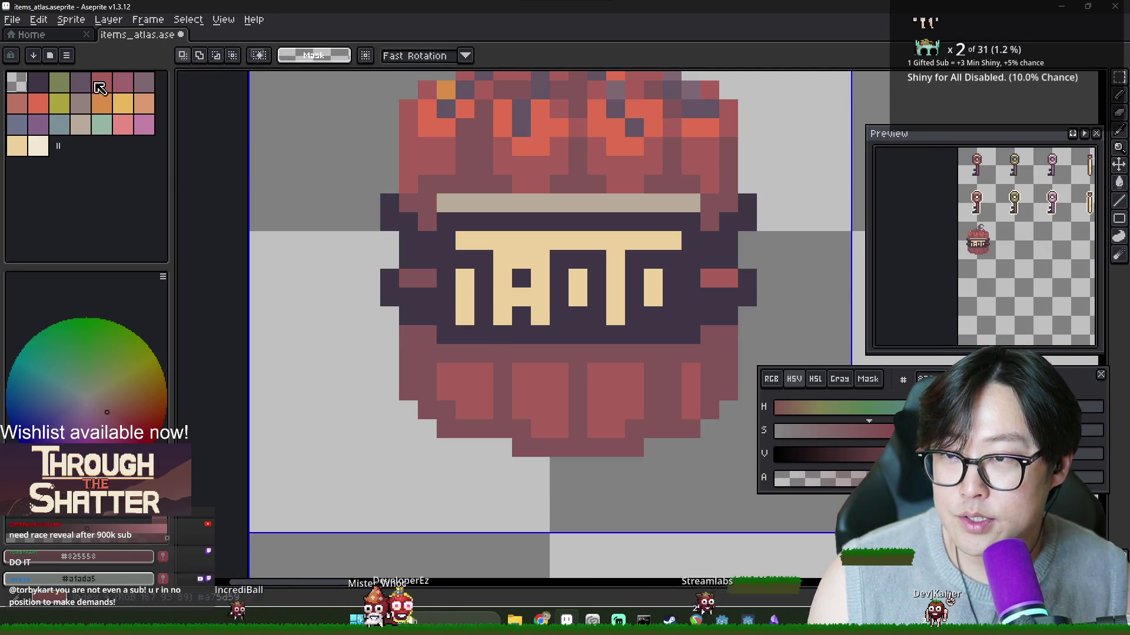
pyautogui.click(100, 87)
pyautogui.press('ctrl')
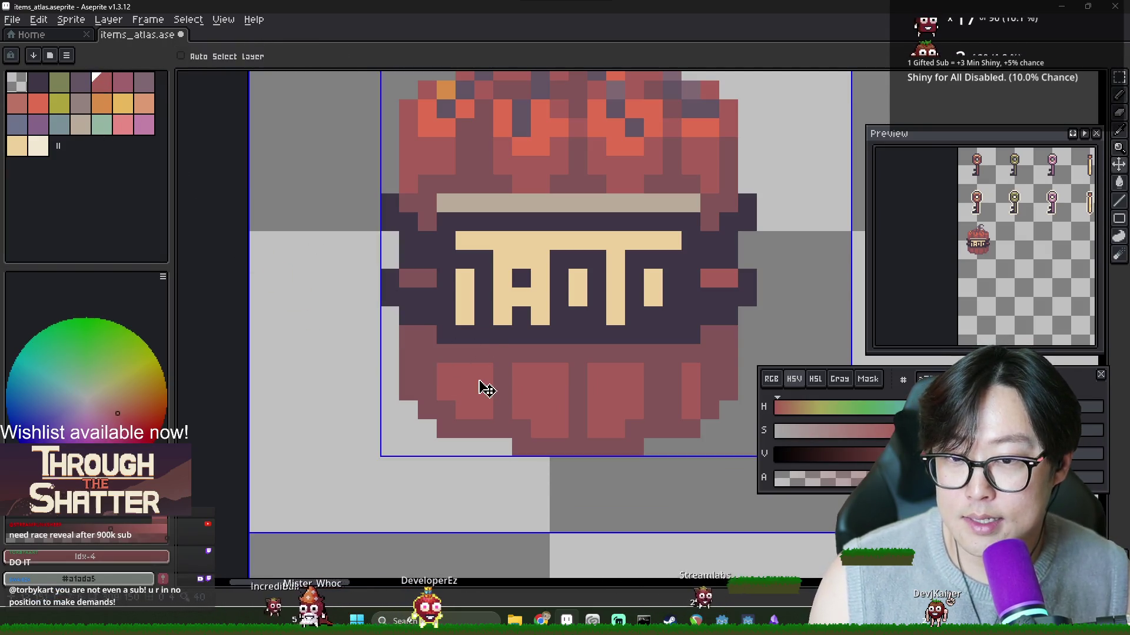
pyautogui.keyDown('alt'); pyautogui.click(398, 328); pyautogui.keyUp('alt')
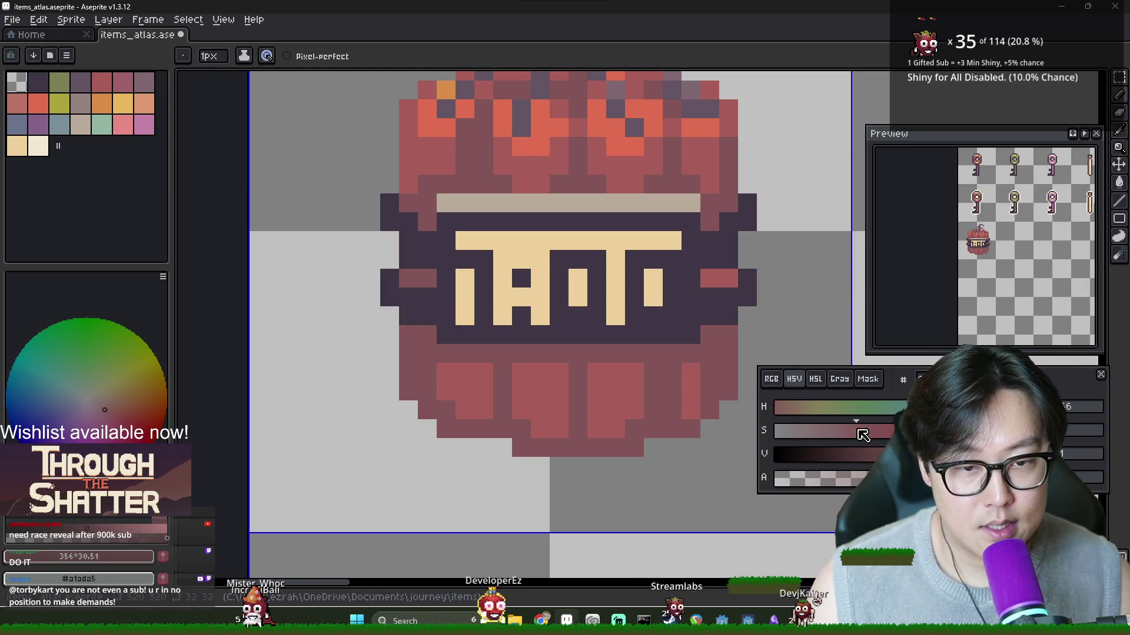
pyautogui.moveTo(860, 434); pyautogui.dragTo(875, 434)
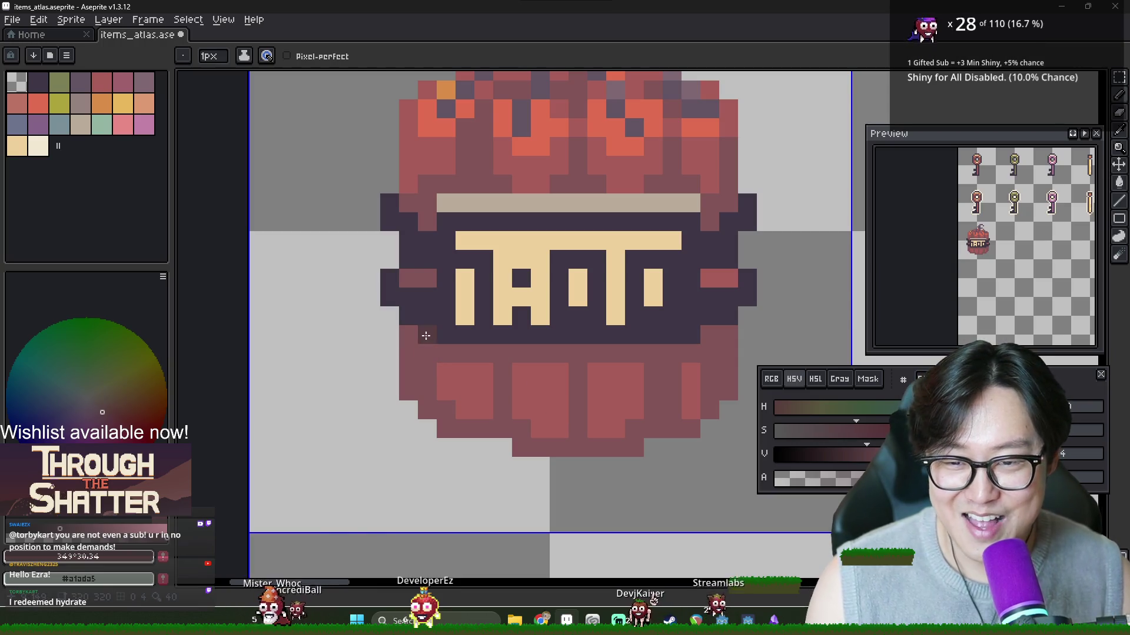
# Step: Paint dark brown shading between the lower ribs, just below the label
pyautogui.moveTo(426, 353)
pyautogui.mouseDown()
pyautogui.moveTo(710, 353)
pyautogui.moveTo(717, 320)
pyautogui.mouseUp()
pyautogui.hotkey('ctrl', 'z')
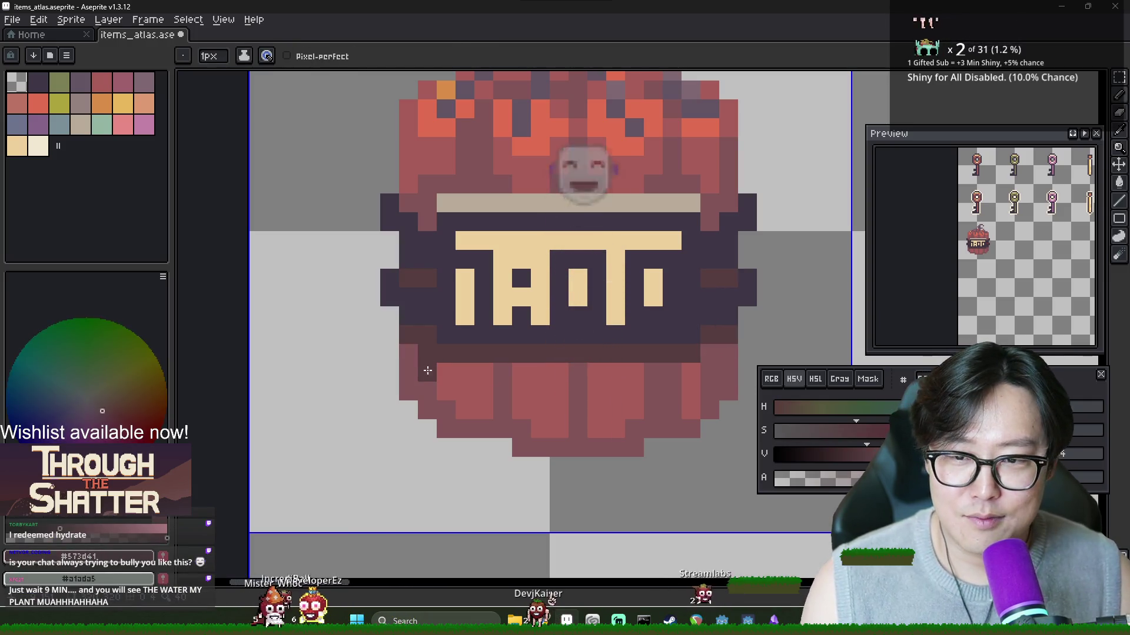
pyautogui.click(451, 369)
pyautogui.keyDown('alt'); pyautogui.click(448, 372); pyautogui.keyUp('alt')
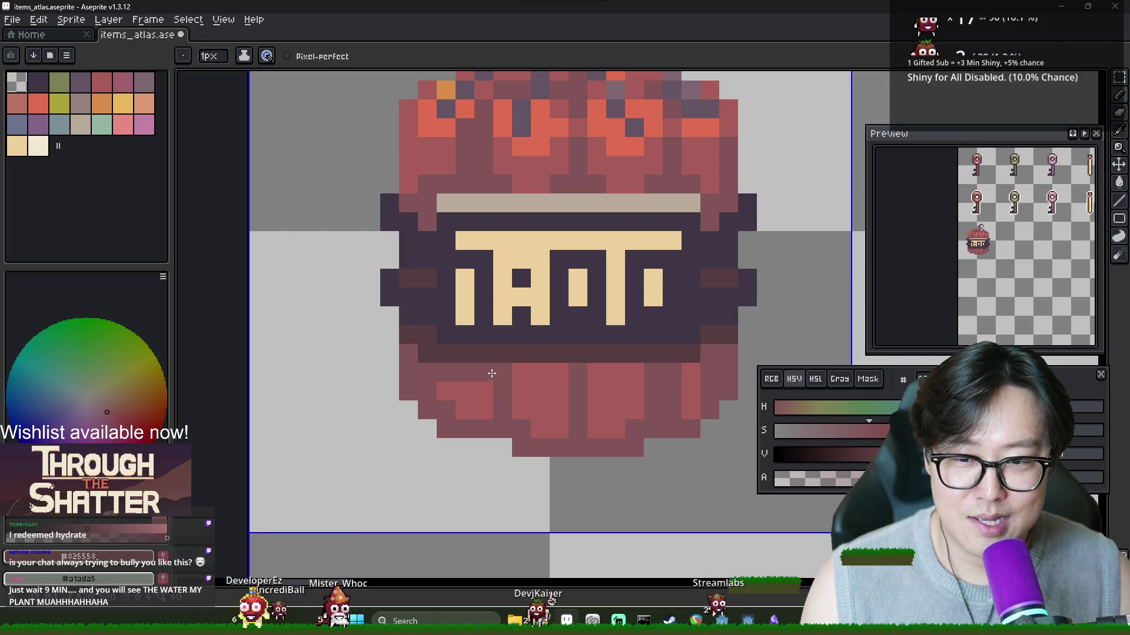
pyautogui.keyDown('alt'); pyautogui.click(510, 357); pyautogui.keyUp('alt')
pyautogui.click(520, 354)
pyautogui.click(503, 372)
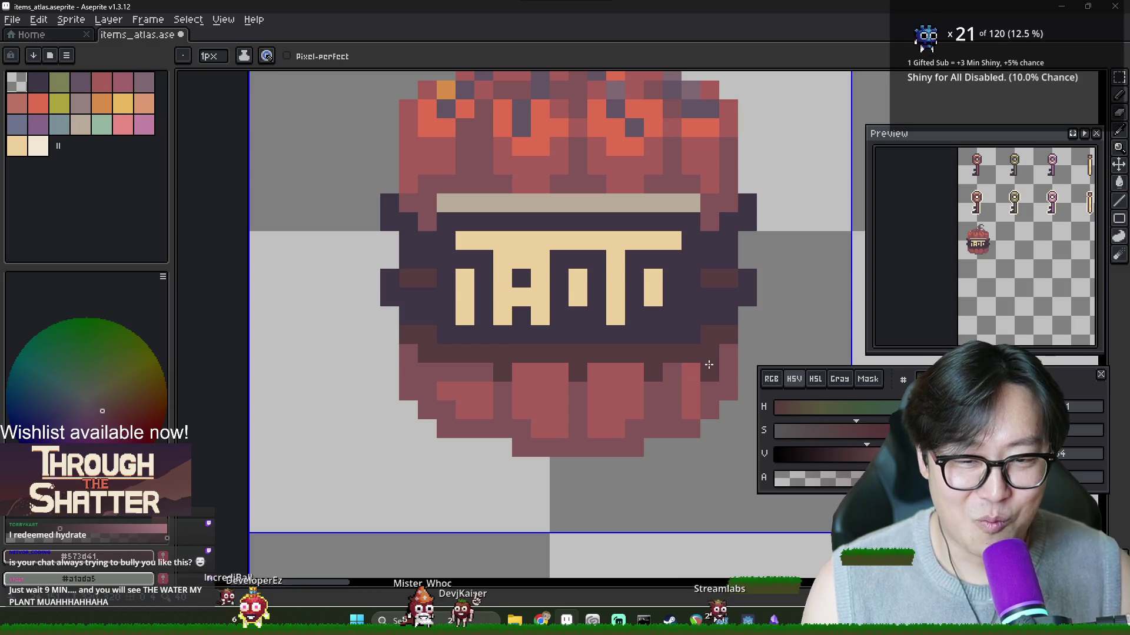
# Step: Add a bright red highlight pixel on the jar's lower body
pyautogui.keyDown('alt'); pyautogui.click(638, 366); pyautogui.keyUp('alt')
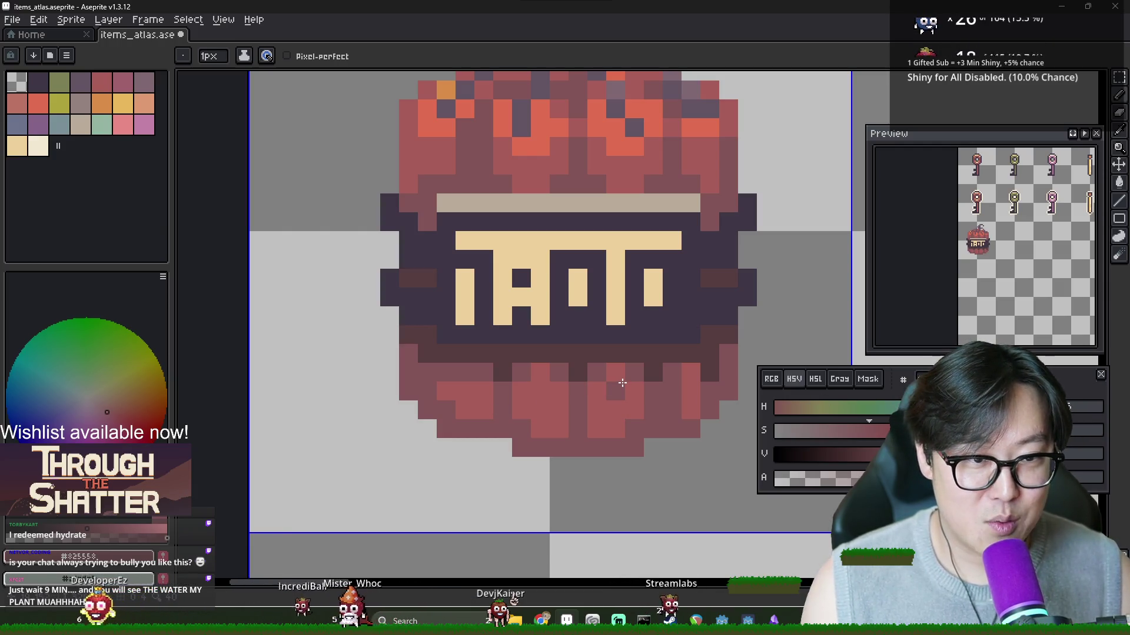
pyautogui.scroll(1, 533, 217)
pyautogui.click(528, 408)
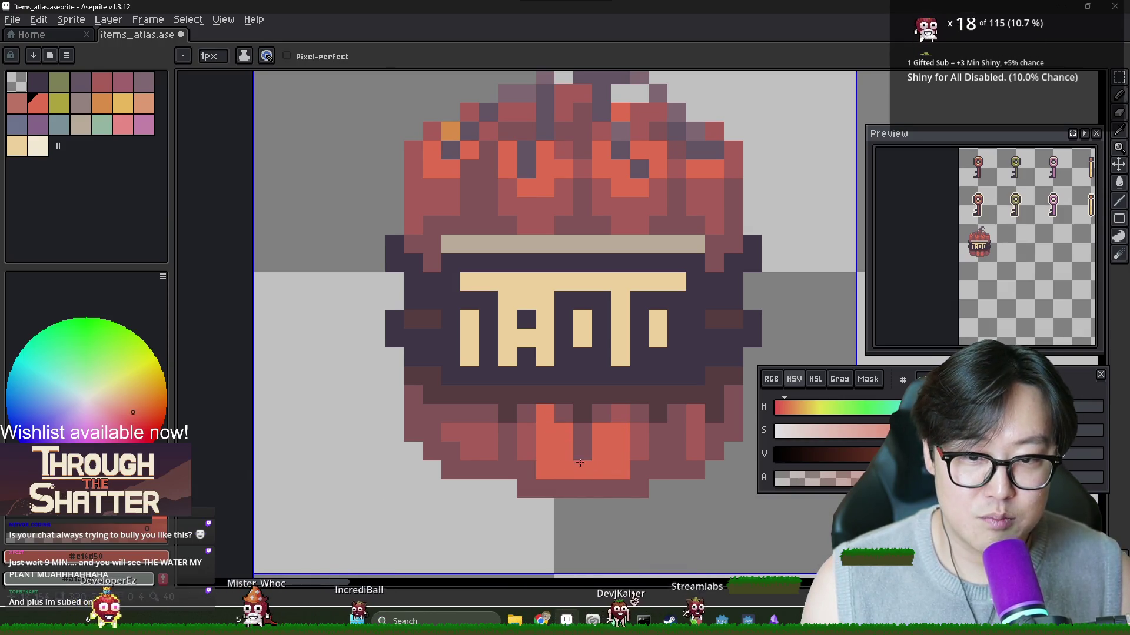
# Step: Sample dark red #a75d59 from the jar and repaint two lower-body cells with it
pyautogui.keyDown('alt'); pyautogui.click(594, 435); pyautogui.keyUp('alt')
pyautogui.keyDown('alt'); pyautogui.click(614, 436); pyautogui.keyUp('alt')
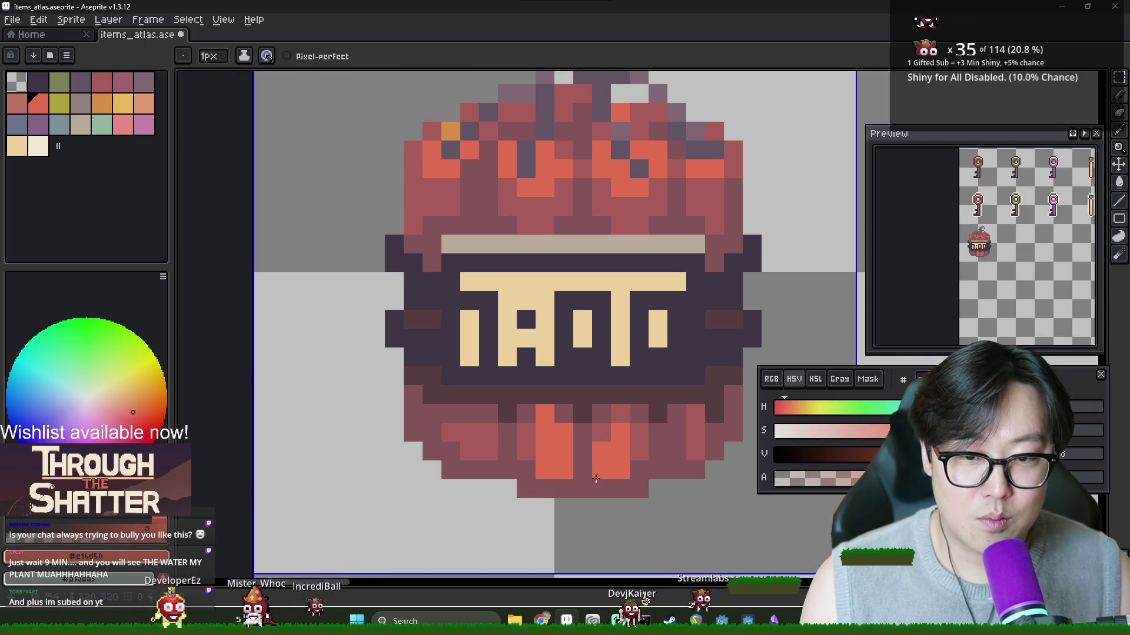
pyautogui.keyDown('alt'); pyautogui.click(603, 440); pyautogui.keyUp('alt')
pyautogui.keyDown('alt'); pyautogui.click(612, 465); pyautogui.keyUp('alt')
pyautogui.keyDown('alt'); pyautogui.click(605, 432); pyautogui.keyUp('alt')
pyautogui.moveTo(564, 433); pyautogui.dragTo(569, 458)
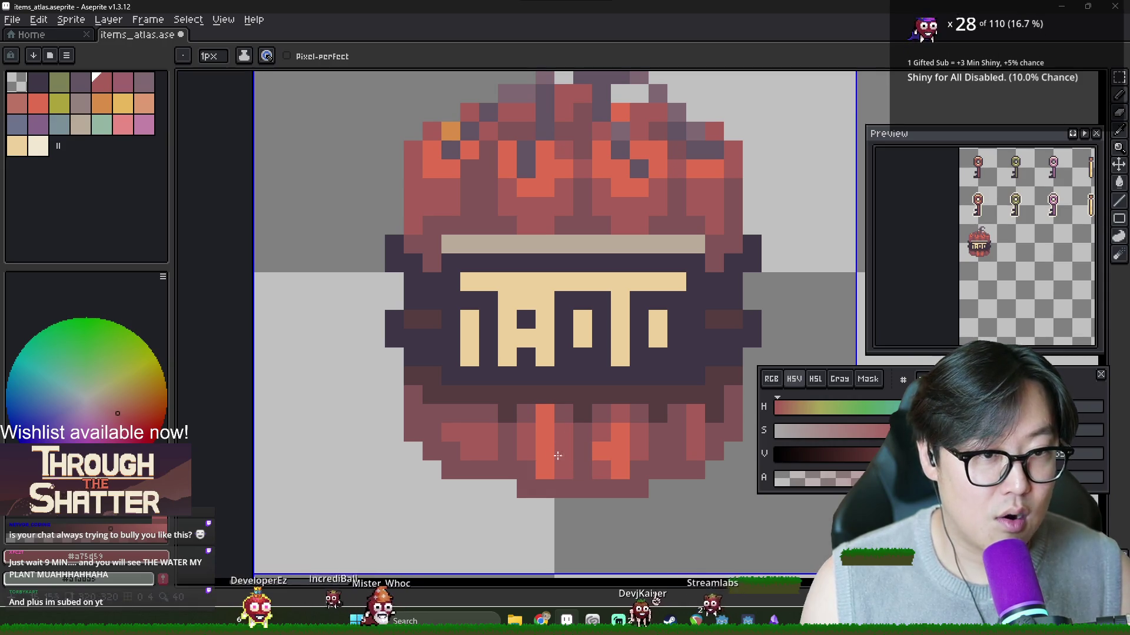
# Step: Add an orange highlight on the upper body and cover stray orange cells with #a75d59
pyautogui.keyDown('alt'); pyautogui.click(553, 450); pyautogui.keyUp('alt')
pyautogui.click(549, 254)
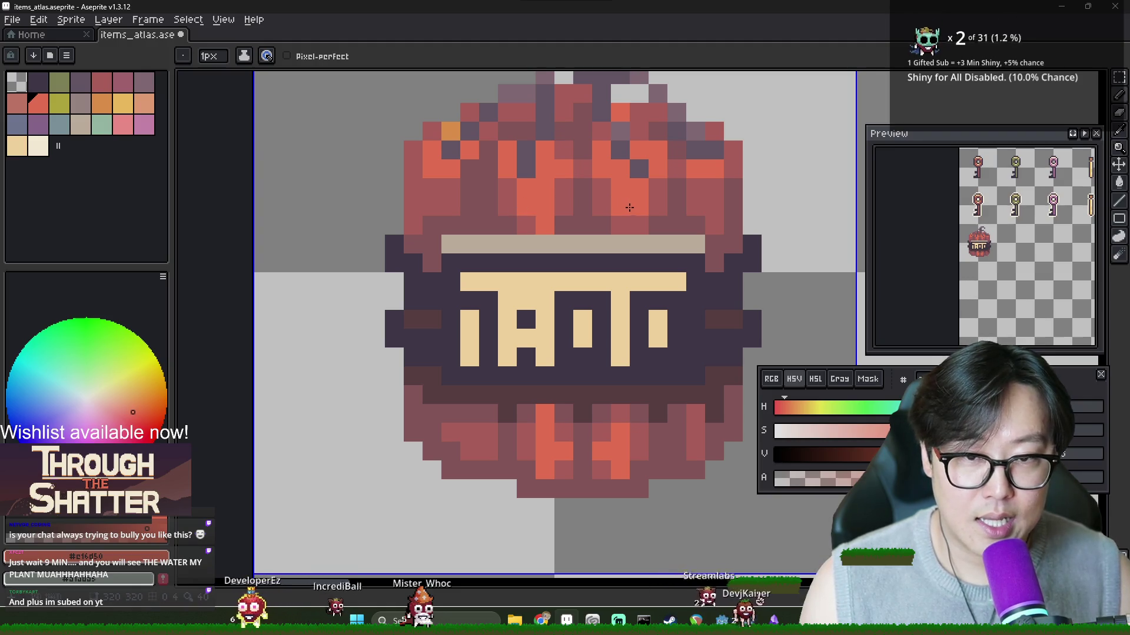
pyautogui.click(621, 225)
pyautogui.keyDown('alt'); pyautogui.click(616, 198); pyautogui.keyUp('alt')
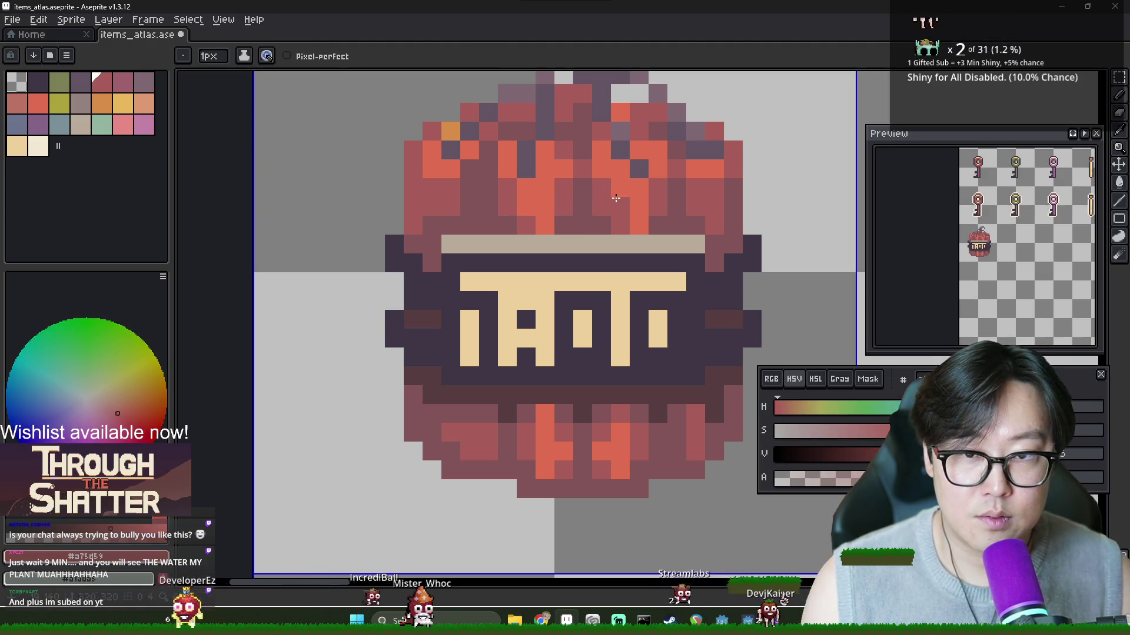
pyautogui.click(639, 204)
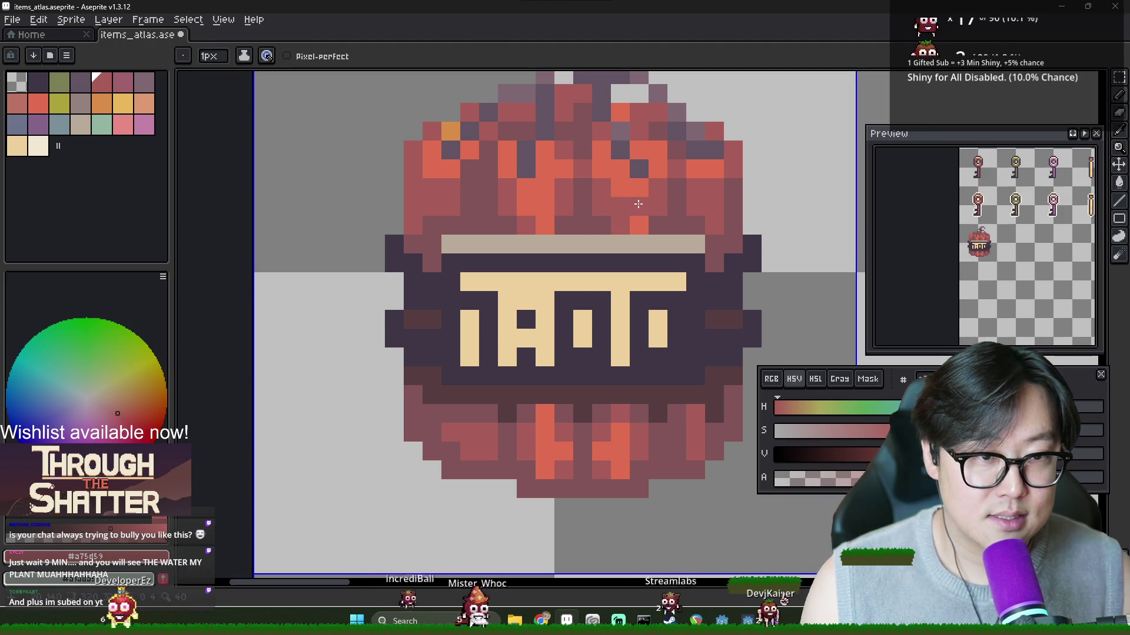
pyautogui.click(641, 225)
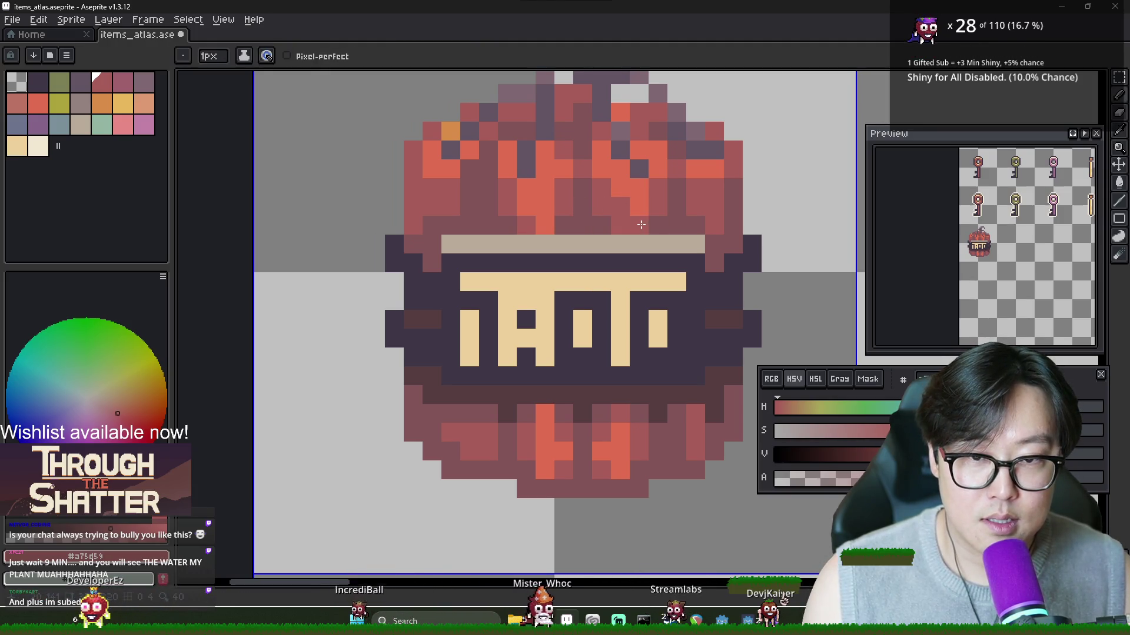
pyautogui.keyDown('alt'); pyautogui.click(650, 194); pyautogui.keyUp('alt')
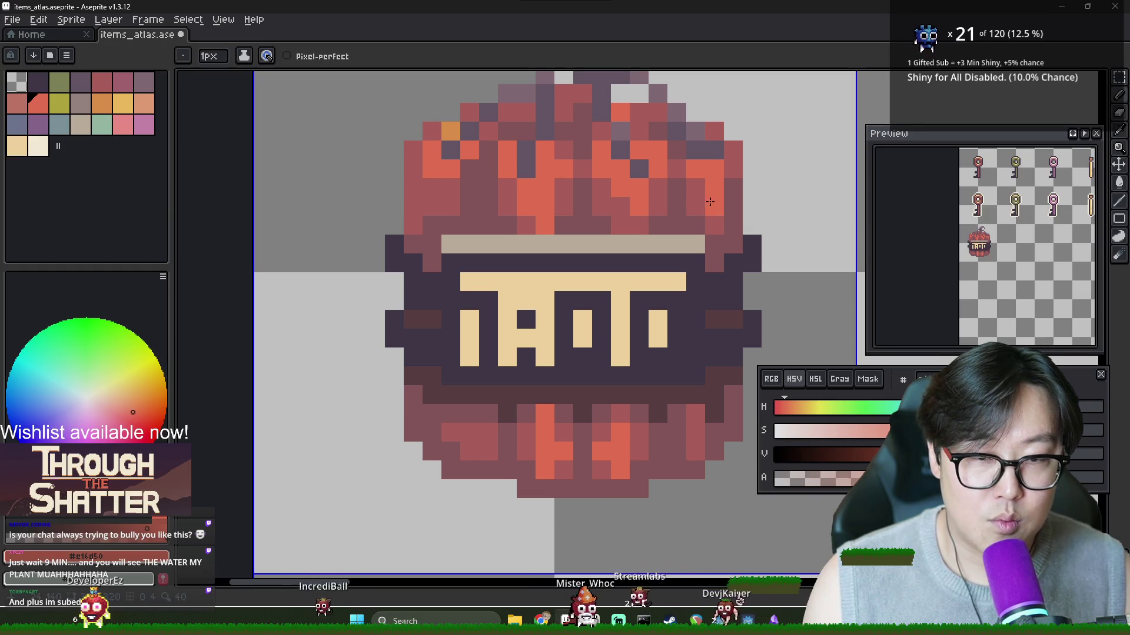
pyautogui.keyDown('alt'); pyautogui.click(696, 176); pyautogui.keyUp('alt')
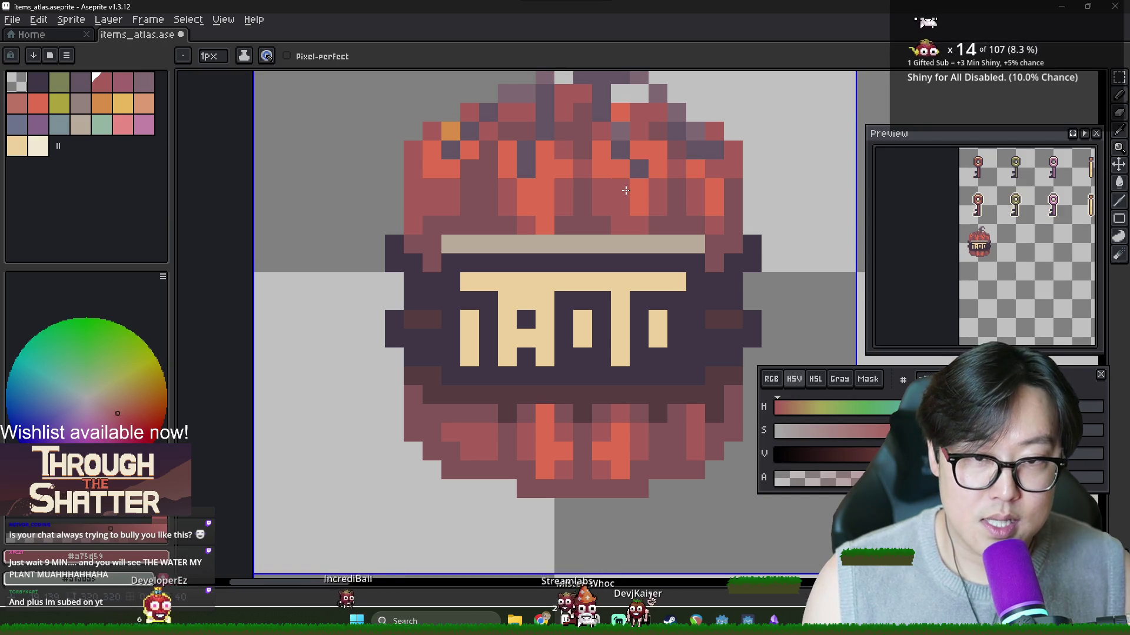
# Step: Sample darker red and brighter orange-red tones from the jar's upper body
pyautogui.keyDown('alt'); pyautogui.click(651, 196); pyautogui.keyUp('alt')
pyautogui.keyDown('alt'); pyautogui.click(517, 187); pyautogui.keyUp('alt')
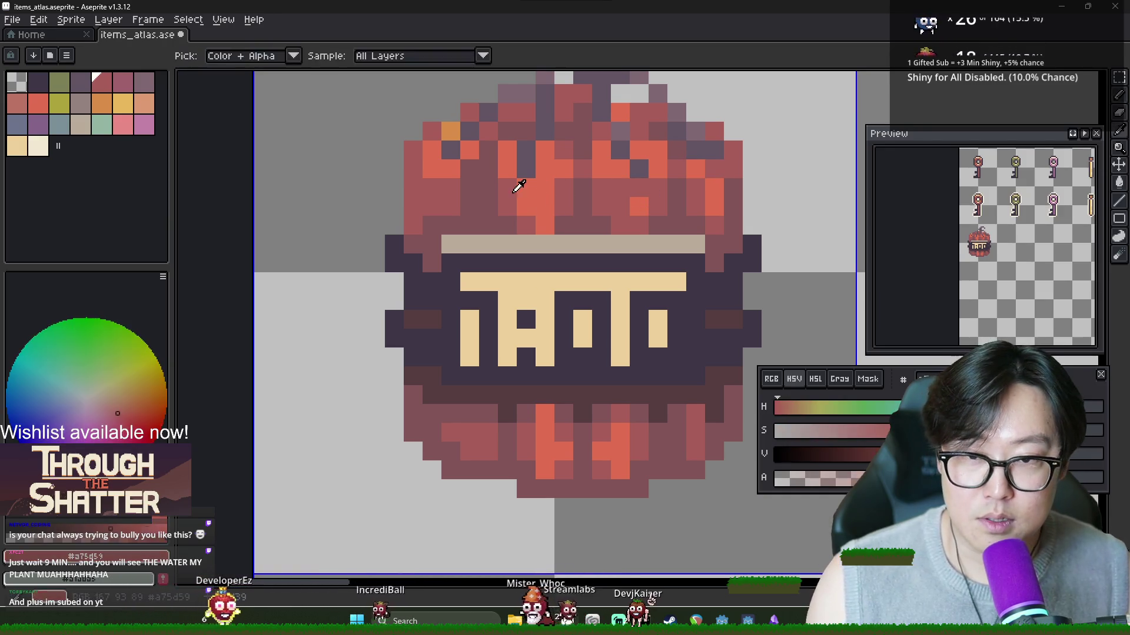
pyautogui.keyDown('alt'); pyautogui.click(482, 177); pyautogui.keyUp('alt')
pyautogui.keyDown('alt'); pyautogui.click(456, 170); pyautogui.keyUp('alt')
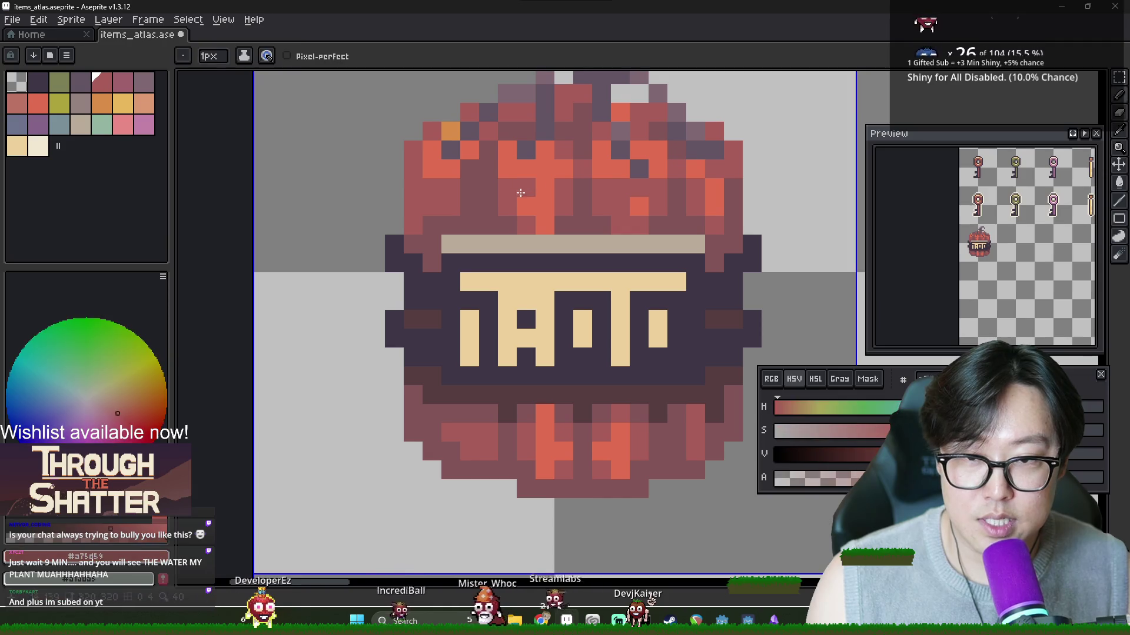
pyautogui.keyDown('alt'); pyautogui.click(468, 177); pyautogui.keyUp('alt')
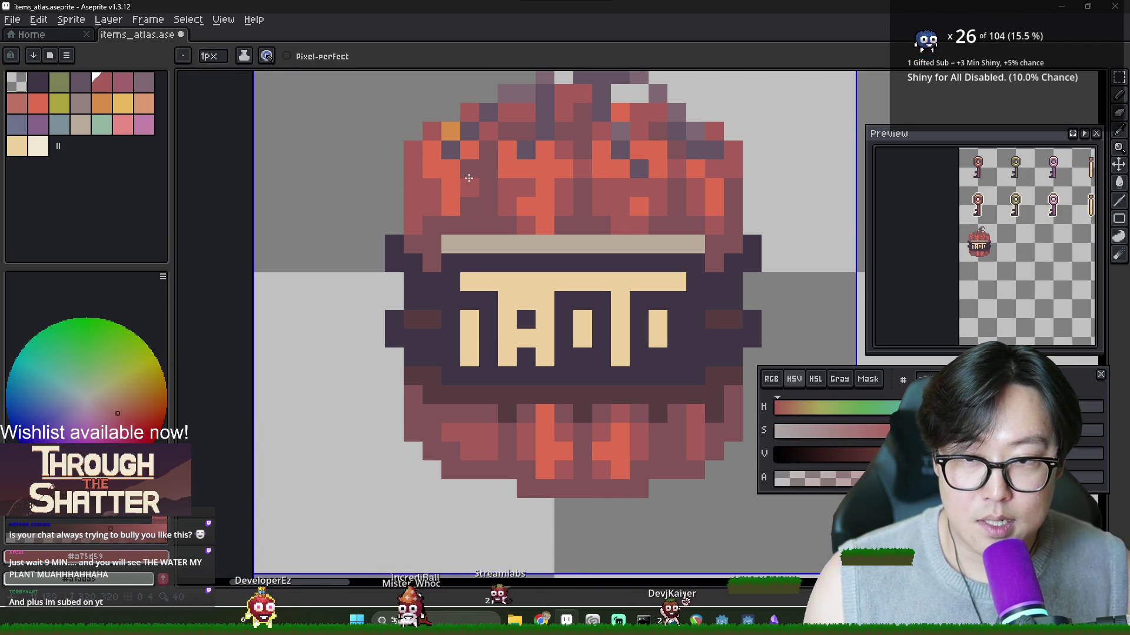
pyautogui.keyDown('alt'); pyautogui.click(471, 147); pyautogui.keyUp('alt')
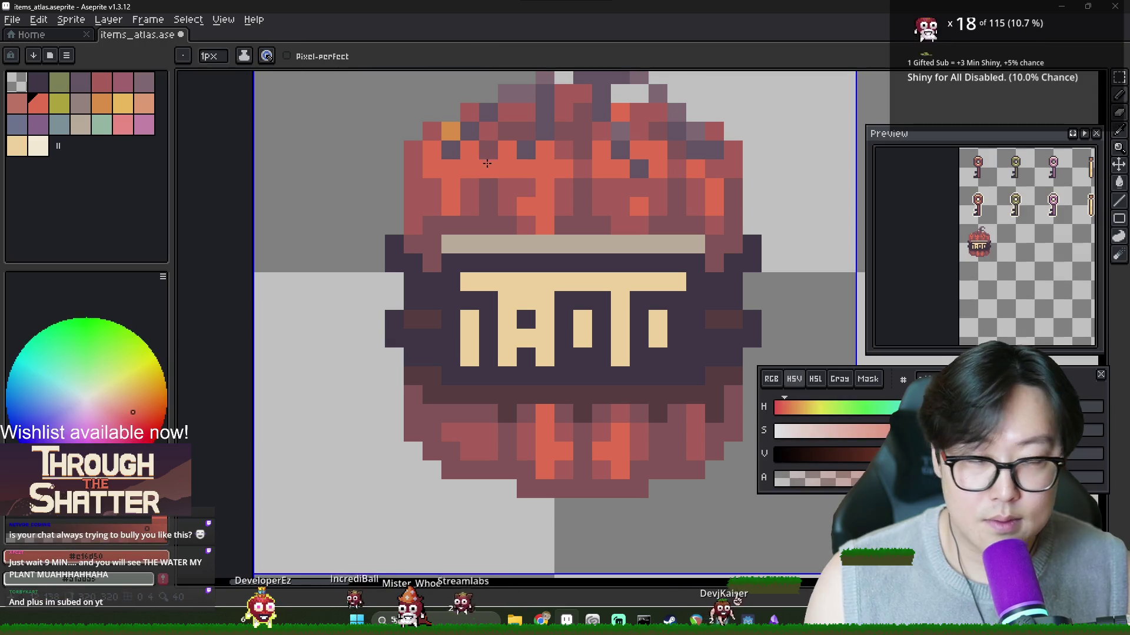
pyautogui.keyDown('alt'); pyautogui.click(461, 166); pyautogui.keyUp('alt')
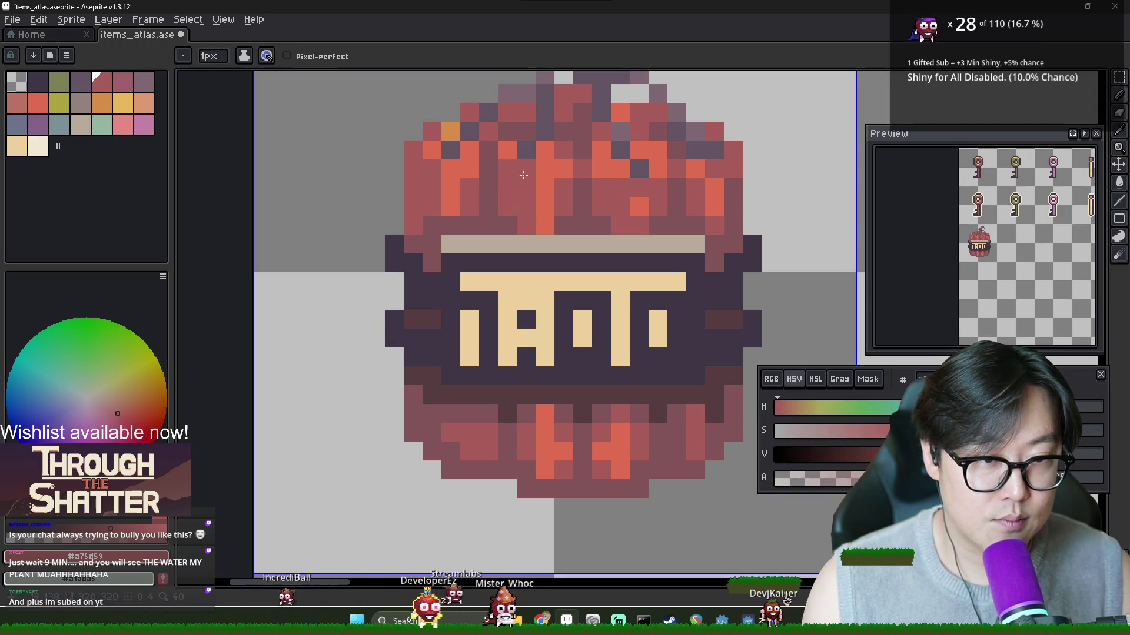
# Step: Turn a dark purple top pixel red and paint red highlights on the upper right
pyautogui.keyDown('alt'); pyautogui.click(641, 171); pyautogui.keyUp('alt')
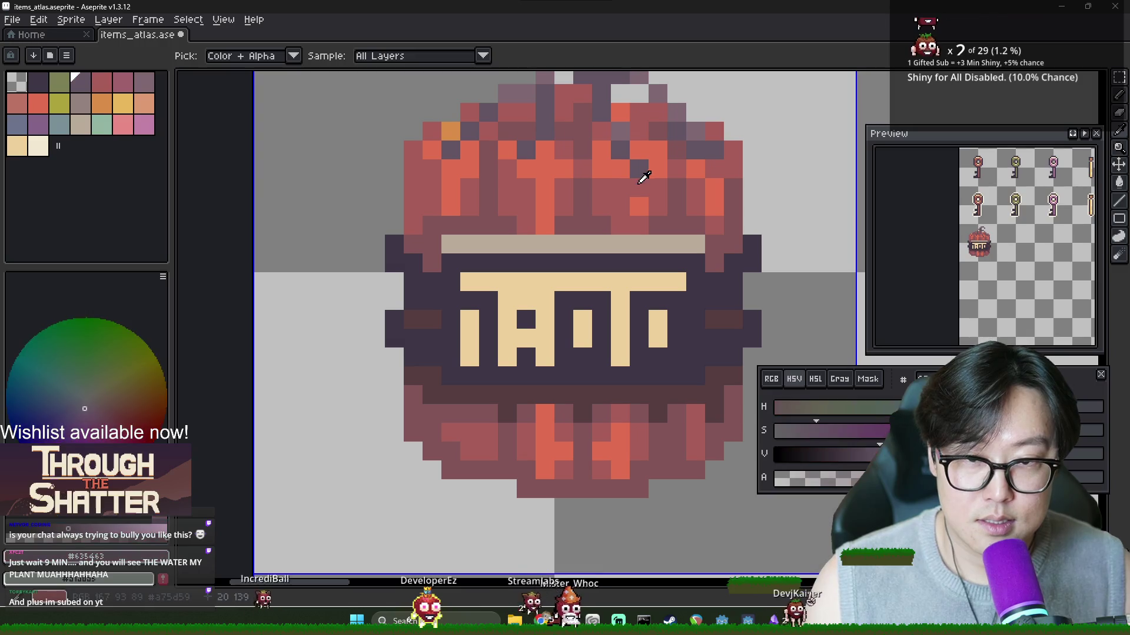
pyautogui.click(642, 174)
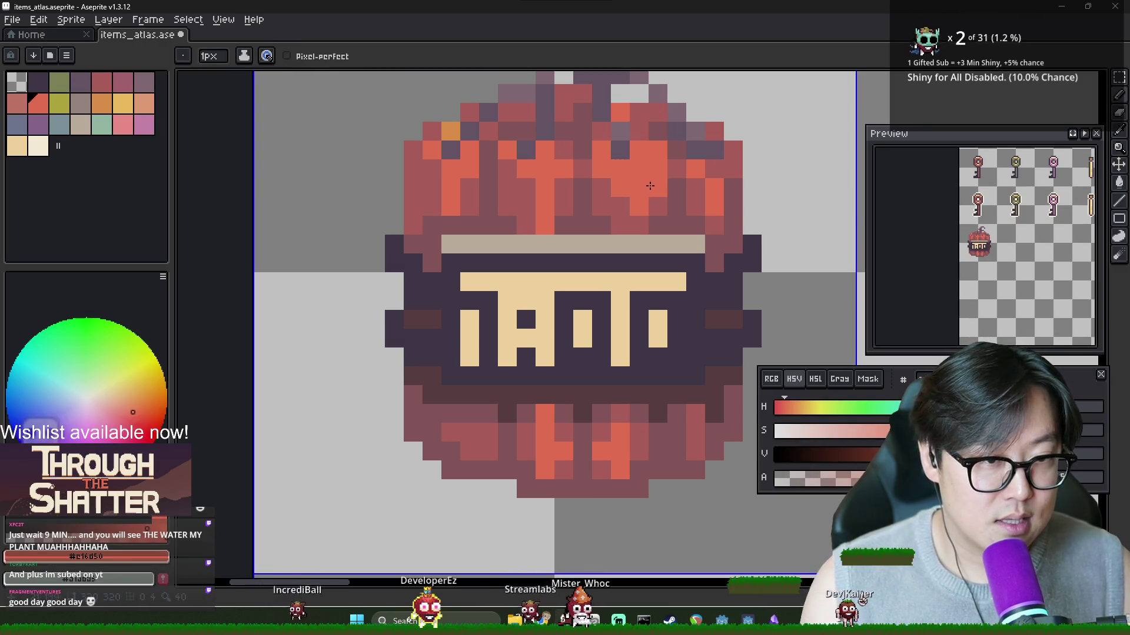
pyautogui.keyDown('alt'); pyautogui.click(621, 190); pyautogui.keyUp('alt')
pyautogui.keyDown('alt'); pyautogui.click(638, 191); pyautogui.keyUp('alt')
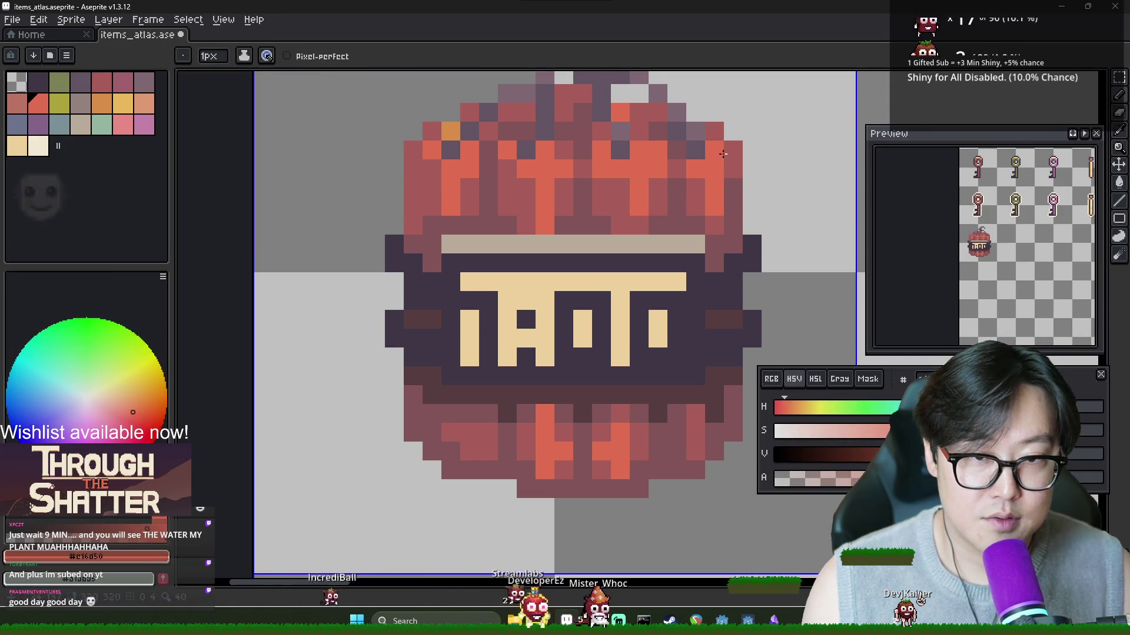
pyautogui.moveTo(714, 131); pyautogui.dragTo(728, 152)
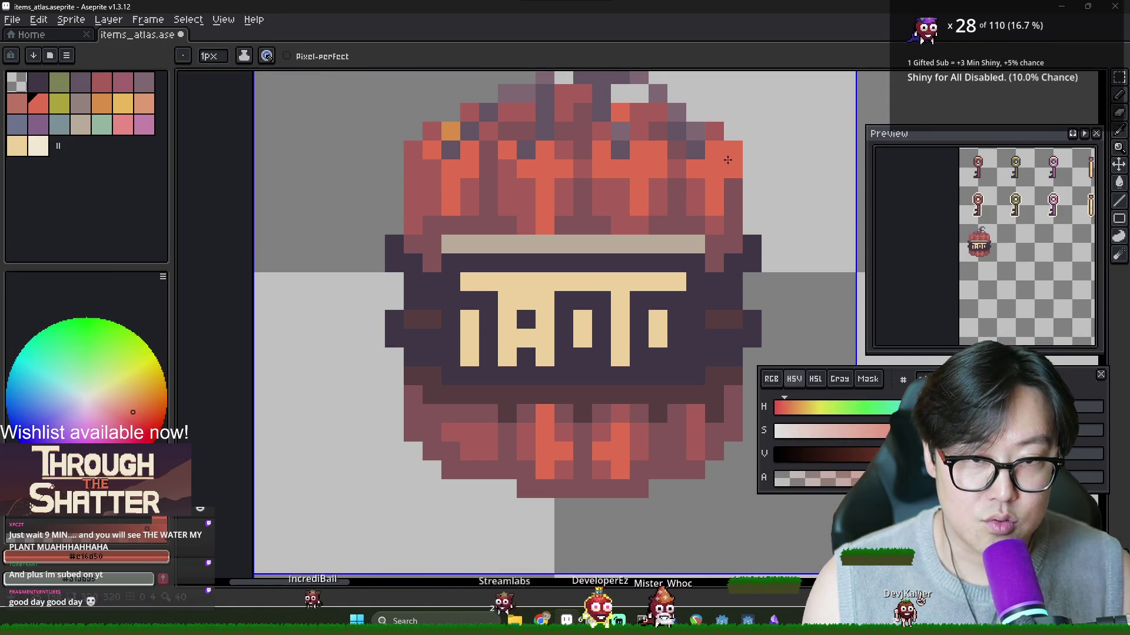
# Step: Remove a stray mauve pixel from the lettering and brighten one lower-body pixel
pyautogui.keyDown('alt'); pyautogui.click(719, 177); pyautogui.keyUp('alt')
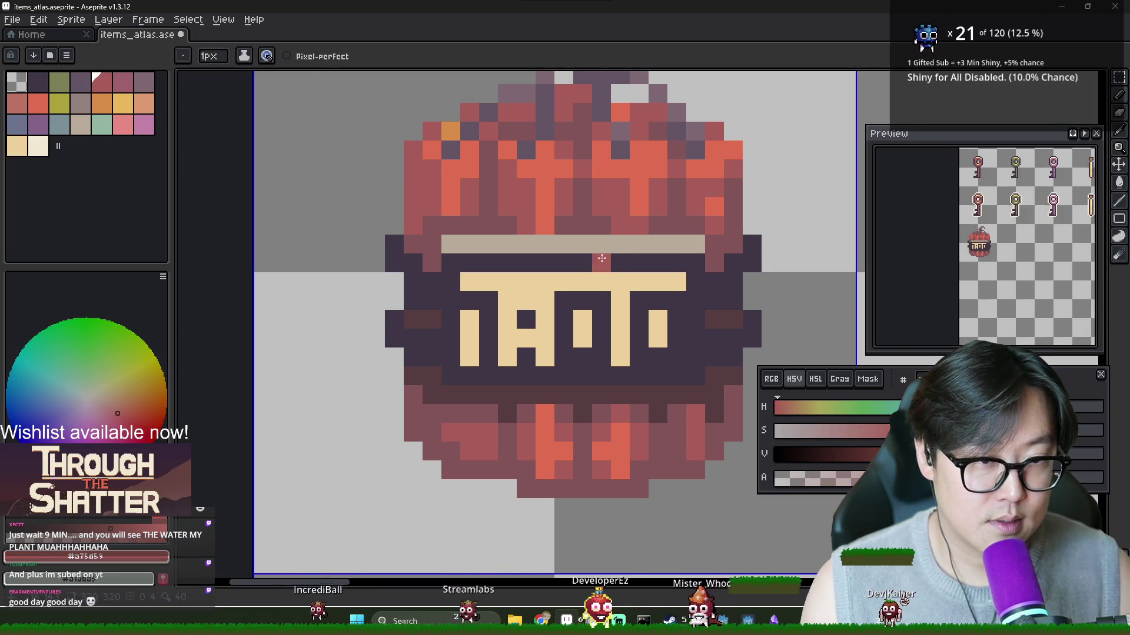
pyautogui.click(550, 312)
pyautogui.hotkey('ctrl', 'z')
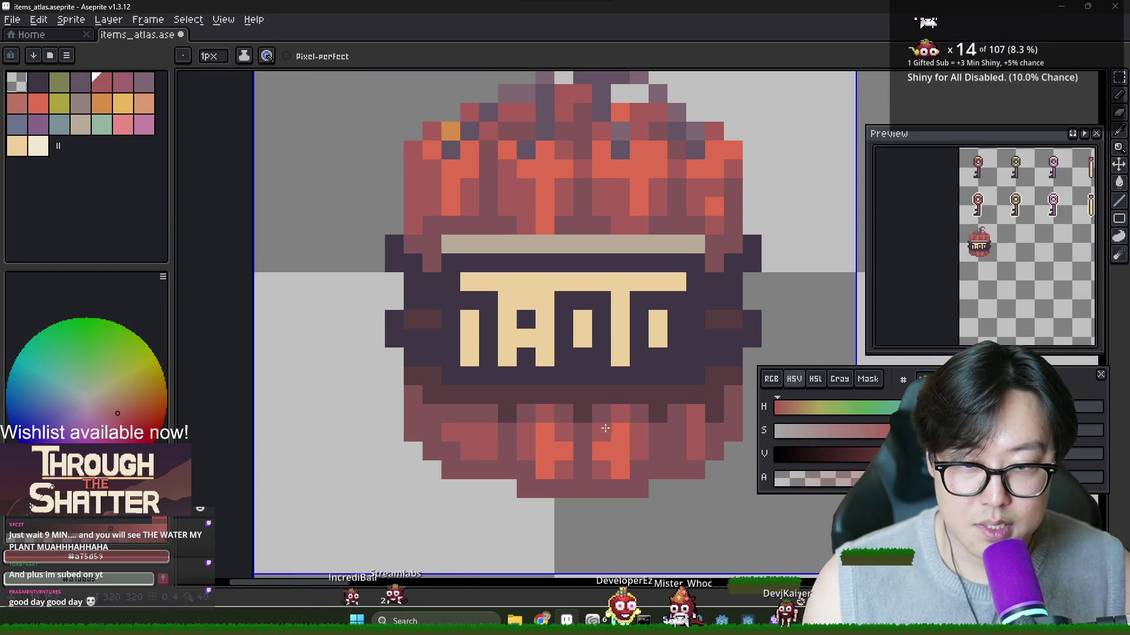
pyautogui.keyDown('alt'); pyautogui.click(605, 428); pyautogui.keyUp('alt')
# Step: Add bright orange highlights on the lower-right and lower-left ribs
pyautogui.click(621, 440)
pyautogui.keyDown('alt'); pyautogui.click(583, 448); pyautogui.keyUp('alt')
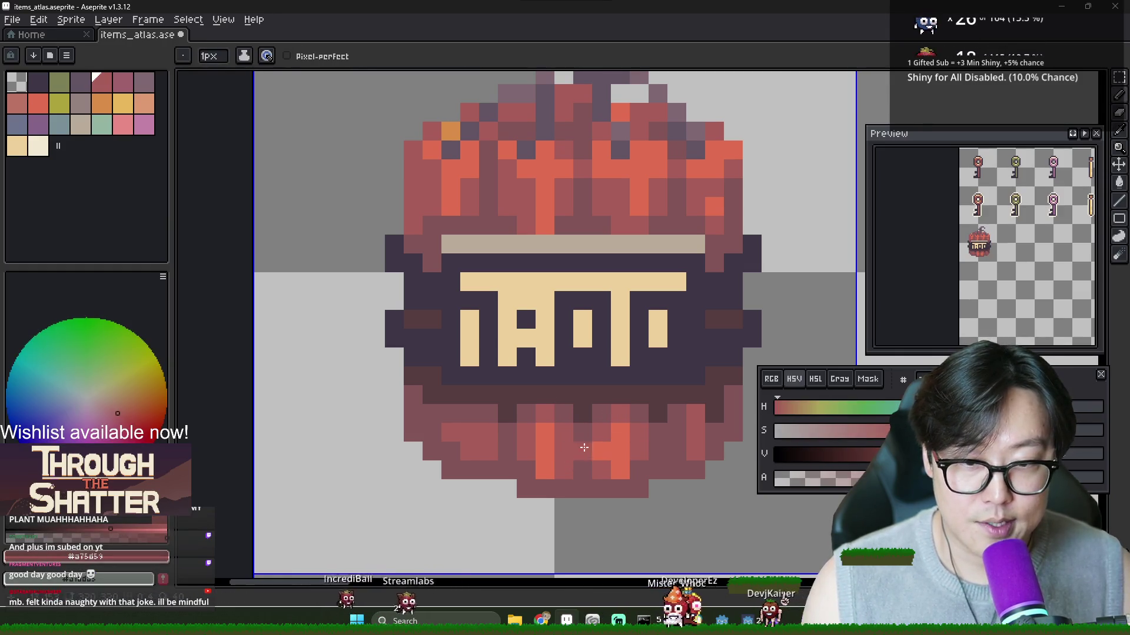
pyautogui.keyDown('alt'); pyautogui.click(620, 453); pyautogui.keyUp('alt')
pyautogui.click(693, 427)
pyautogui.hotkey('ctrl', 'z')
pyautogui.click(676, 432)
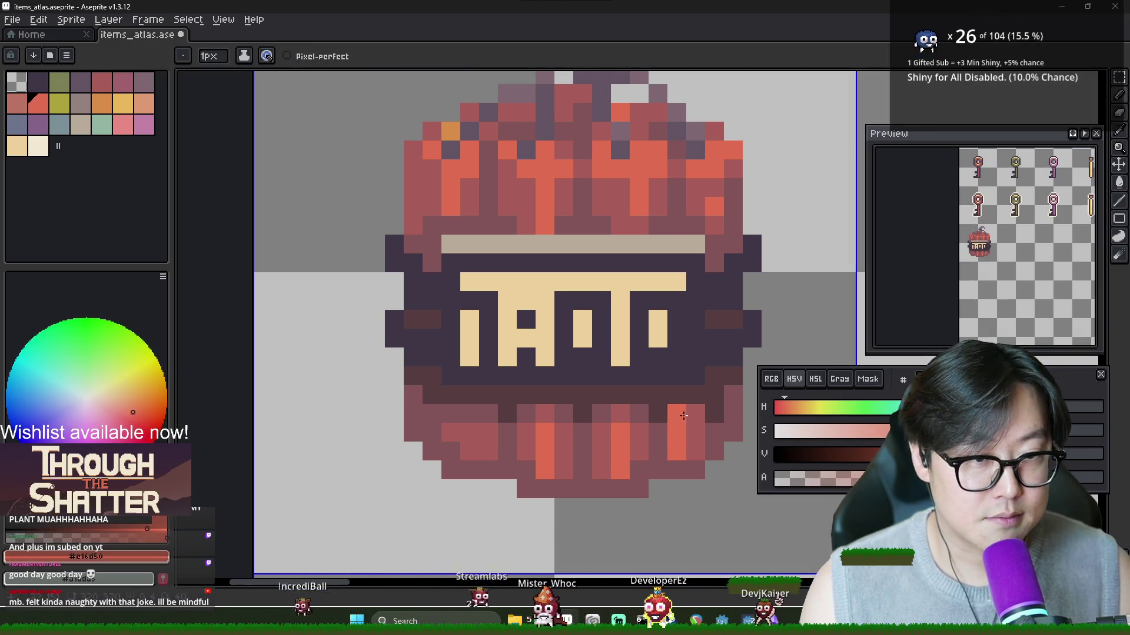
pyautogui.click(487, 433)
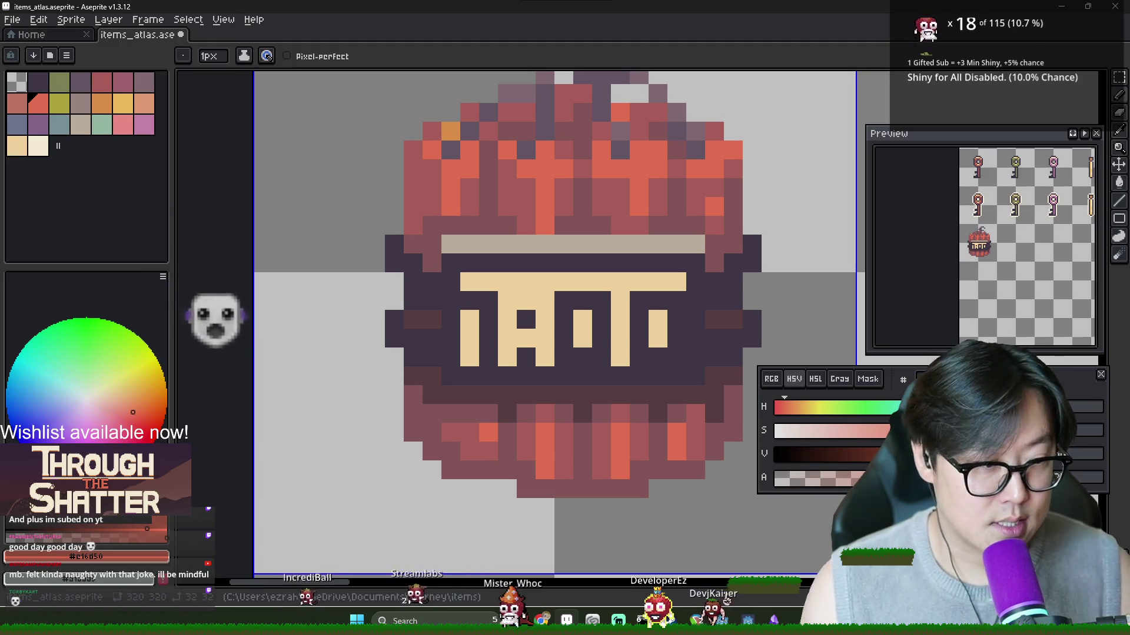
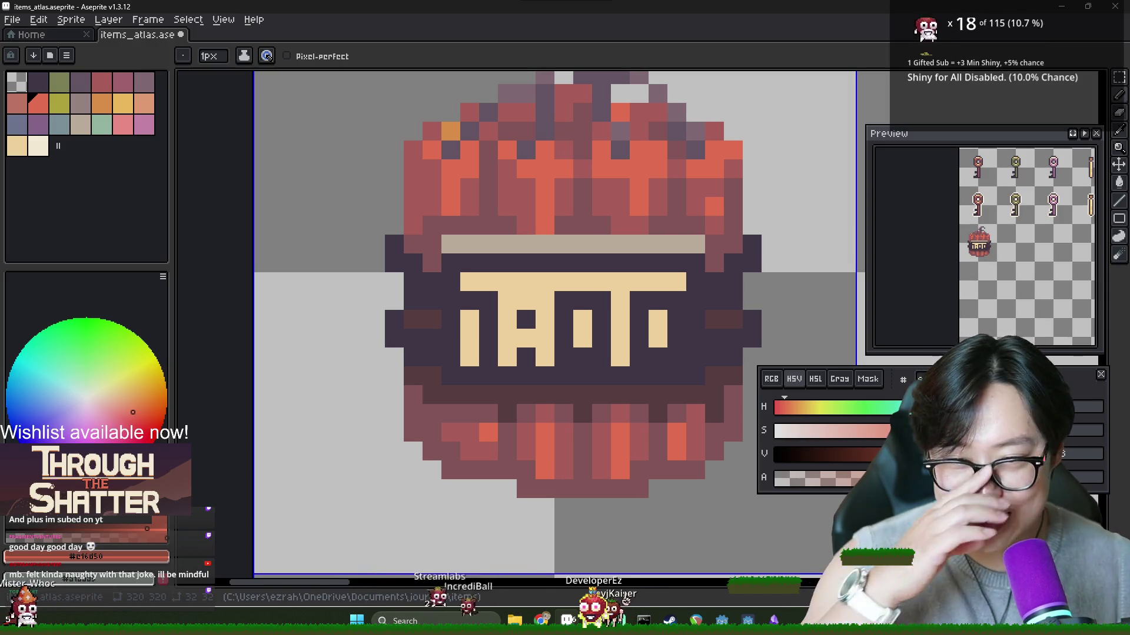
# Step: Sample a darker red from the bomb and paint it down the bomb's right side
pyautogui.press('alt')
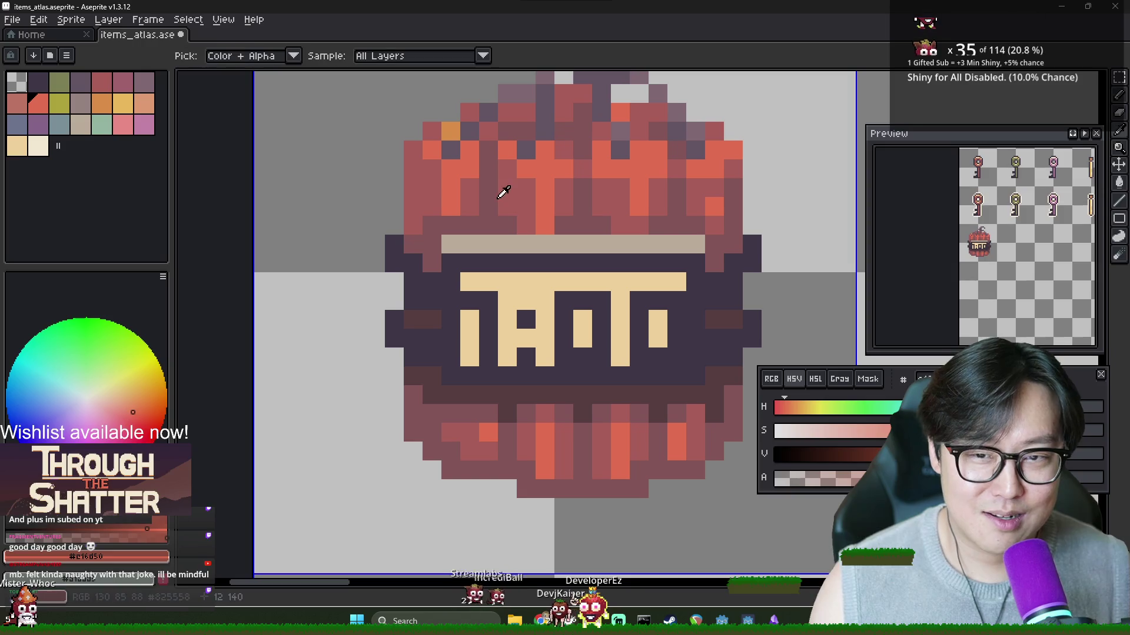
pyautogui.keyDown('alt'); pyautogui.click(469, 181); pyautogui.keyUp('alt')
pyautogui.keyDown('alt'); pyautogui.click(506, 170); pyautogui.keyUp('alt')
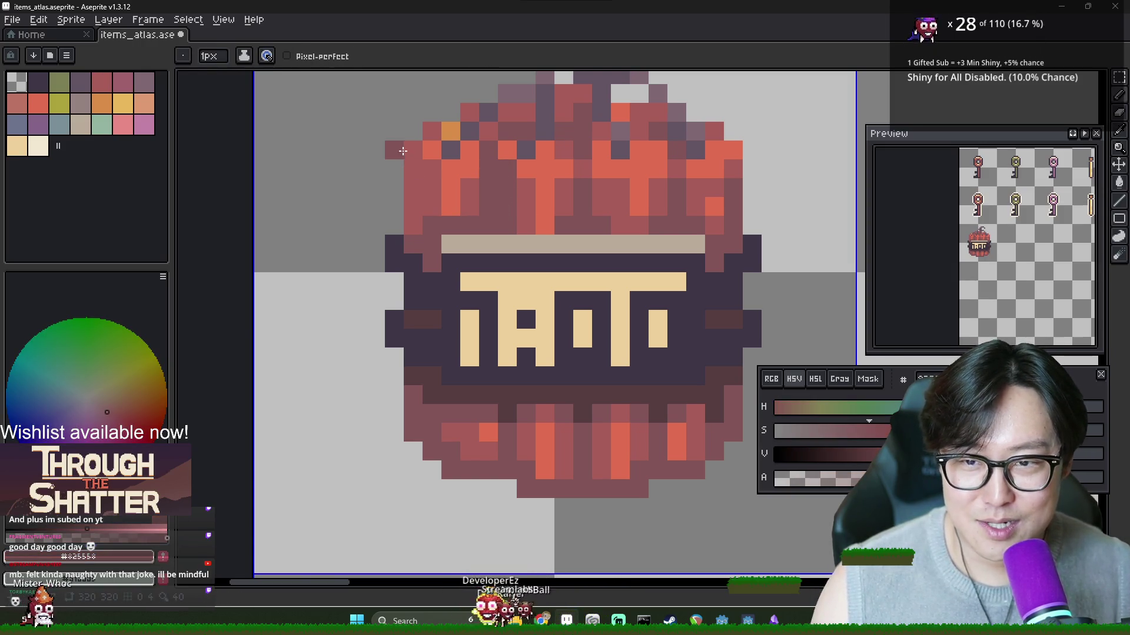
pyautogui.moveTo(412, 152); pyautogui.dragTo(418, 222)
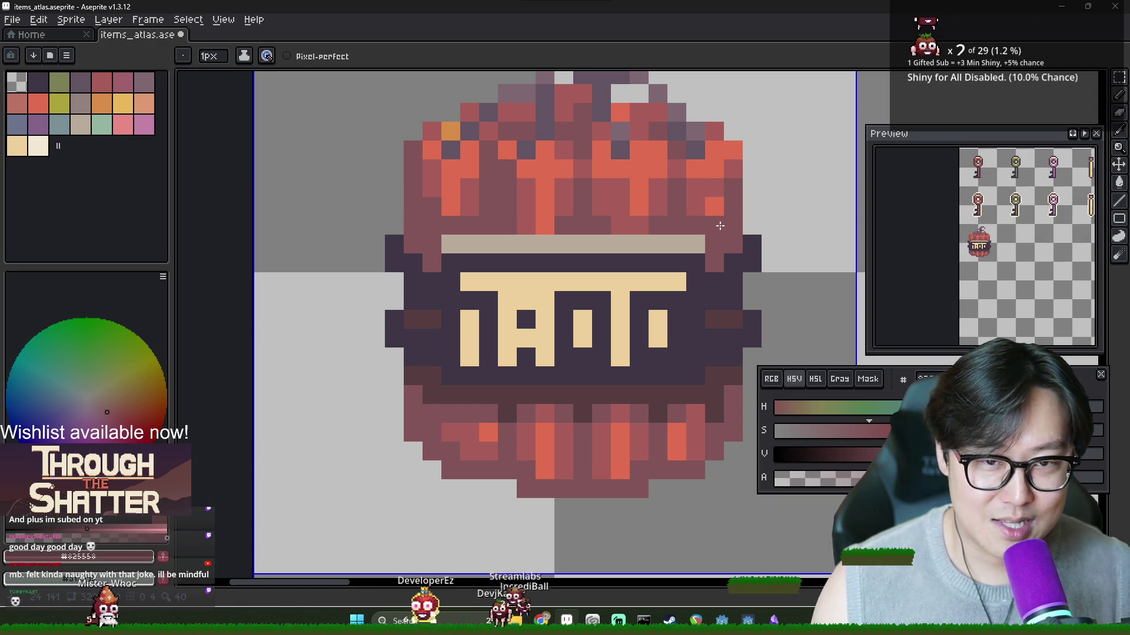
# Step: Sample the bomb's dark shadow colour and a lighter rose shade
pyautogui.press('alt')
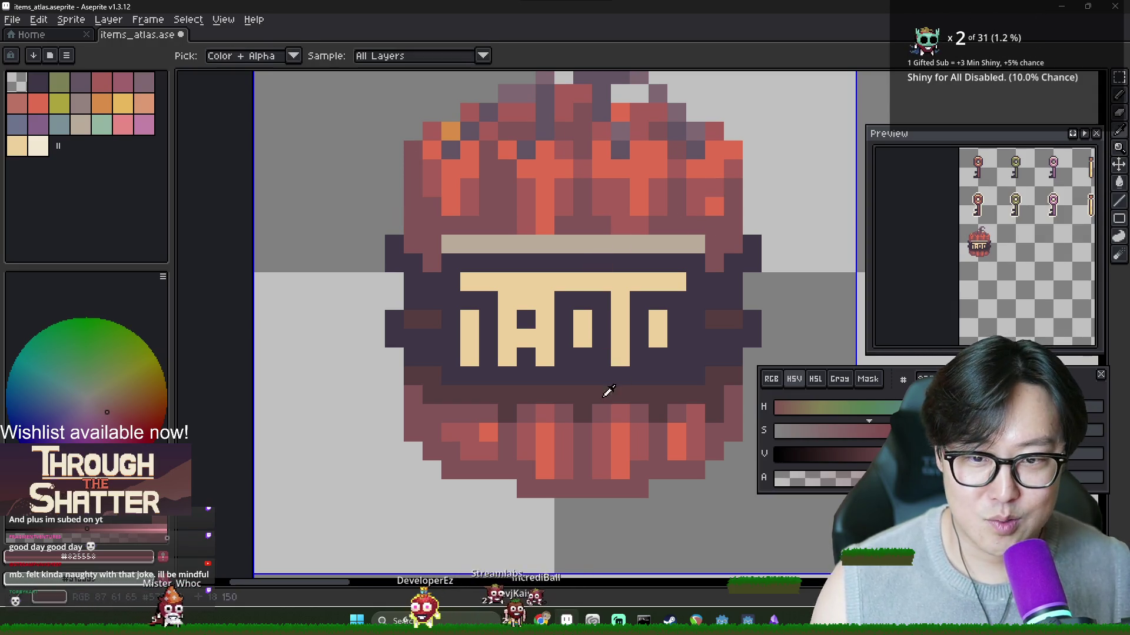
pyautogui.keyDown('alt'); pyautogui.click(598, 392); pyautogui.keyUp('alt')
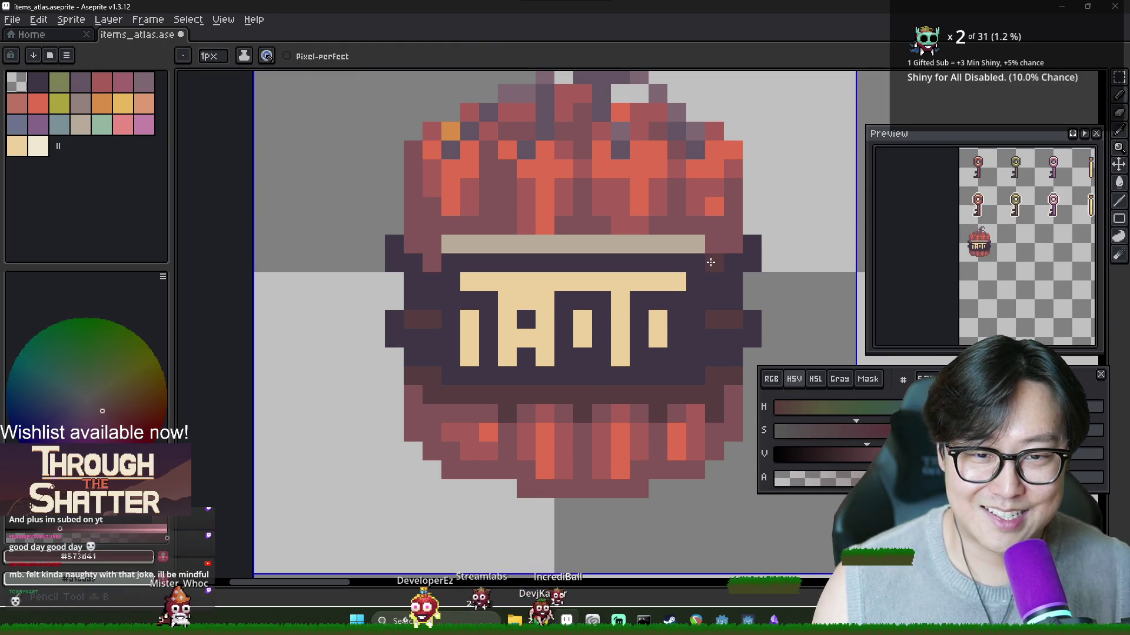
pyautogui.keyDown('alt'); pyautogui.click(429, 245); pyautogui.keyUp('alt')
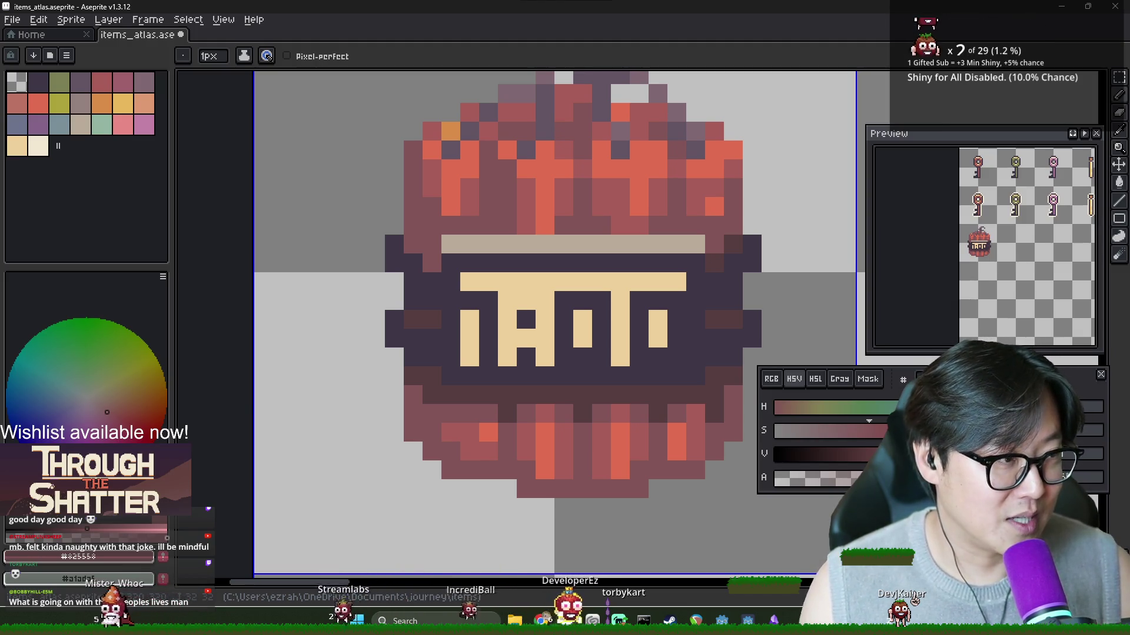
# Step: Recolour the orange highlight pixels on the bomb's top with darker red
pyautogui.scroll(-5, 784, 359)
pyautogui.scroll(-2, 785, 359)
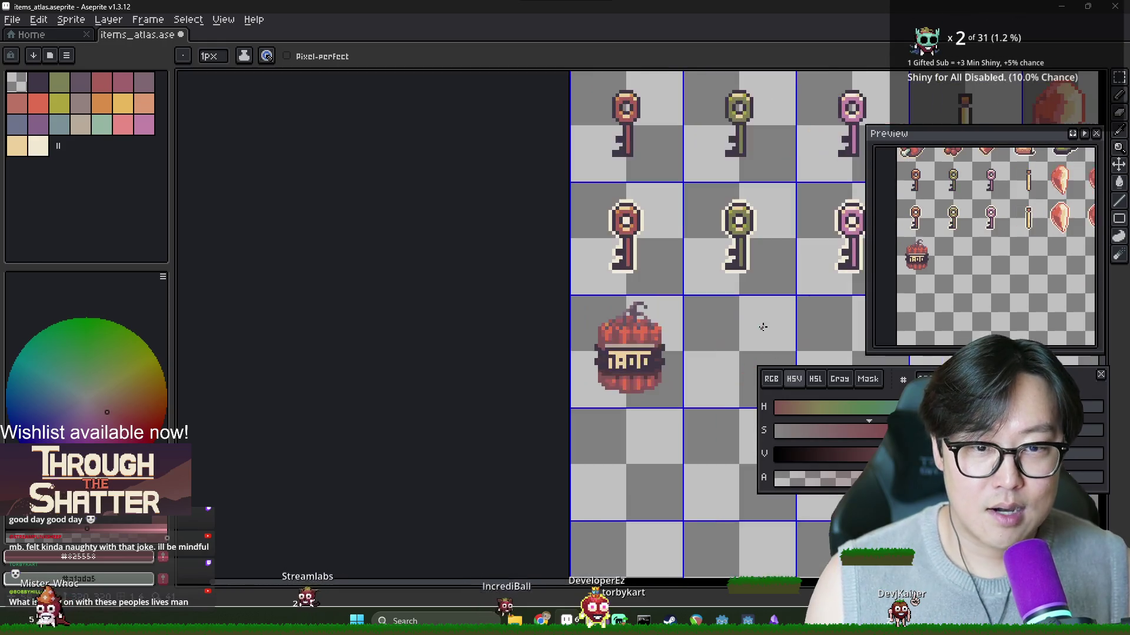
pyautogui.scroll(2, 761, 323)
pyautogui.scroll(-2, 718, 353)
pyautogui.scroll(-1, 623, 363)
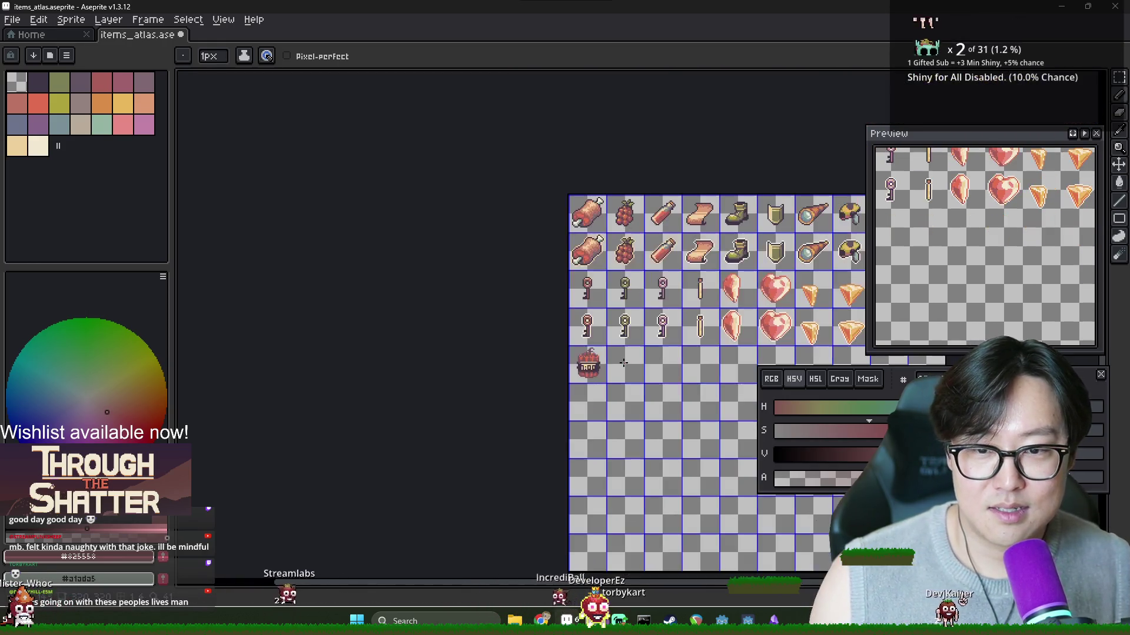
pyautogui.scroll(10, 617, 366)
pyautogui.keyDown('alt'); pyautogui.click(489, 212); pyautogui.keyUp('alt')
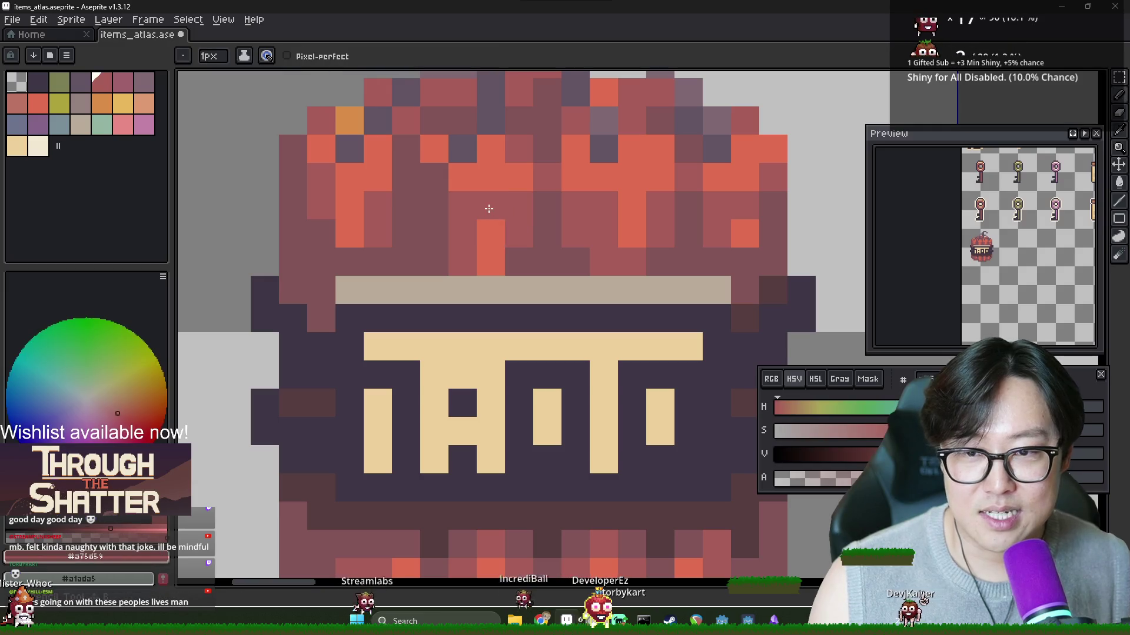
pyautogui.click(553, 252)
pyautogui.moveTo(628, 203); pyautogui.dragTo(622, 250)
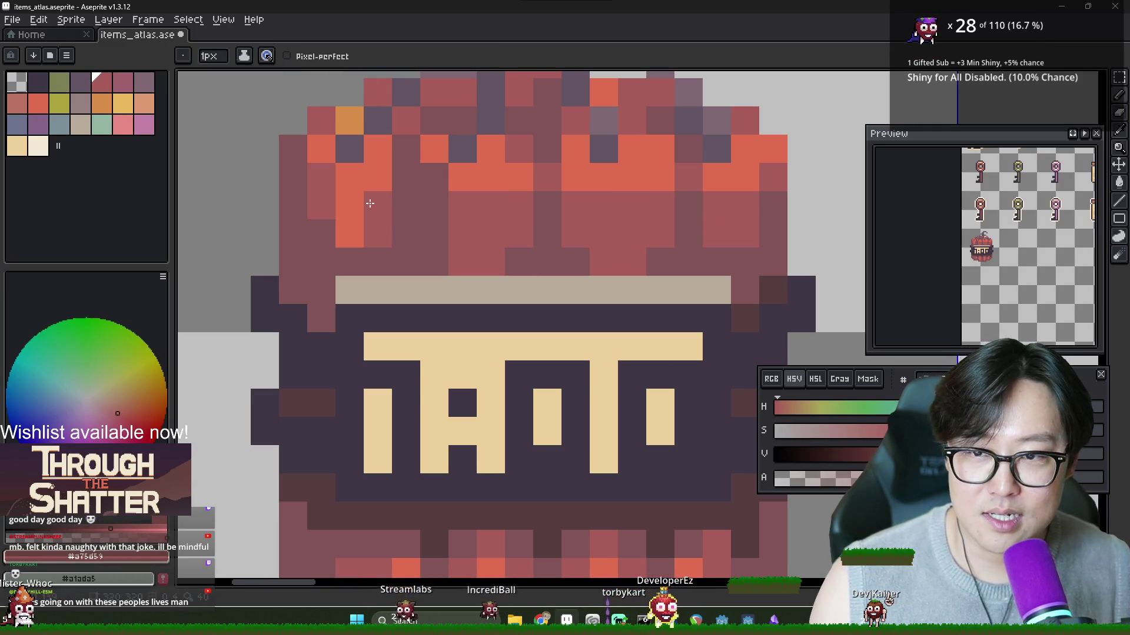
pyautogui.moveTo(350, 204); pyautogui.dragTo(349, 233)
# Step: Darken the orange stripe pixels on the bomb's lower part to dark red
pyautogui.scroll(-6, 589, 357)
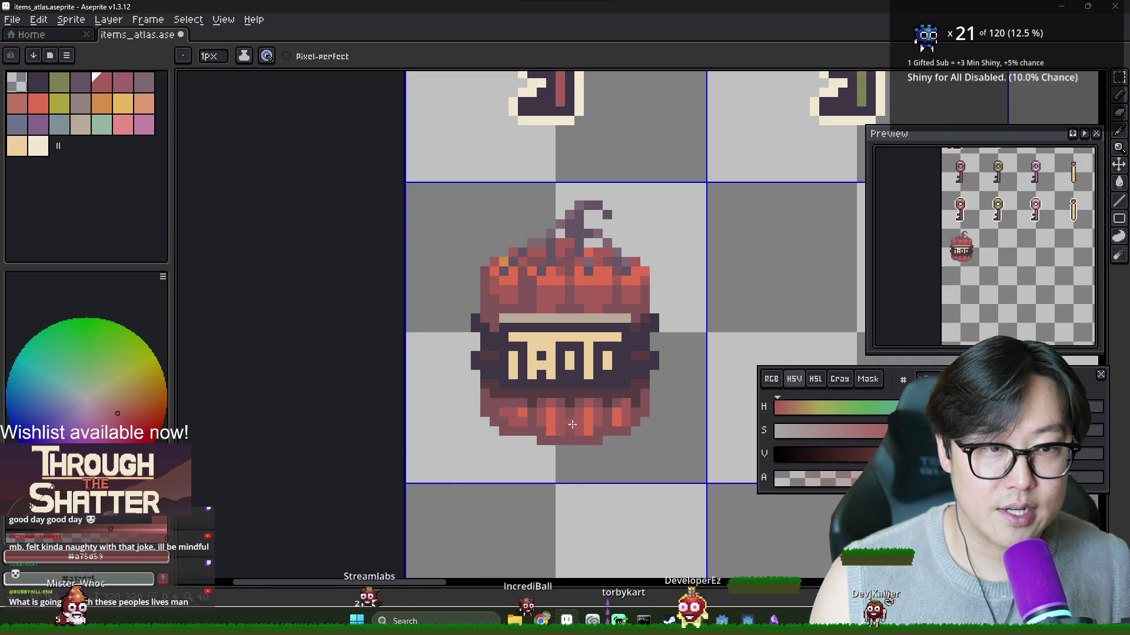
pyautogui.moveTo(517, 415); pyautogui.dragTo(617, 419)
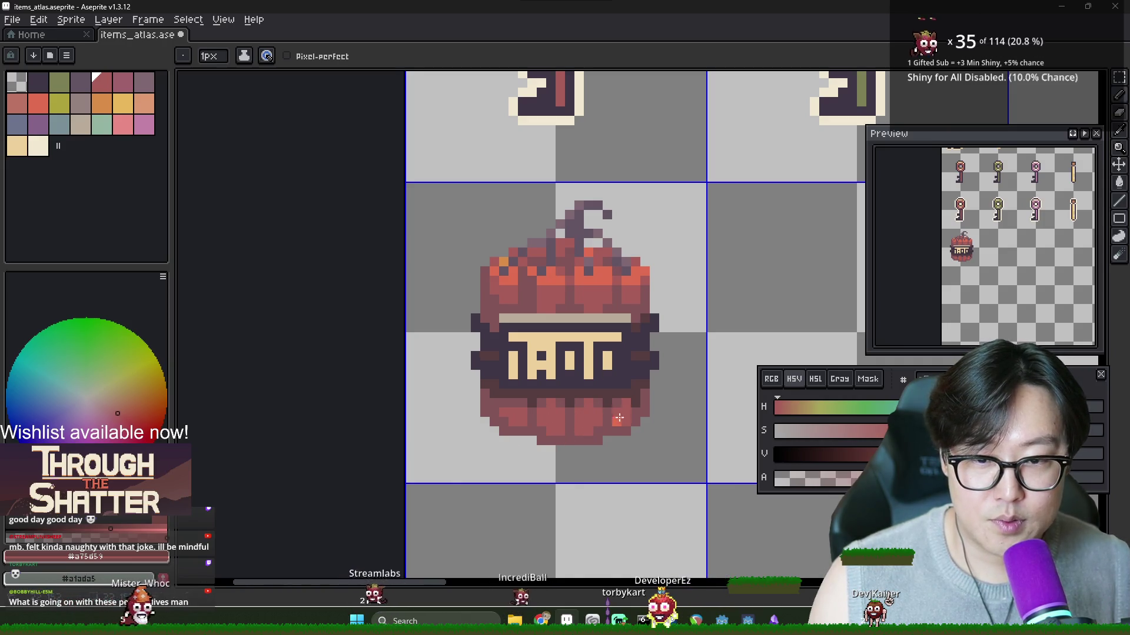
pyautogui.keyDown('alt'); pyautogui.click(555, 407); pyautogui.keyUp('alt')
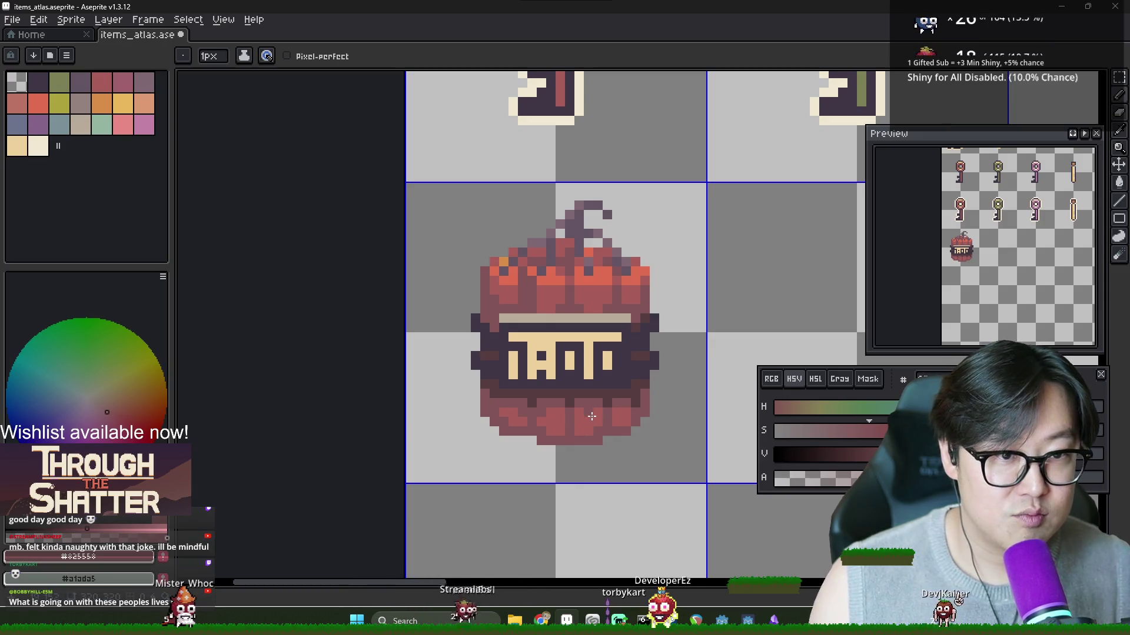
pyautogui.scroll(-2, 563, 270)
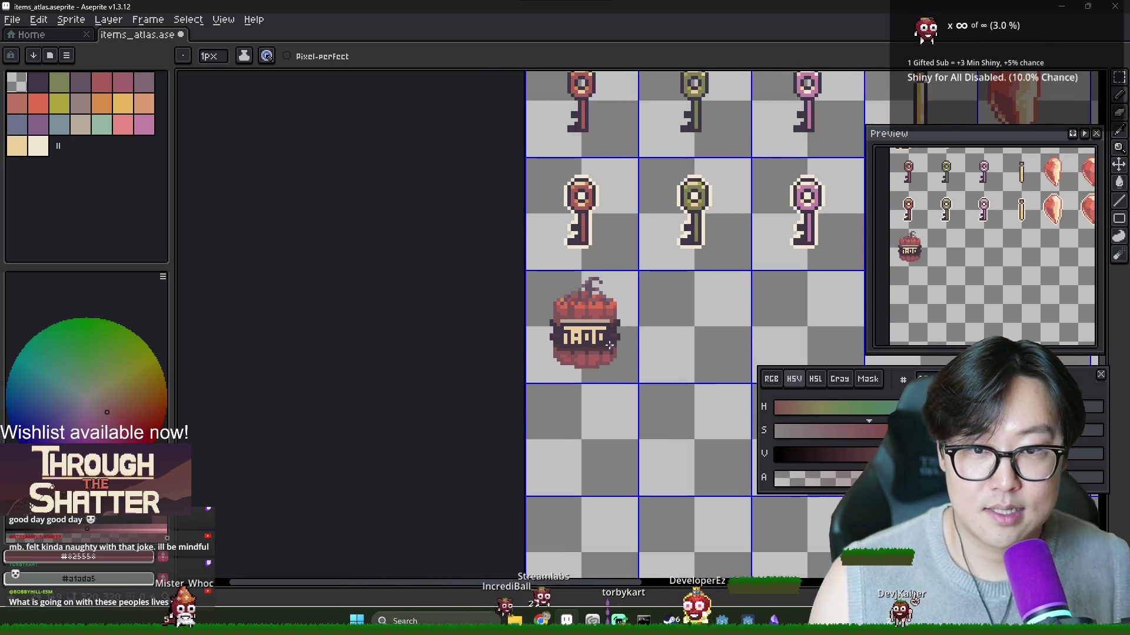
pyautogui.scroll(-1, 637, 373)
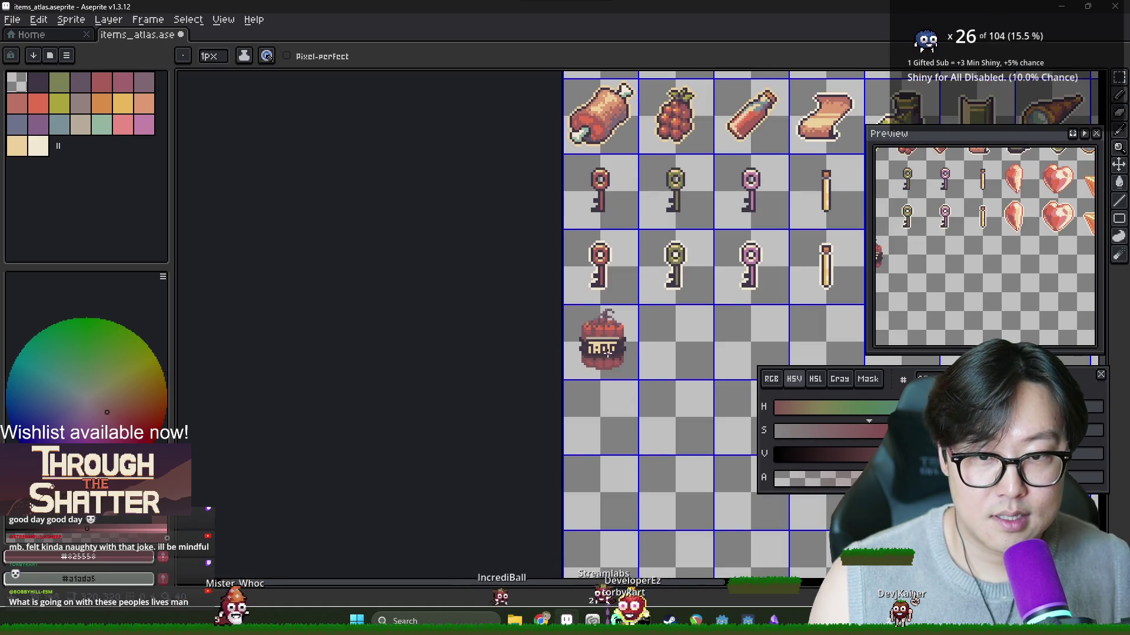
pyautogui.scroll(3, 588, 350)
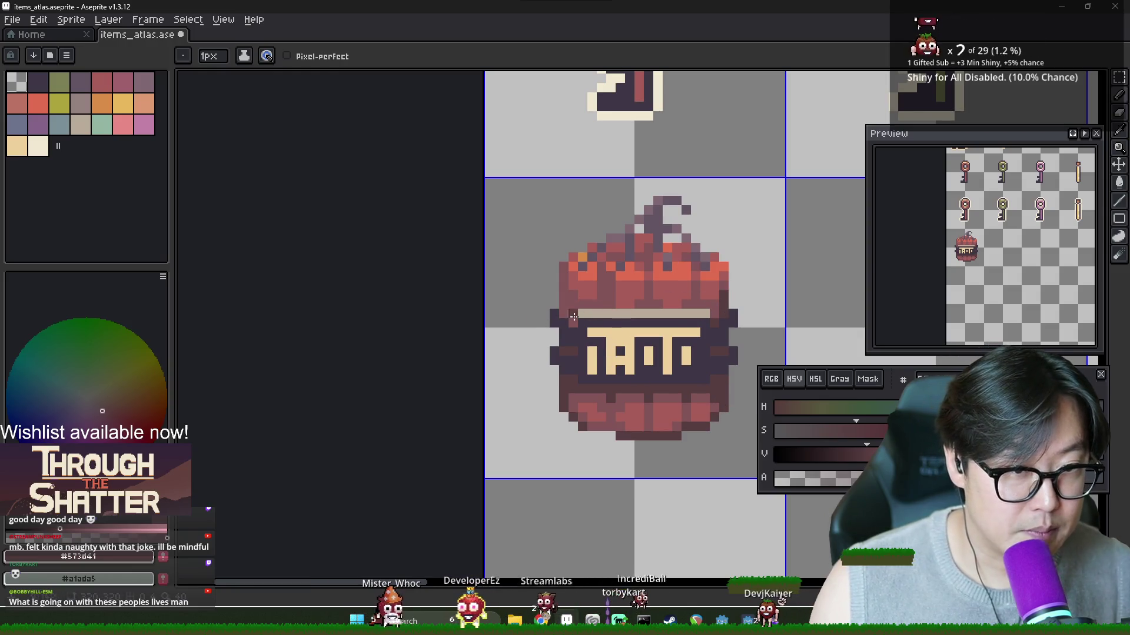
# Step: Darken a short column on the bomb's left edge and sample colours from its top and fuse
pyautogui.moveTo(563, 316); pyautogui.dragTo(562, 268)
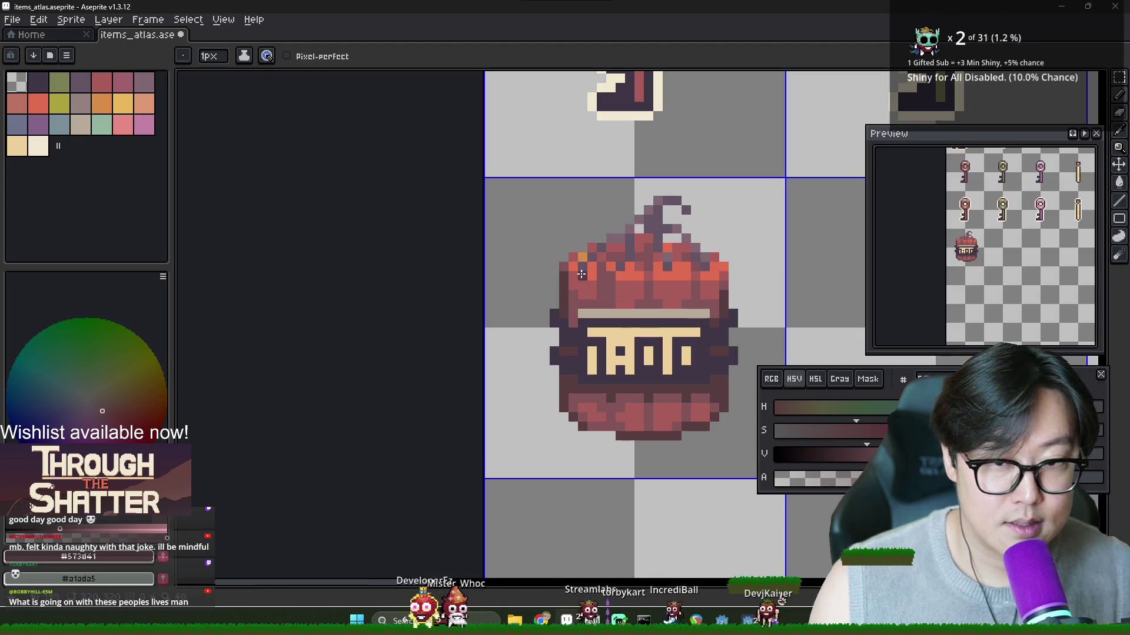
pyautogui.keyDown('alt'); pyautogui.click(578, 259); pyautogui.keyUp('alt')
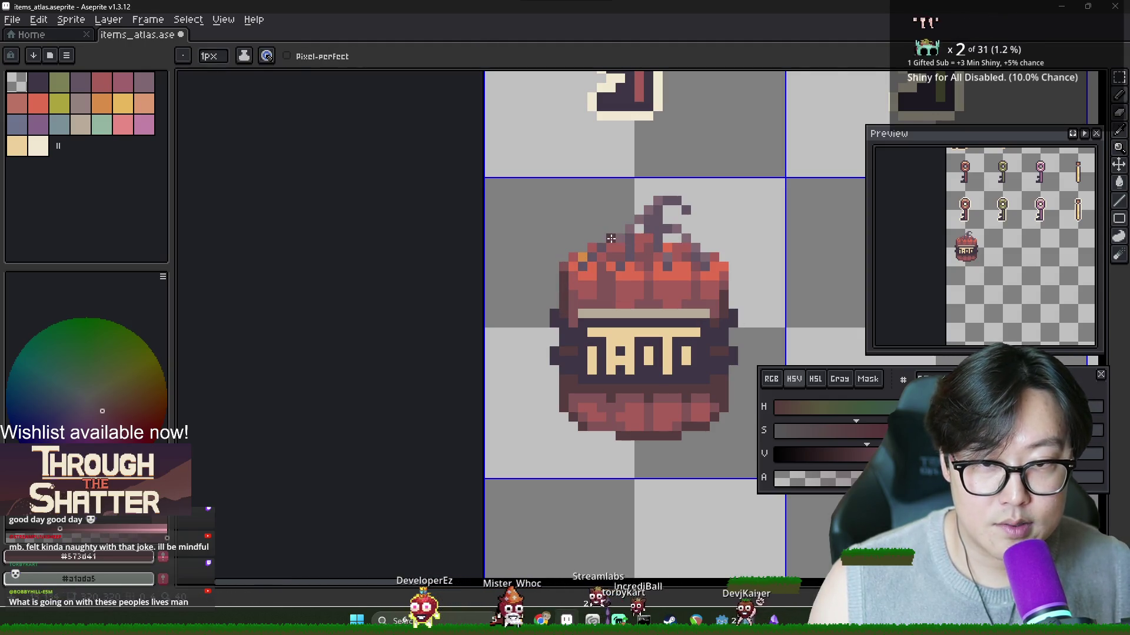
pyautogui.keyDown('alt'); pyautogui.click(668, 197); pyautogui.keyUp('alt')
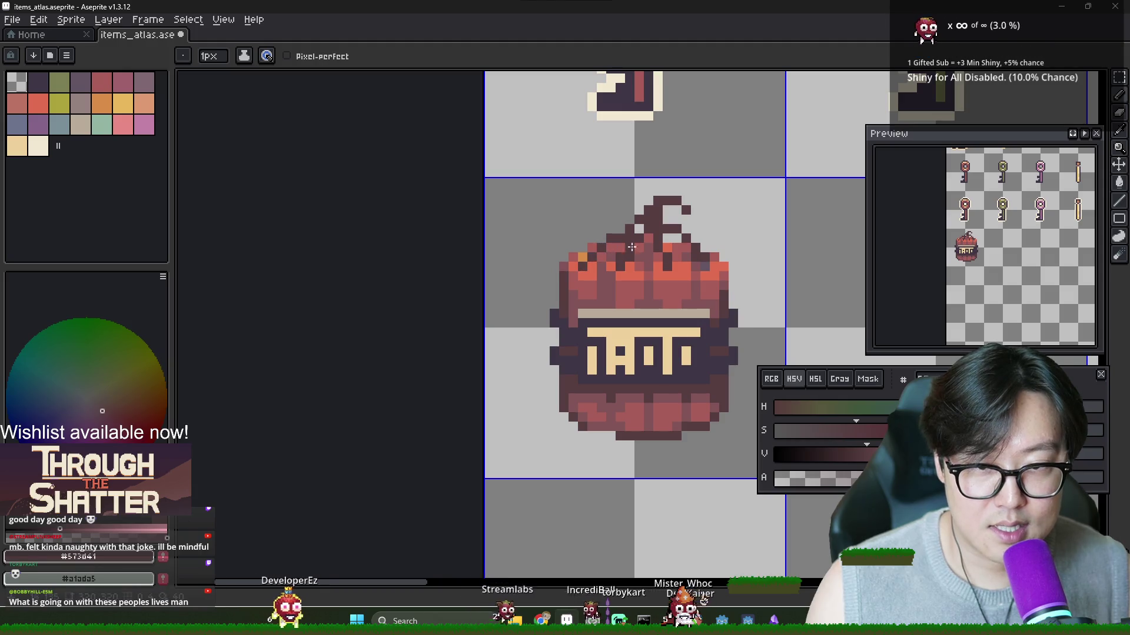
# Step: Pick the sprite's mauve and add three dark pixels below the fuse
pyautogui.scroll(4, 642, 251)
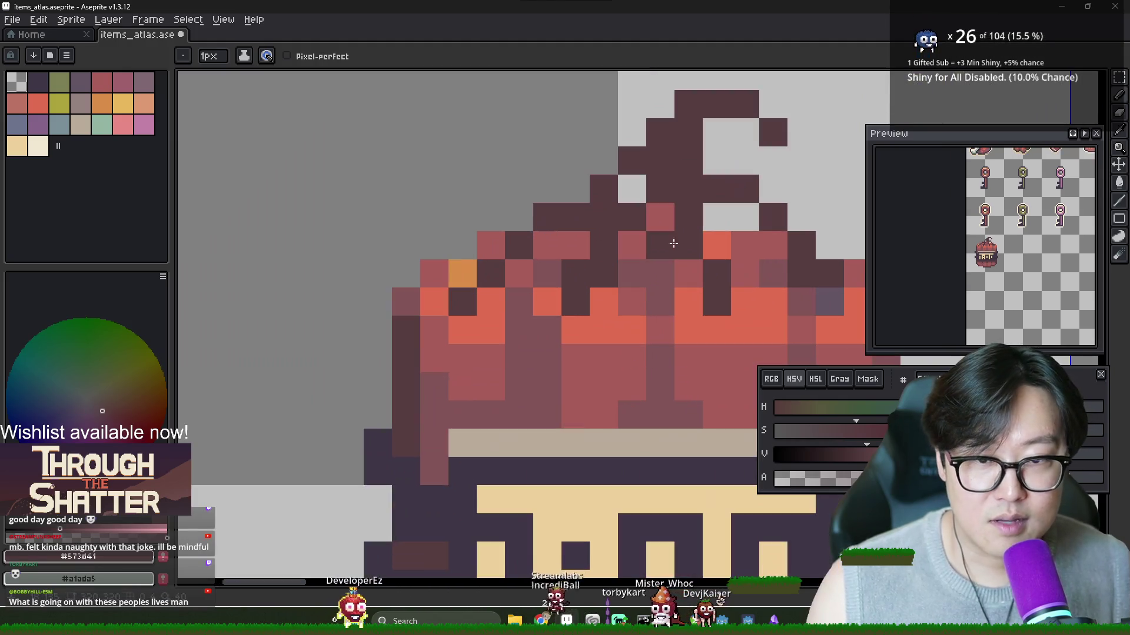
pyautogui.keyDown('alt'); pyautogui.click(661, 244); pyautogui.keyUp('alt')
pyautogui.click(772, 217)
pyautogui.click(688, 212)
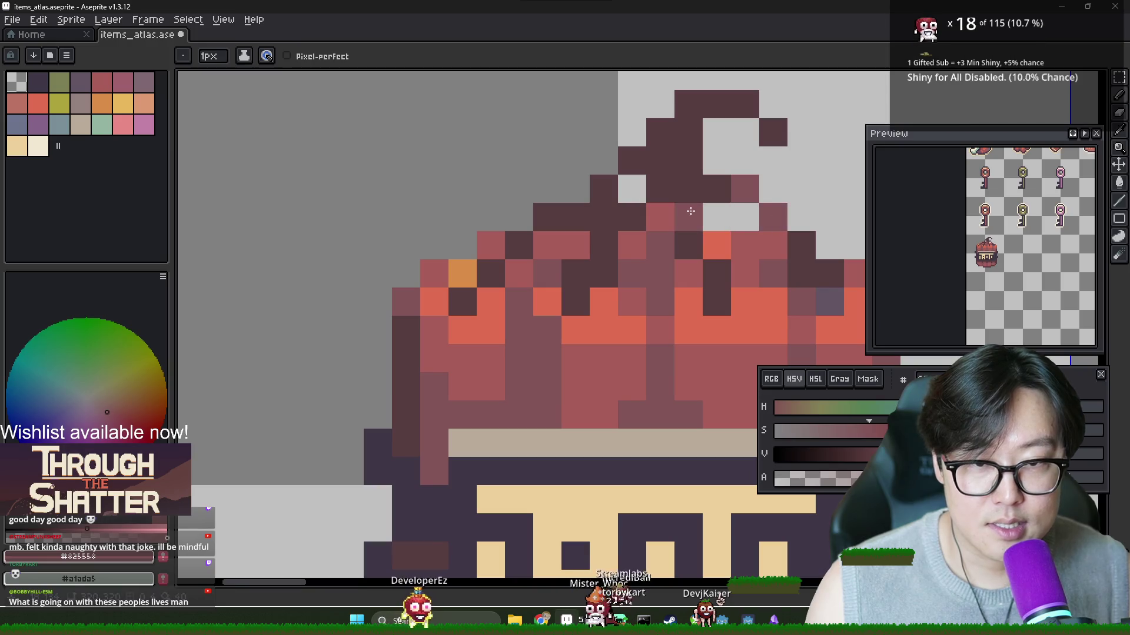
pyautogui.click(618, 219)
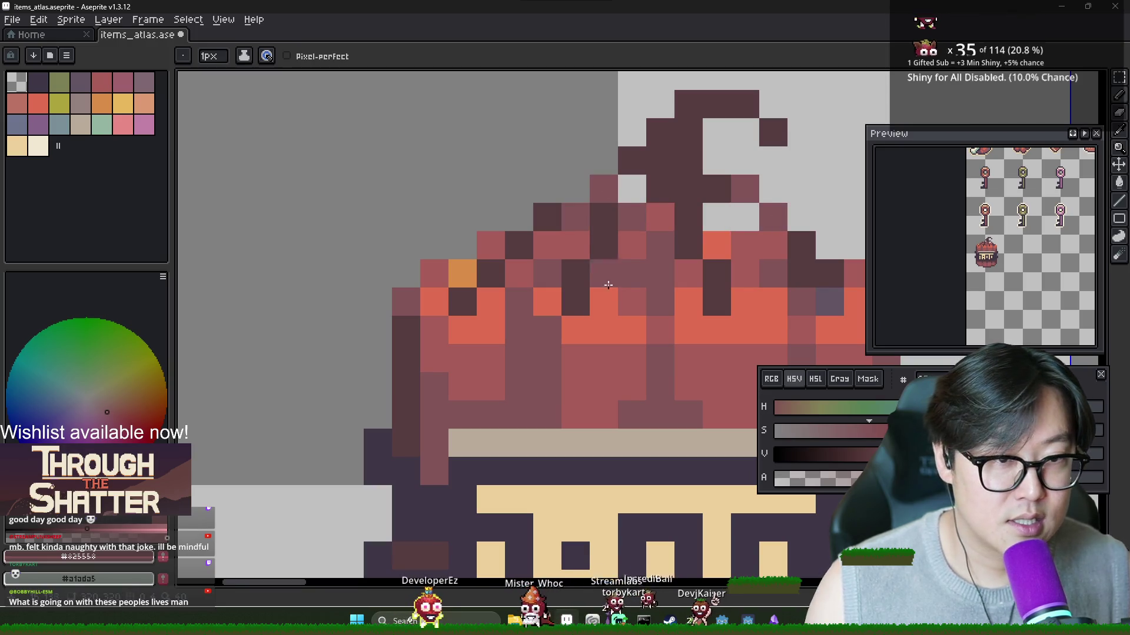
pyautogui.scroll(-3, 609, 192)
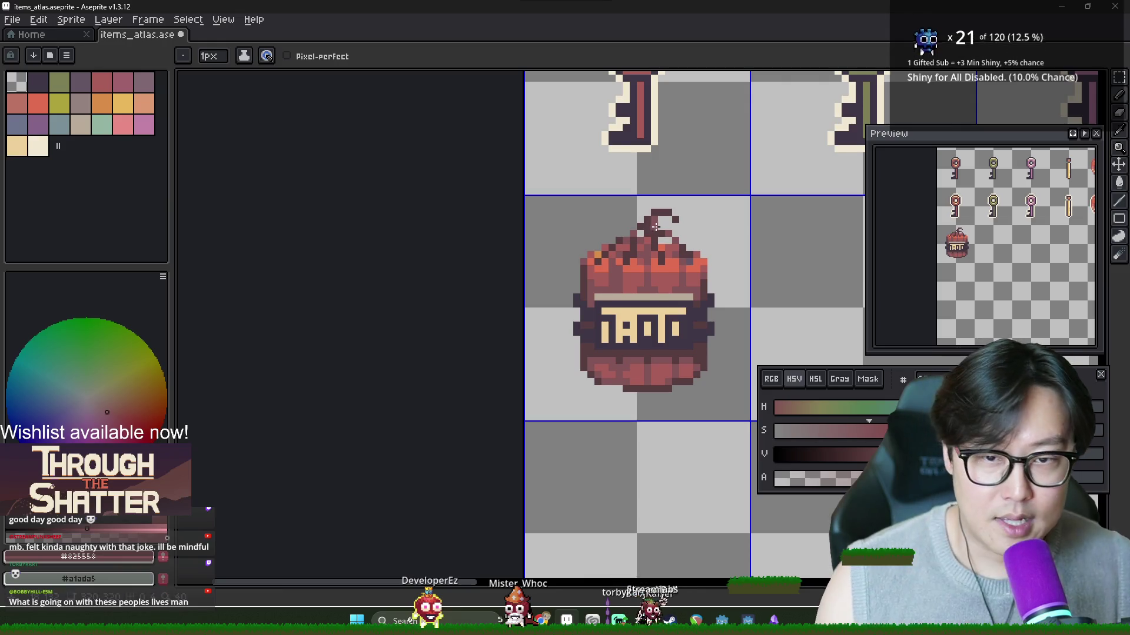
pyautogui.scroll(-1, 483, 282)
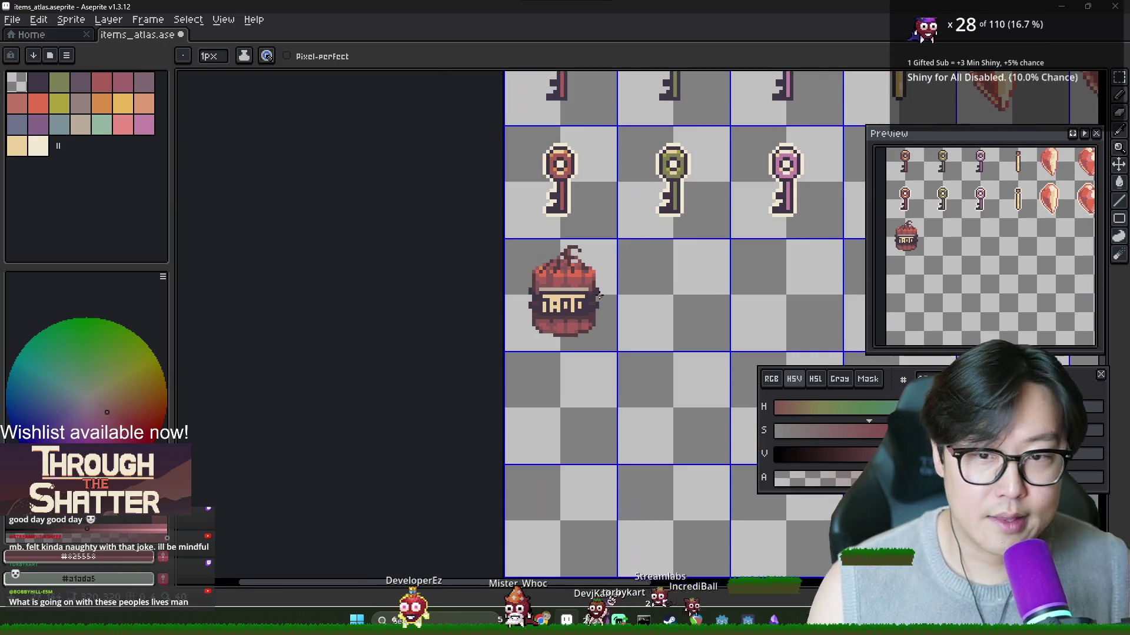
# Step: Copy the bag sprite into the cell below and pick cream from the key sprite
pyautogui.press('m')
pyautogui.moveTo(506, 240)
pyautogui.mouseDown()
pyautogui.moveTo(611, 338)
pyautogui.moveTo(612, 451)
pyautogui.mouseUp()
pyautogui.scroll(1, 593, 191)
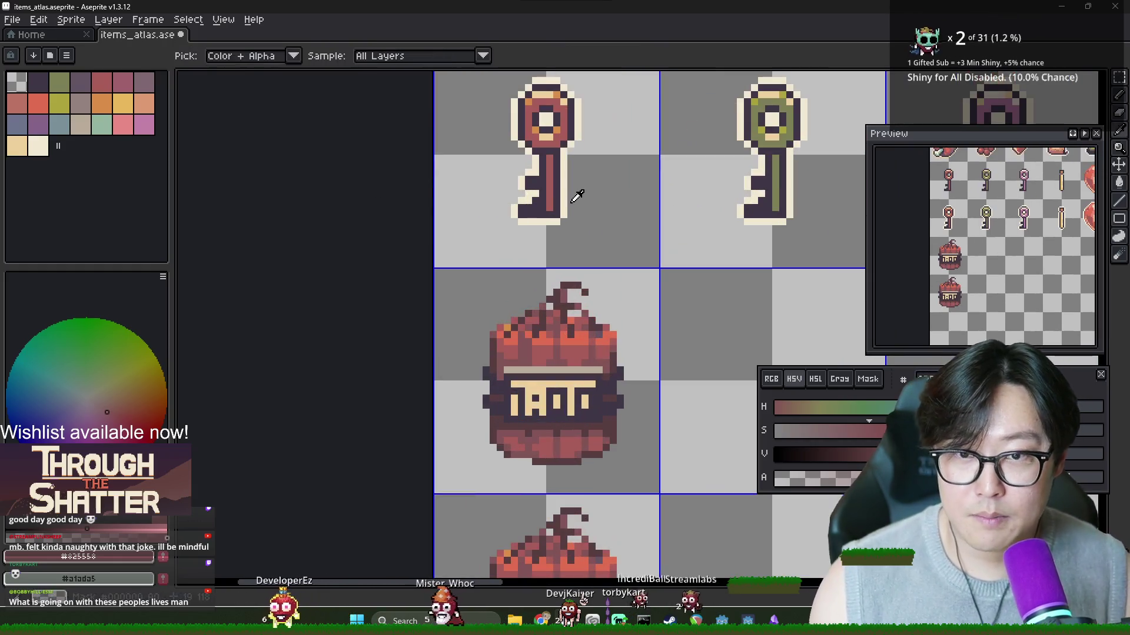
pyautogui.keyDown('alt'); pyautogui.click(575, 194); pyautogui.keyUp('alt')
pyautogui.hotkey('ctrl', 'd')
# Step: Add a cream outline around the lower bag copy
pyautogui.scroll(-1, 597, 235)
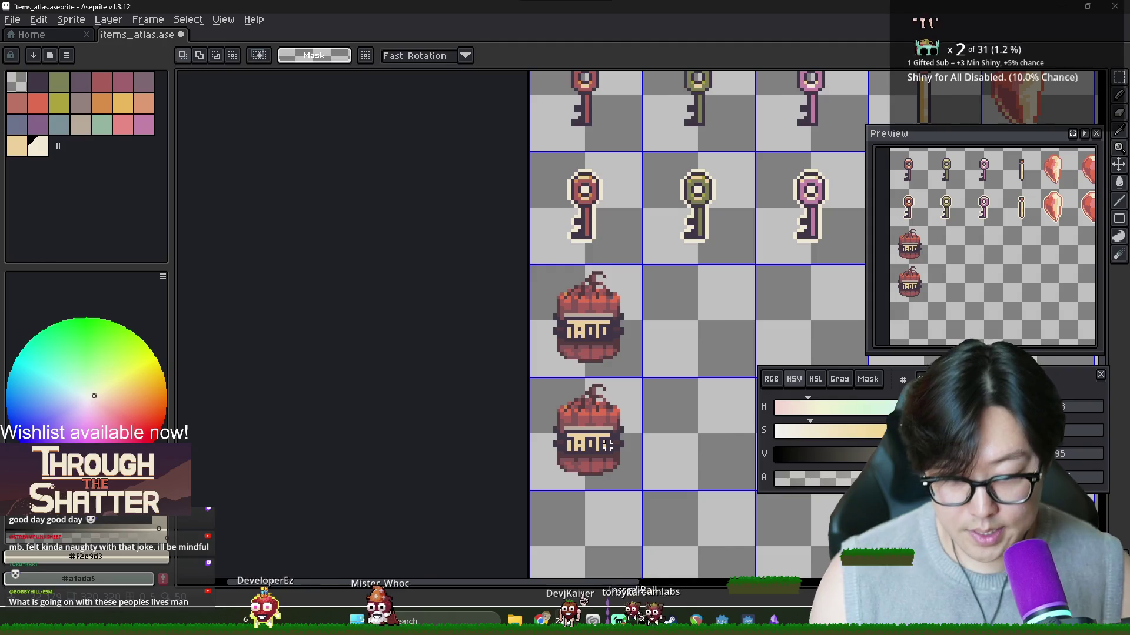
pyautogui.moveTo(607, 444); pyautogui.dragTo(612, 449)
pyautogui.hotkey('shift', 'o')
pyautogui.press('Return')
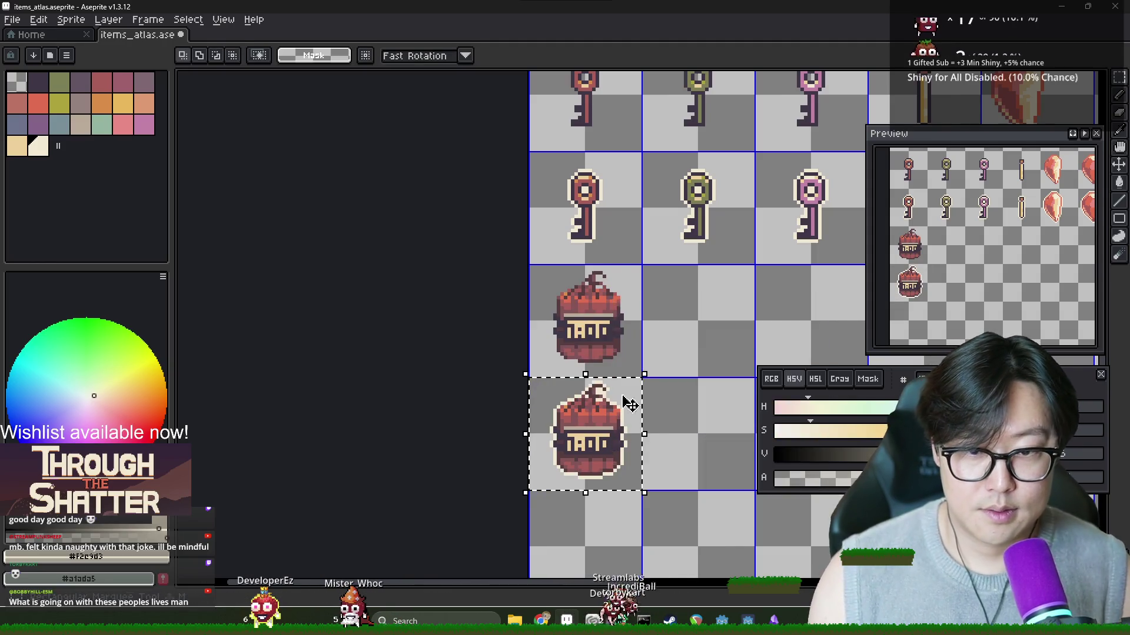
pyautogui.scroll(-1, 629, 404)
pyautogui.hscroll(3, 588, 329)
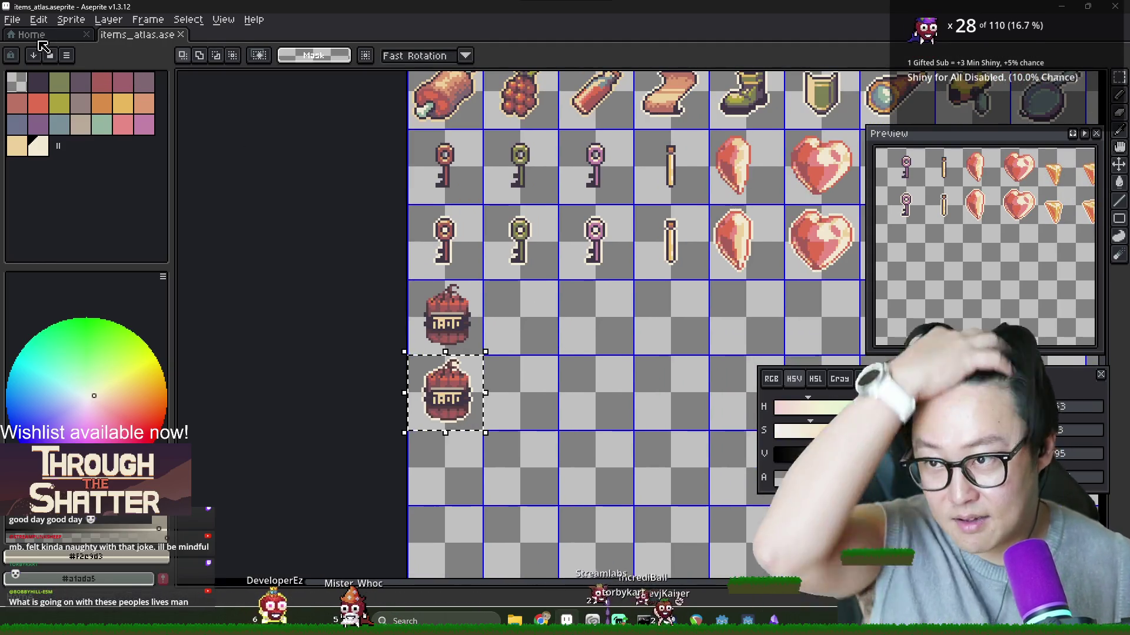
# Step: Export the item atlas as items_atlas.png
pyautogui.click(41, 44)
pyautogui.click(161, 36)
pyautogui.click(12, 19)
pyautogui.moveTo(70, 135)
pyautogui.click(170, 136)
pyautogui.click(653, 179)
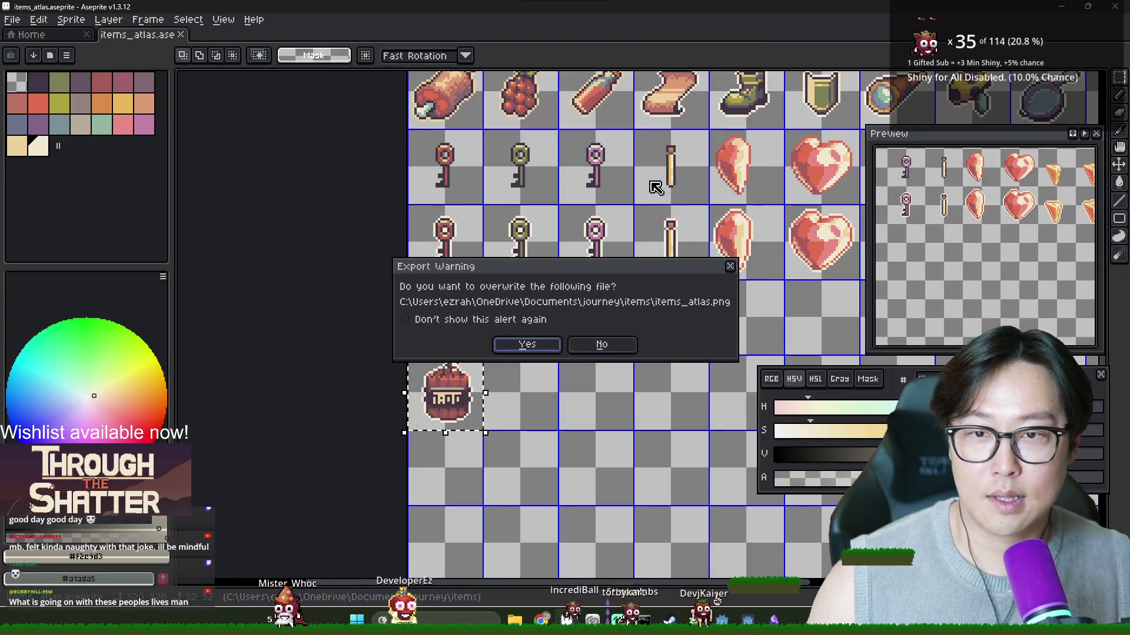
# Step: Overwrite items_atlas.png, then switch to Godot's Warden.tscn, save it and show the 2D view
pyautogui.press('Return')
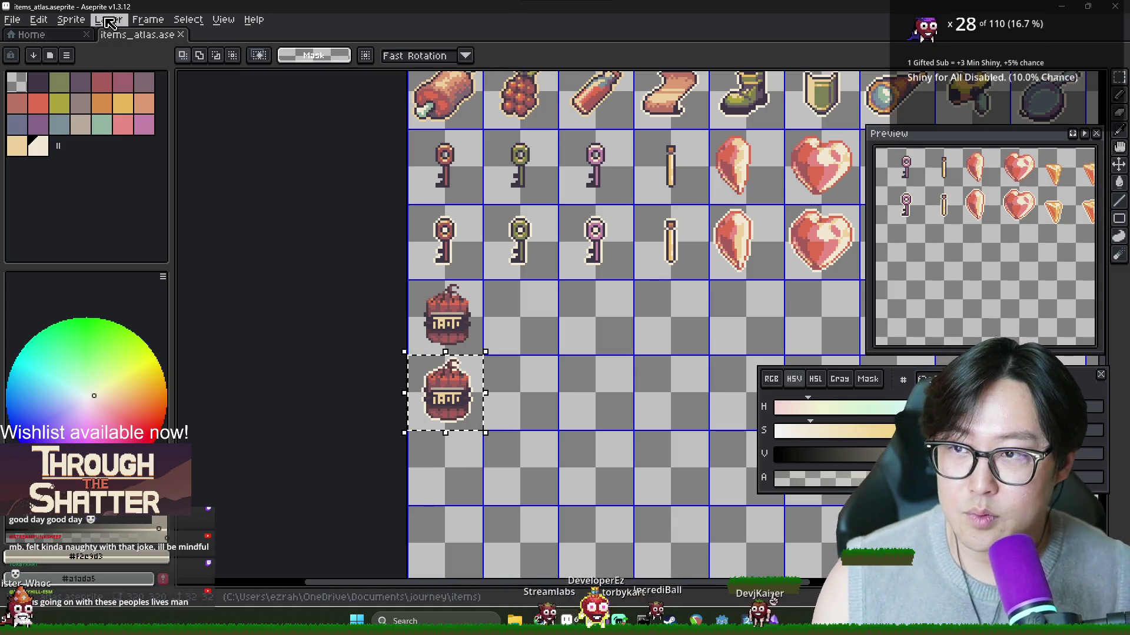
pyautogui.hotkey('ctrl', 'Tab')
pyautogui.hotkey('alt', 'Tab')
pyautogui.hotkey('alt', 'Tab')
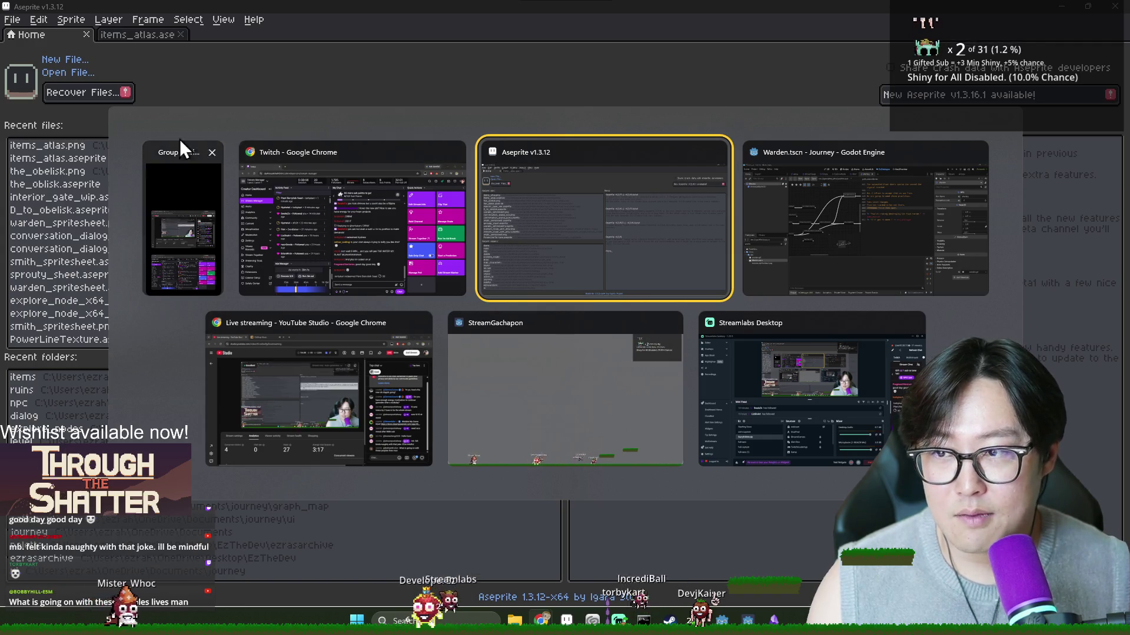
pyautogui.press('Escape')
pyautogui.hotkey('alt', 'Tab')
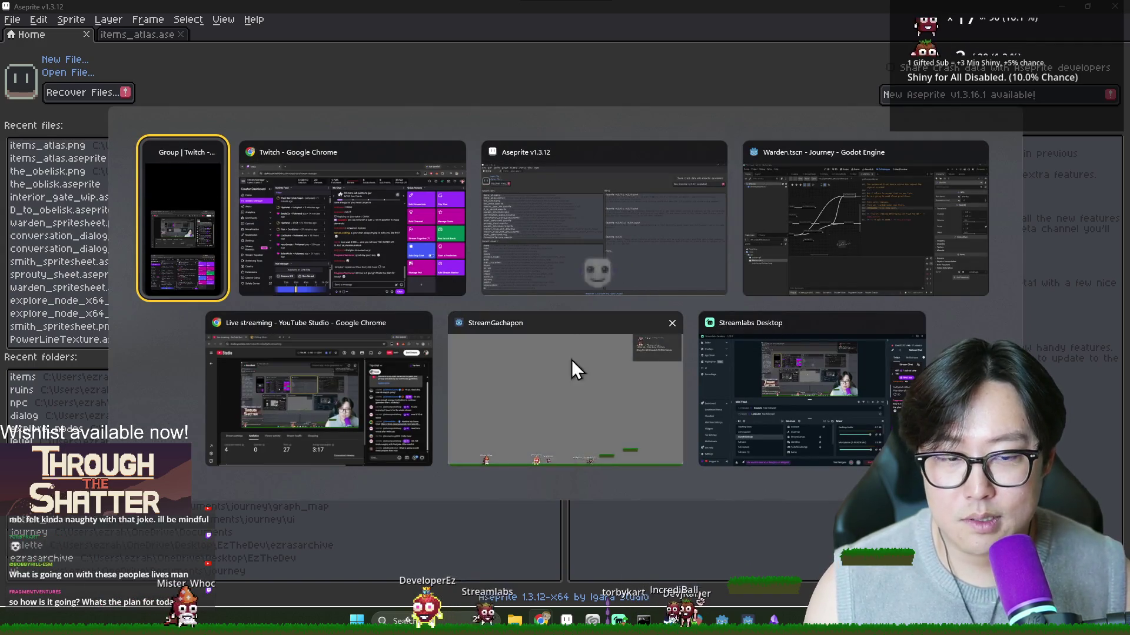
pyautogui.click(759, 253)
pyautogui.hotkey('ctrl', 's')
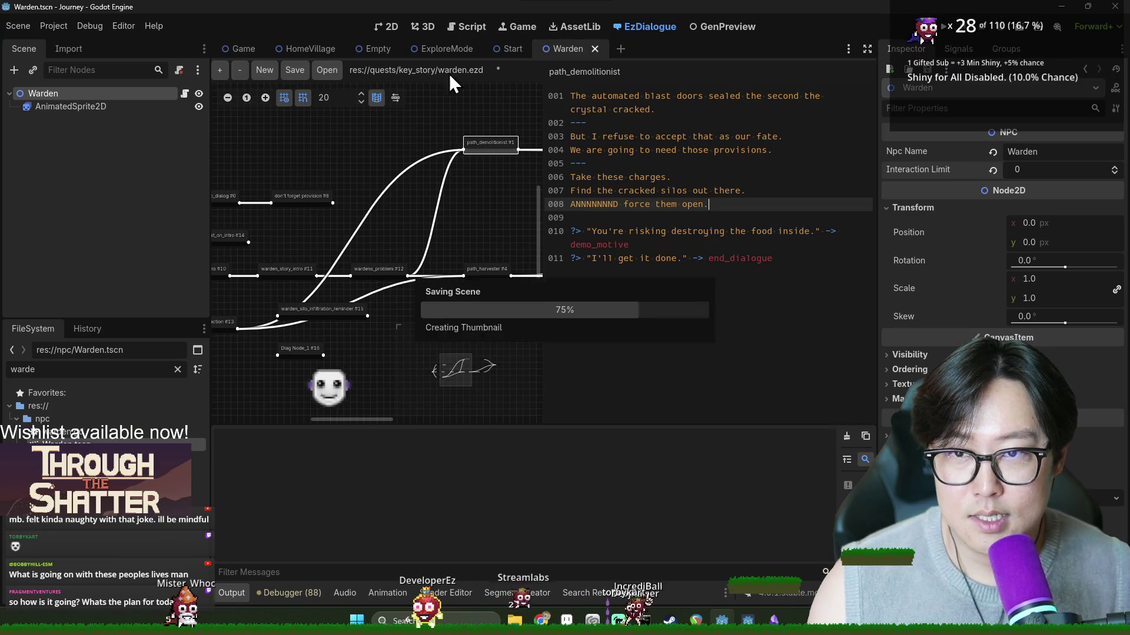
pyautogui.click(381, 26)
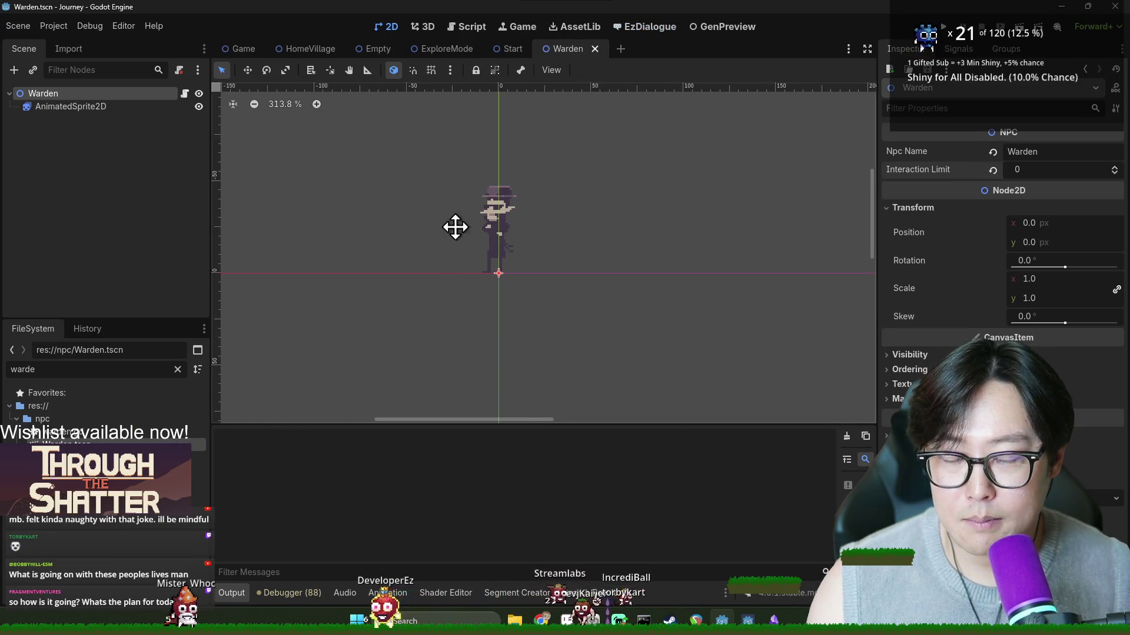
# Step: Save the Warden scene and clear the FileSystem filter to list all files
pyautogui.hotkey('ctrl', 's')
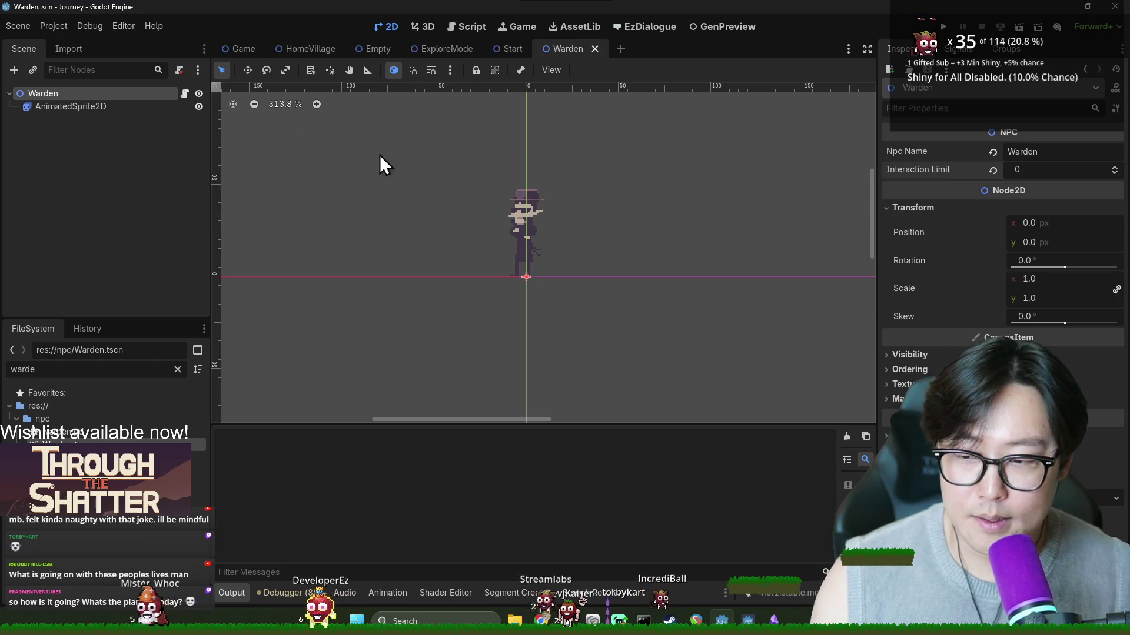
pyautogui.click(177, 370)
pyautogui.scroll(5, 59, 523)
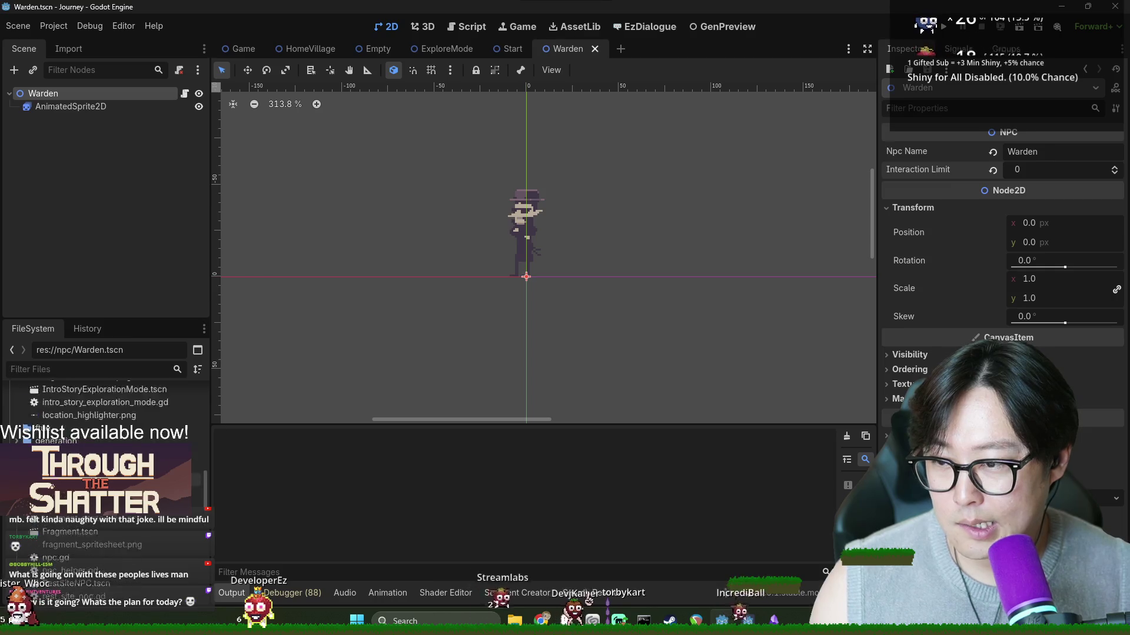
pyautogui.click(20, 533)
# Step: Scroll the FileSystem tree and open the res://items/ folder
pyautogui.scroll(-5, 23, 530)
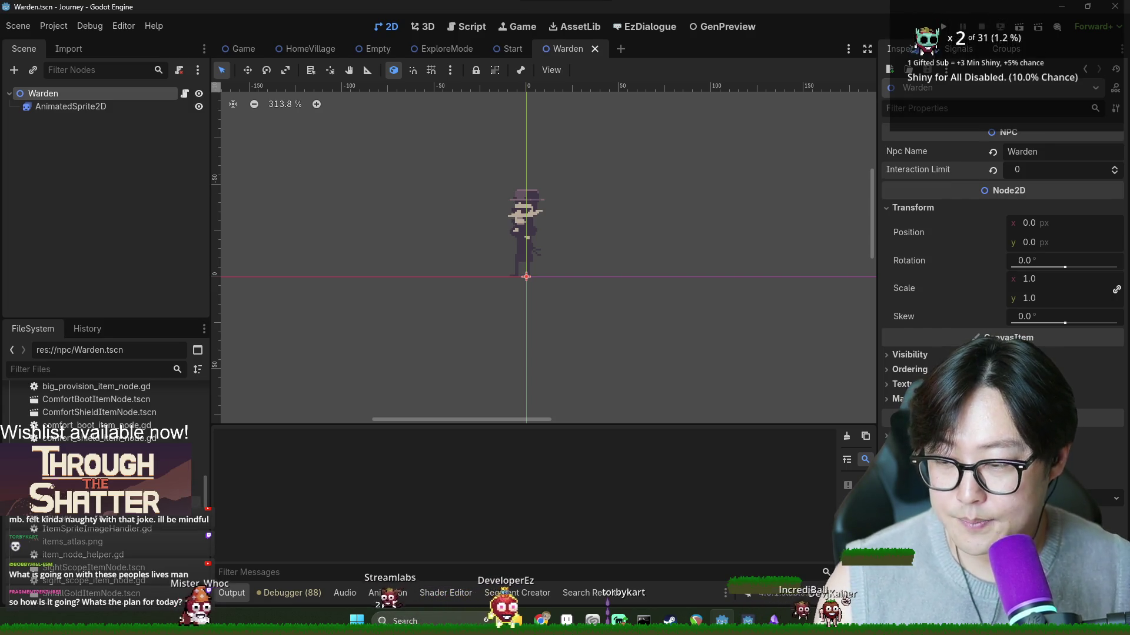
pyautogui.scroll(-2, 118, 400)
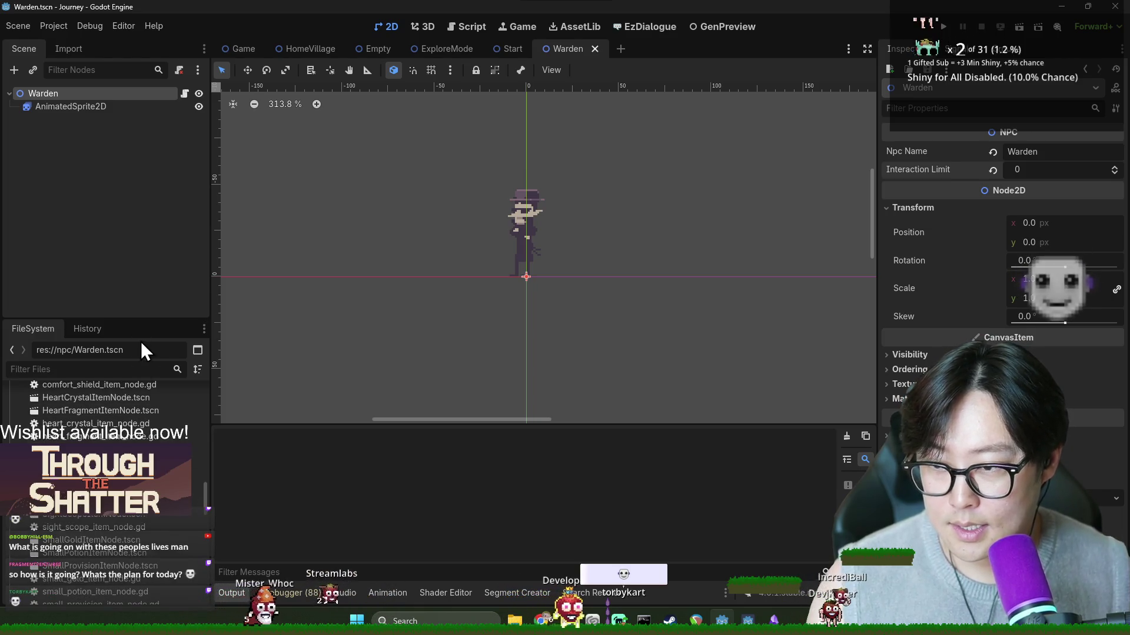
pyautogui.moveTo(143, 318); pyautogui.dragTo(144, 270)
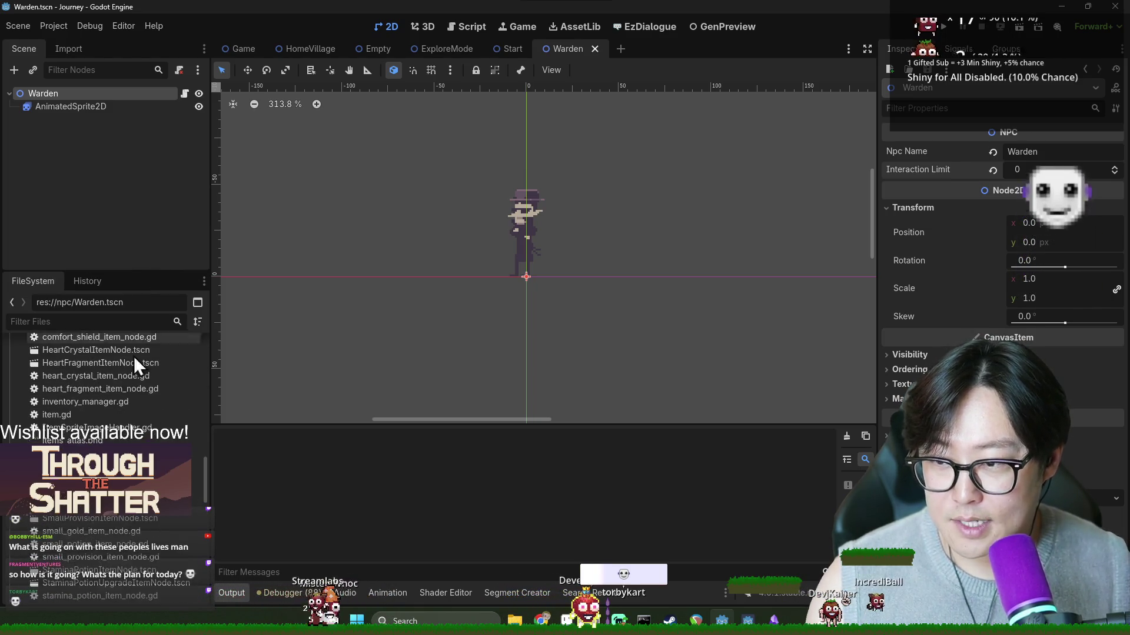
pyautogui.scroll(-10, 133, 355)
pyautogui.scroll(5, 32, 505)
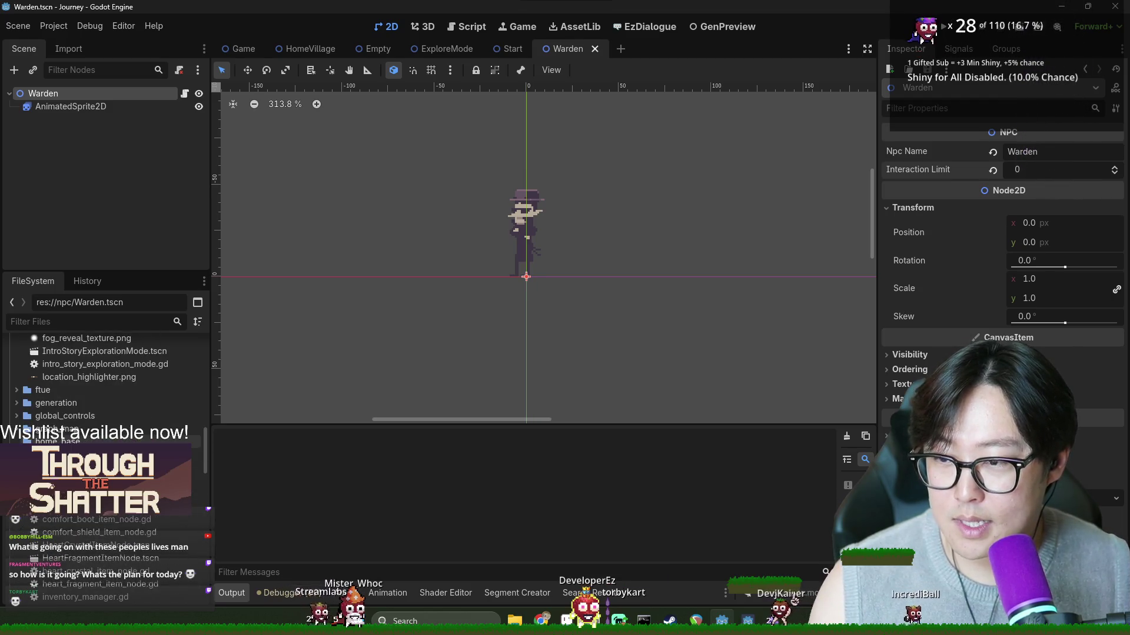
pyautogui.scroll(-5, 31, 505)
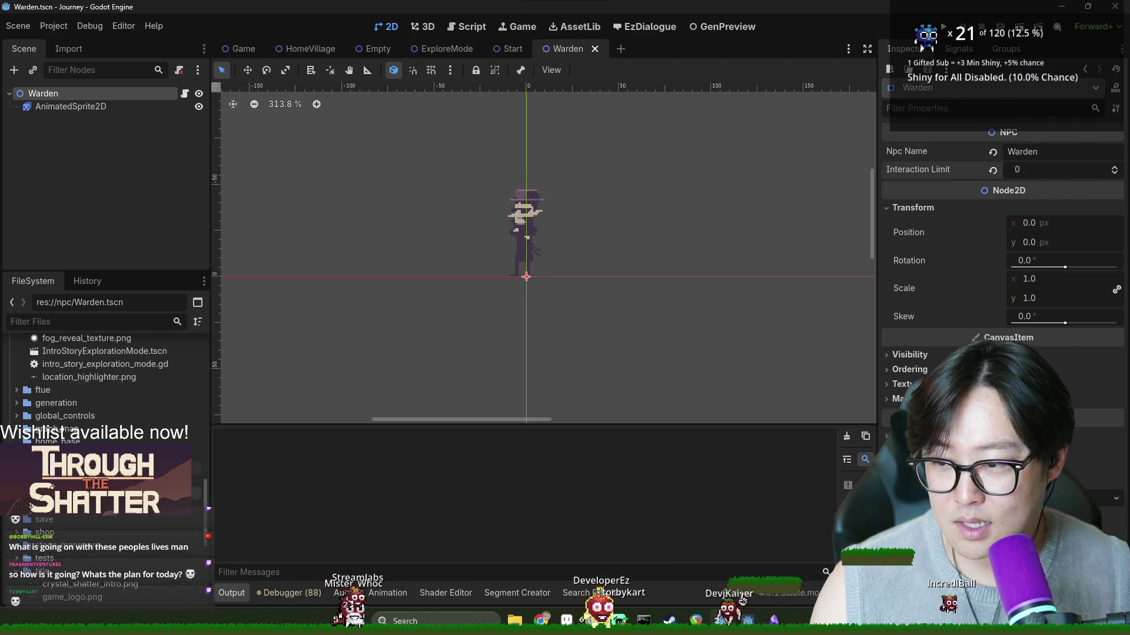
pyautogui.scroll(-1, 35, 518)
pyautogui.scroll(-1, 35, 518)
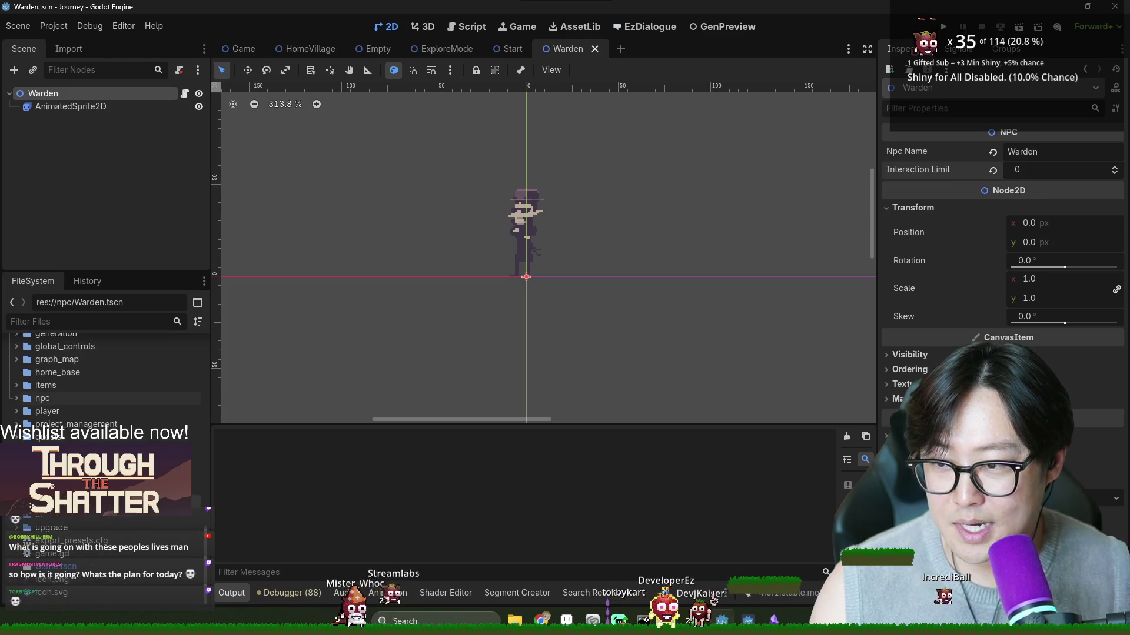
pyautogui.scroll(-5, 48, 523)
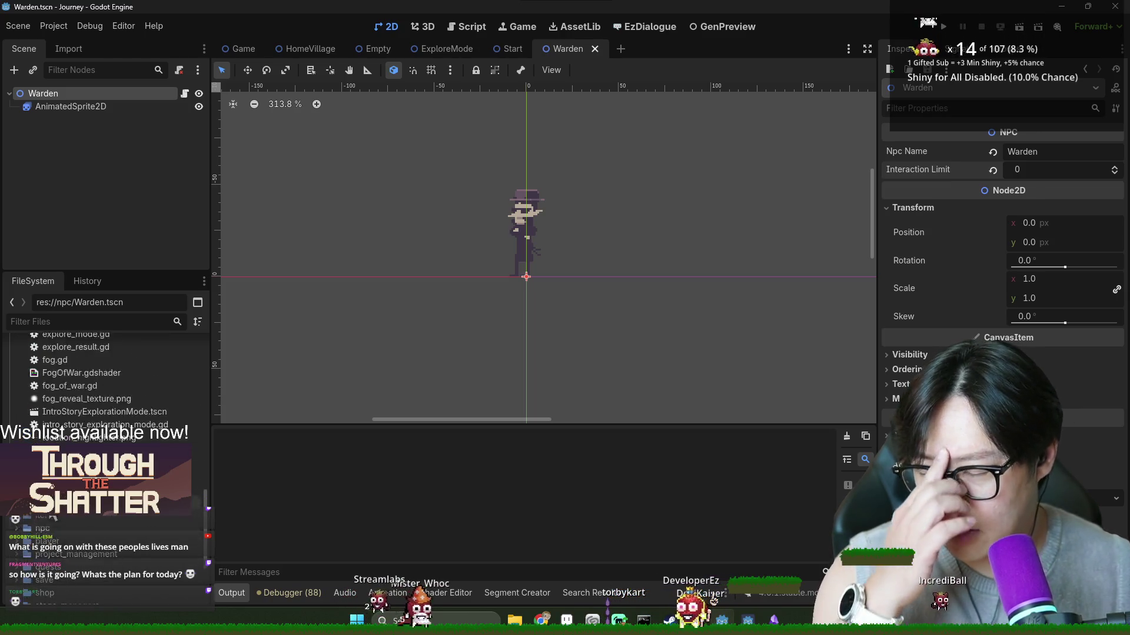
pyautogui.scroll(15, 88, 471)
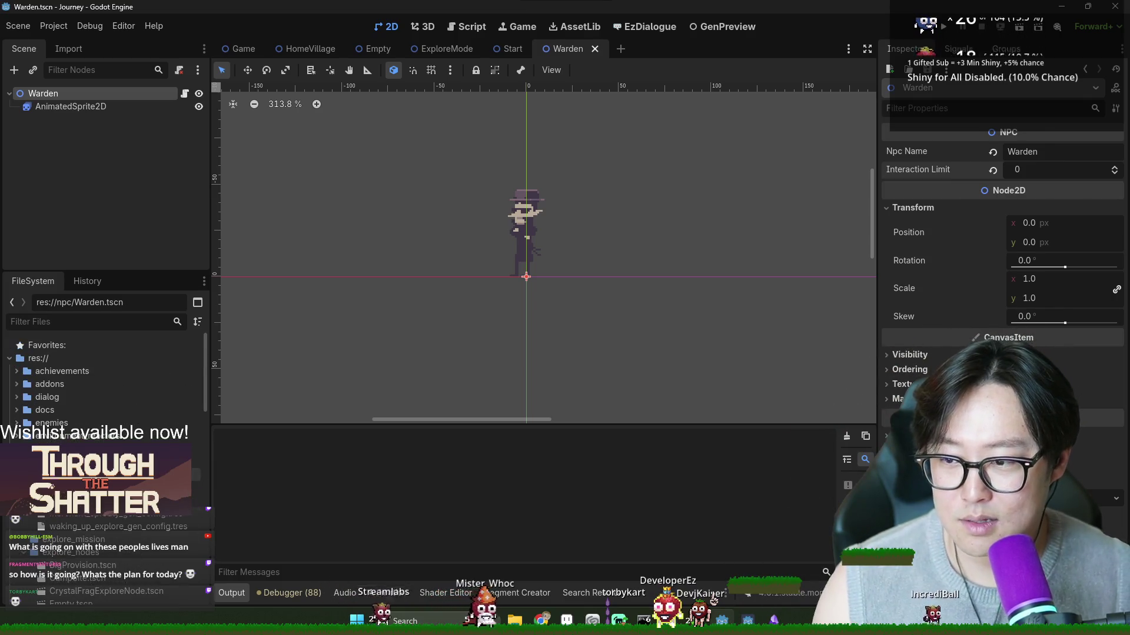
pyautogui.scroll(-3, 106, 377)
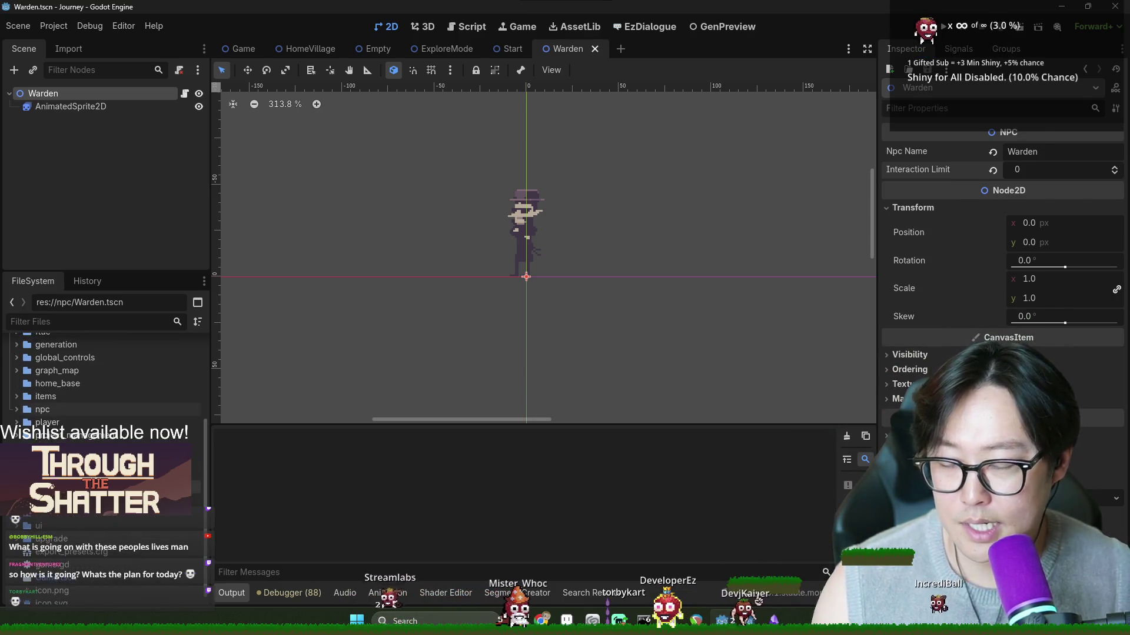
pyautogui.scroll(3, 88, 383)
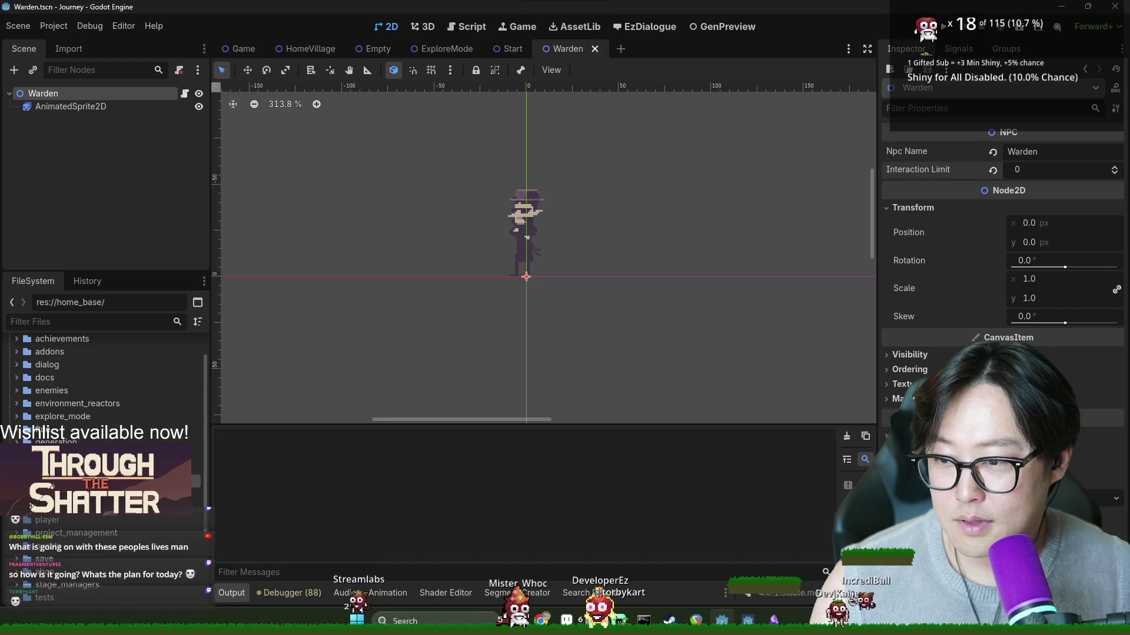
pyautogui.doubleClick(59, 468)
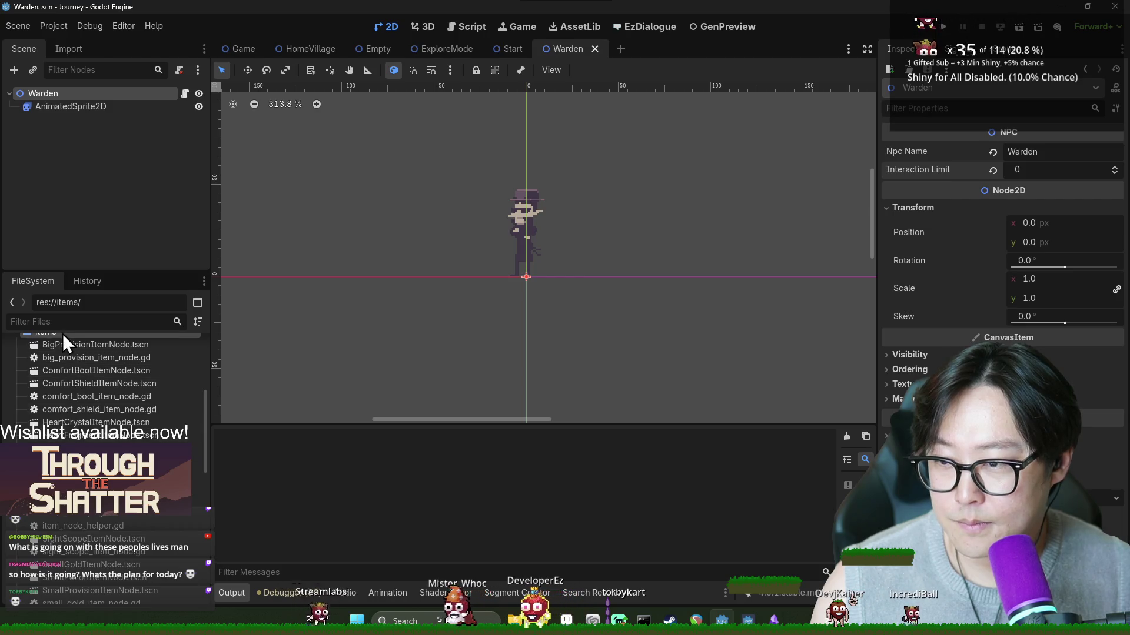
pyautogui.scroll(2, 70, 350)
# Step: Create a new scene named ExplosivePackageItemNode in the items folder
pyautogui.rightClick(54, 396)
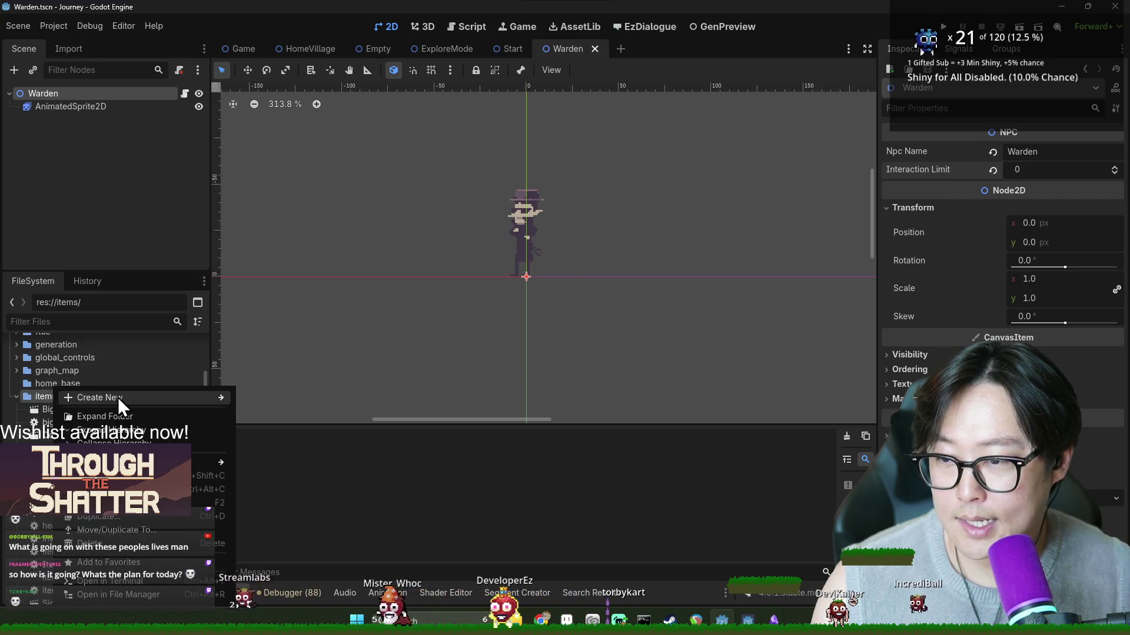
pyautogui.moveTo(118, 397)
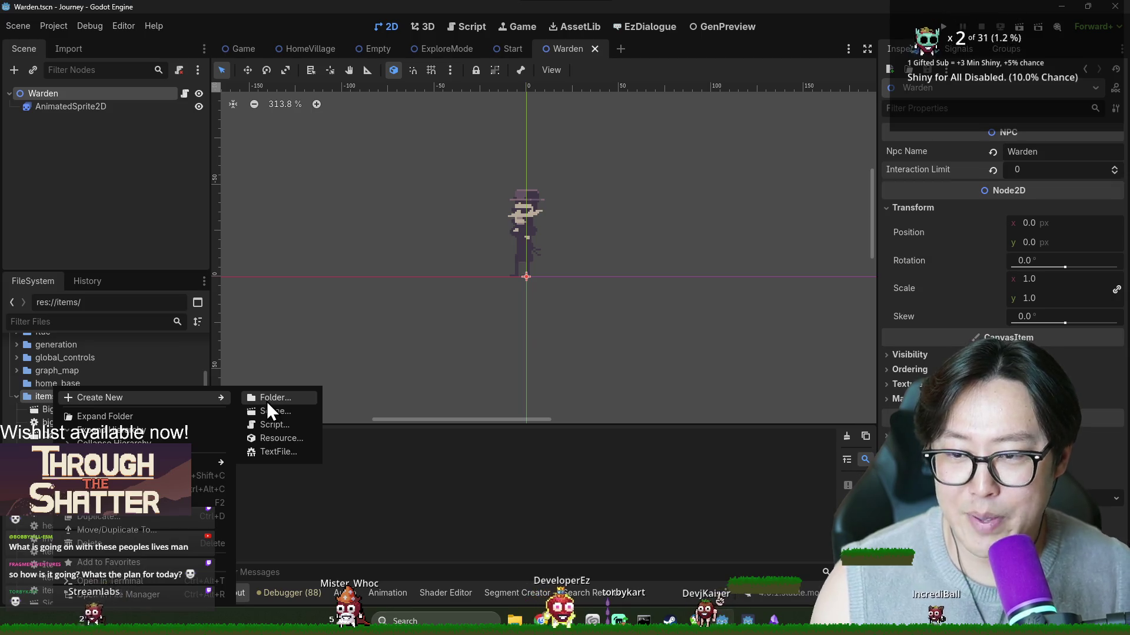
pyautogui.click(276, 411)
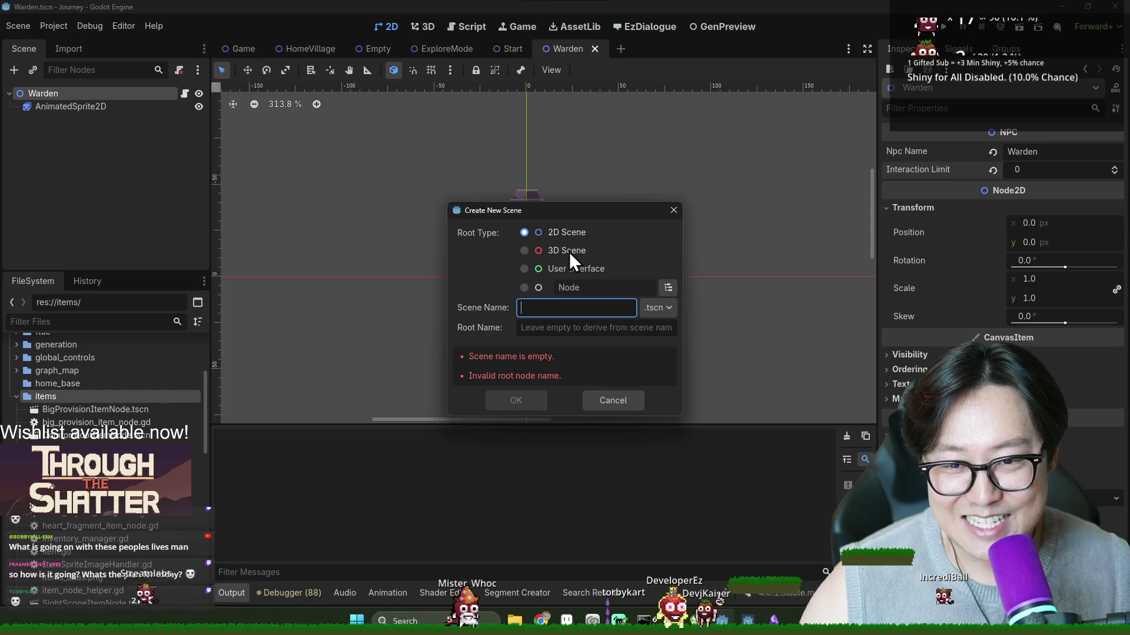
pyautogui.click(528, 404)
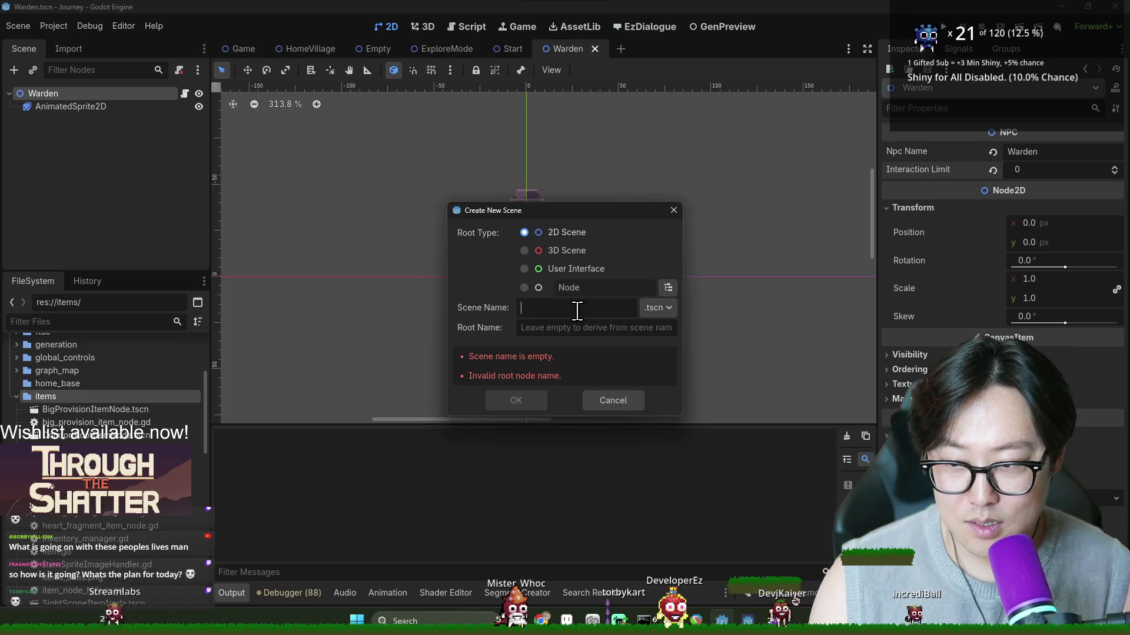
pyautogui.write('Exp')
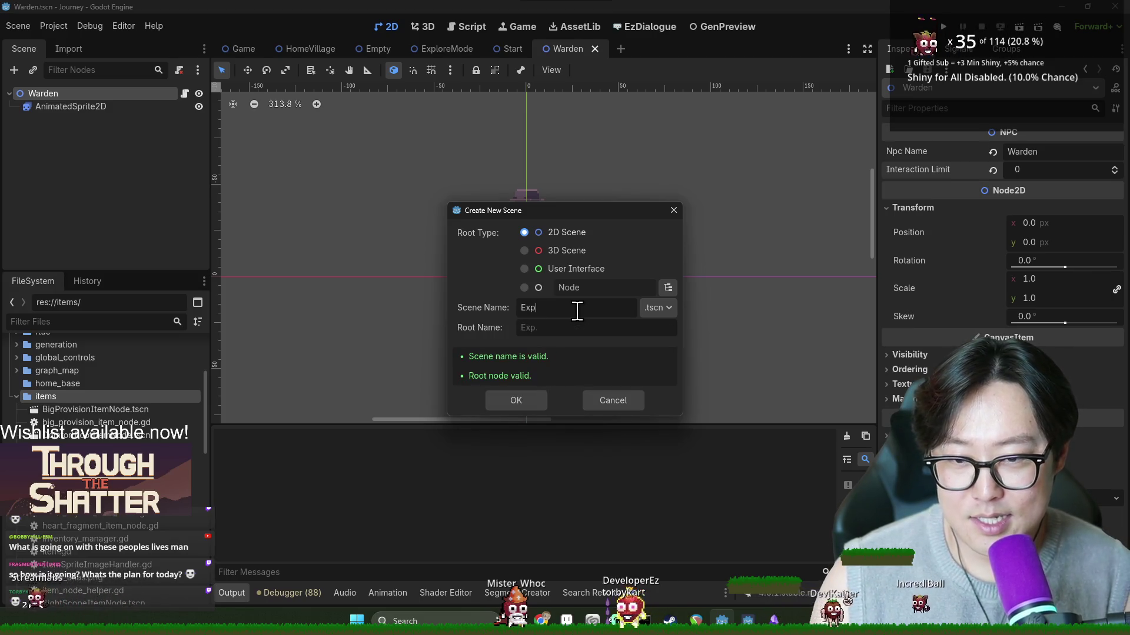
pyautogui.write('losivePackageItemNode')
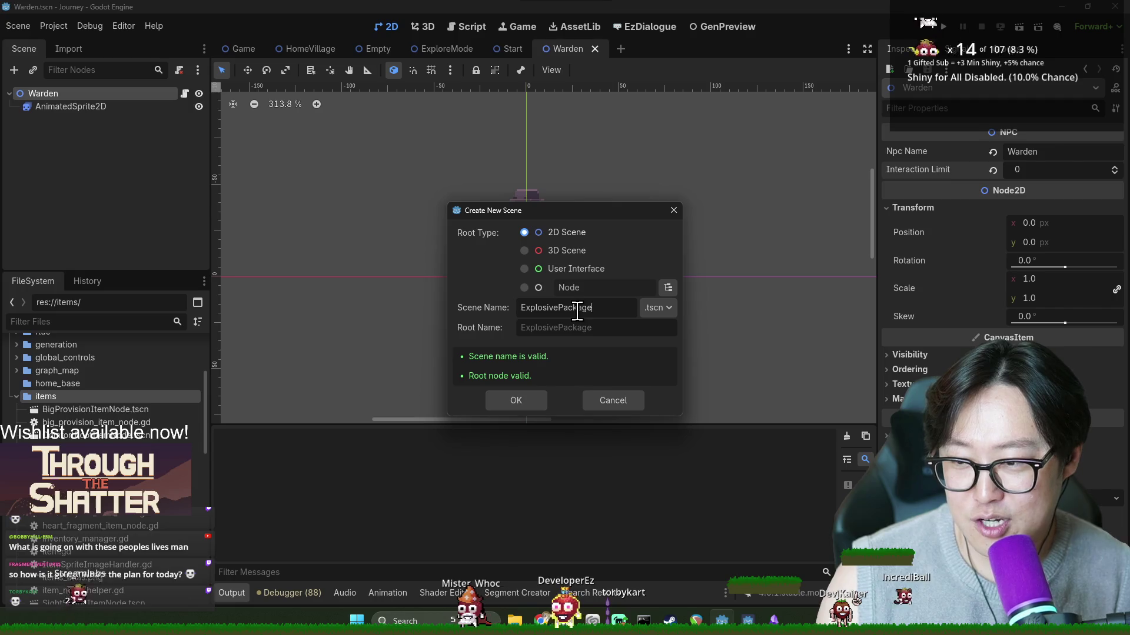
pyautogui.press('Return')
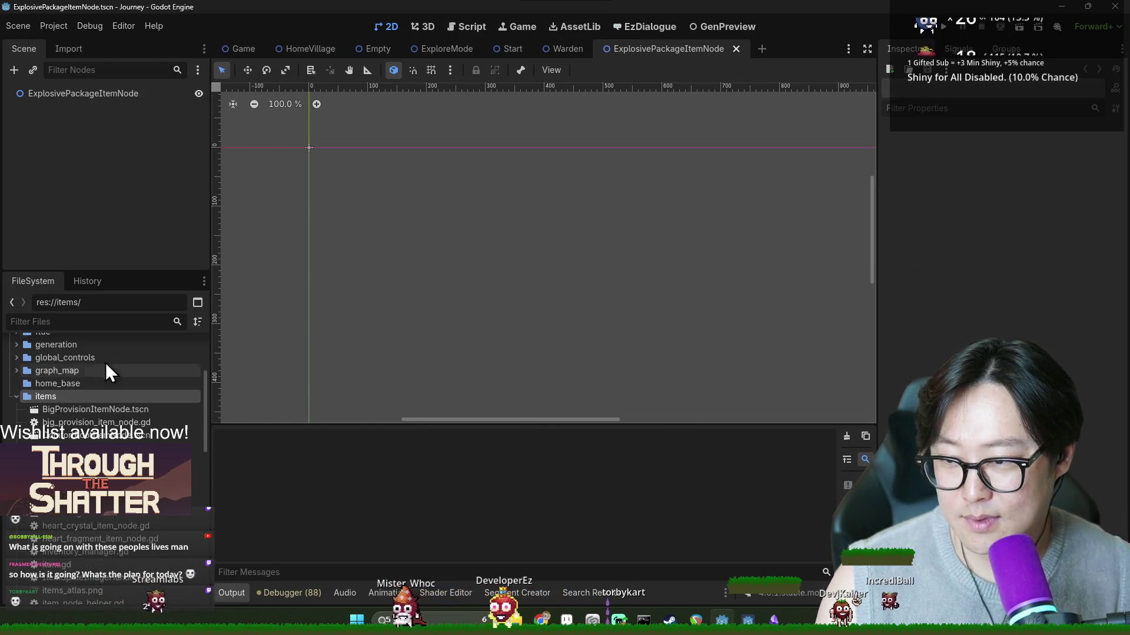
# Step: Add a Sprite2D child node under the ExplosivePackageItemNode root
pyautogui.rightClick(67, 95)
pyautogui.click(131, 105)
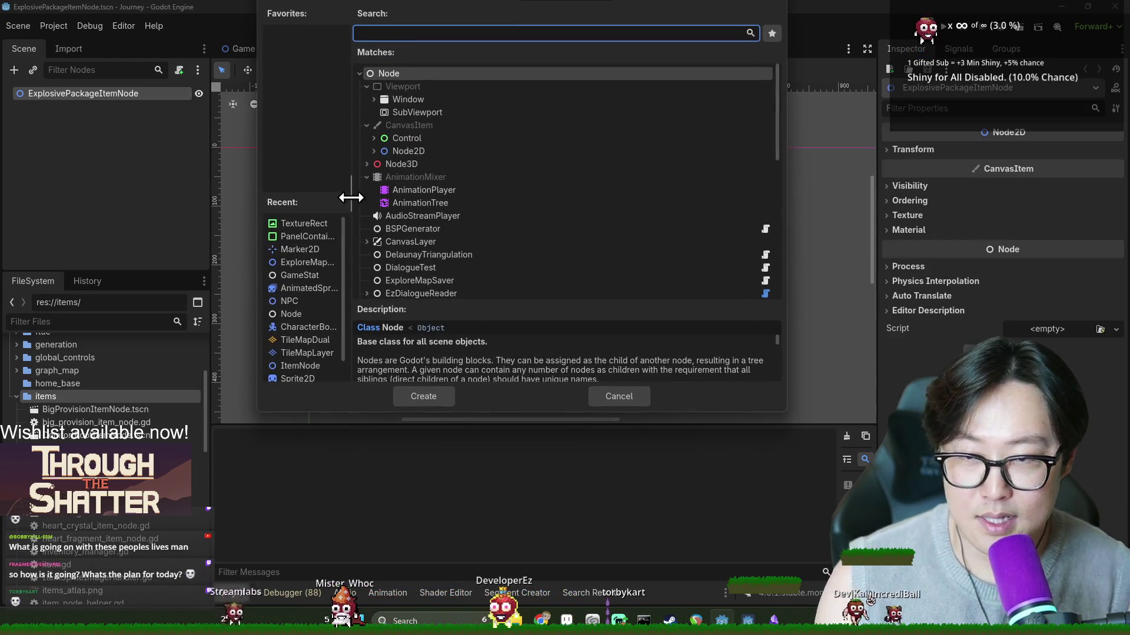
pyautogui.write('sprite')
pyautogui.press('Return')
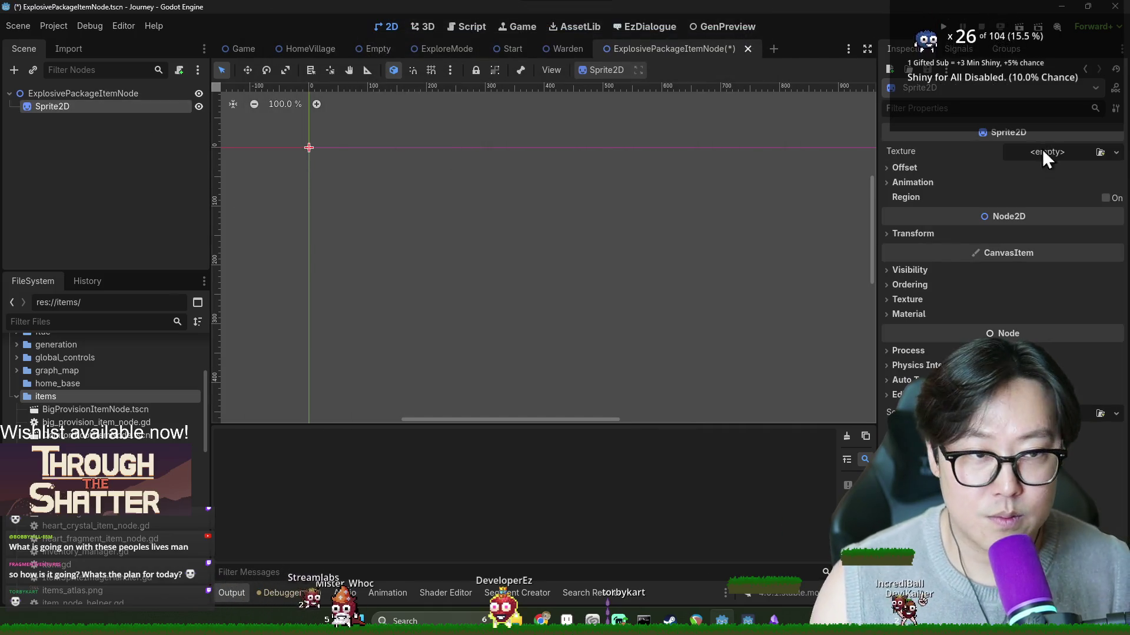
# Step: Give the Sprite2D a new AtlasTexture and open its image file picker
pyautogui.click(1116, 151)
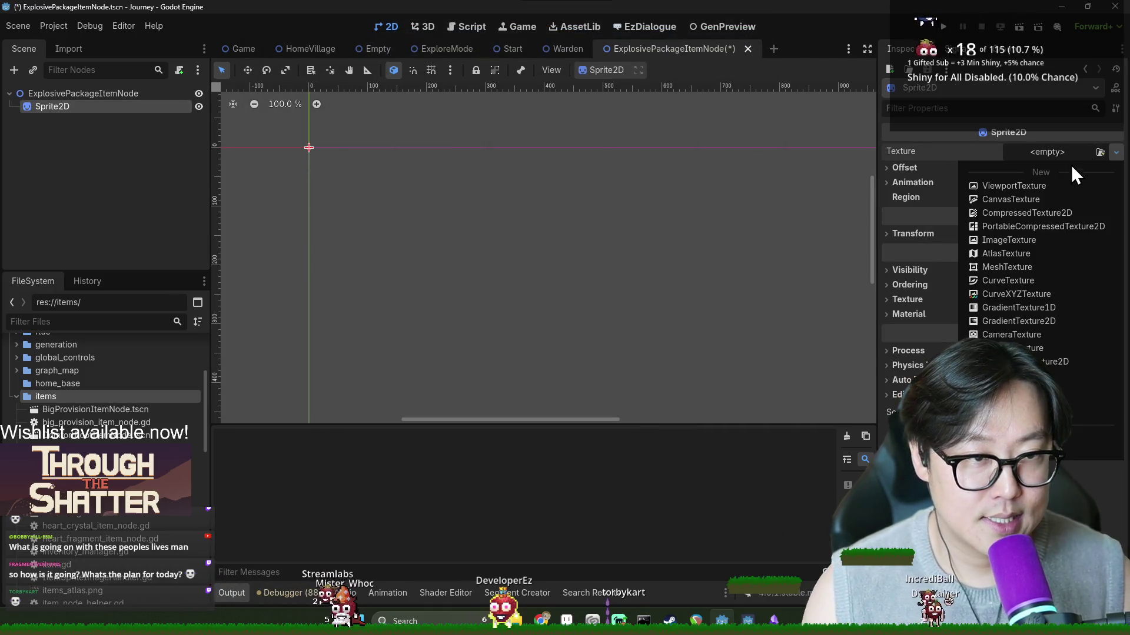
pyautogui.click(1011, 254)
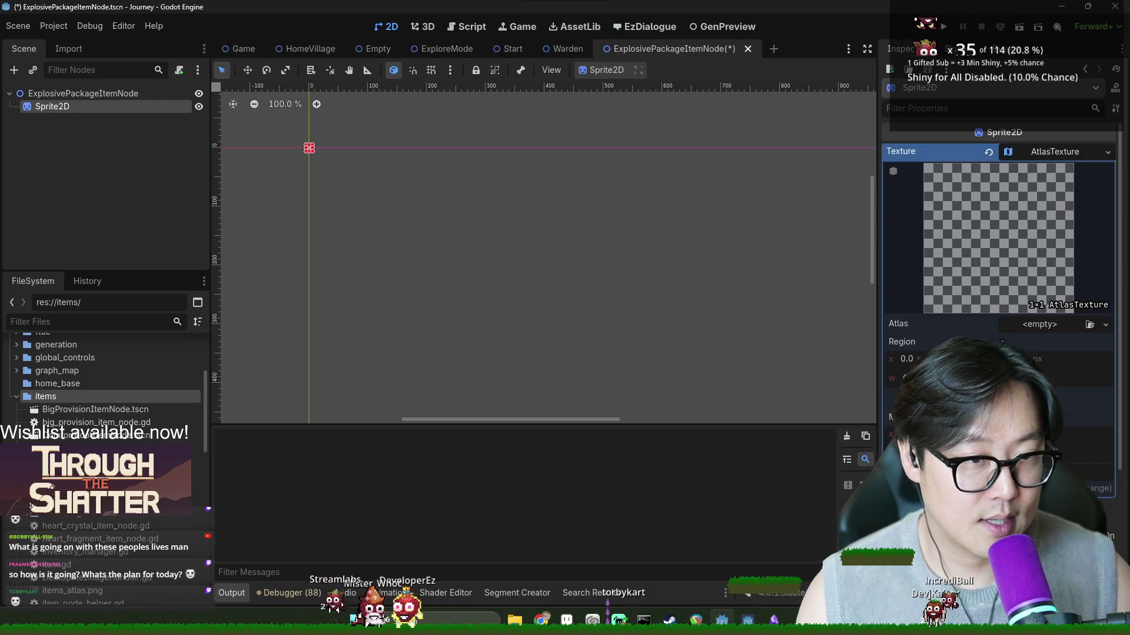
pyautogui.click(1089, 325)
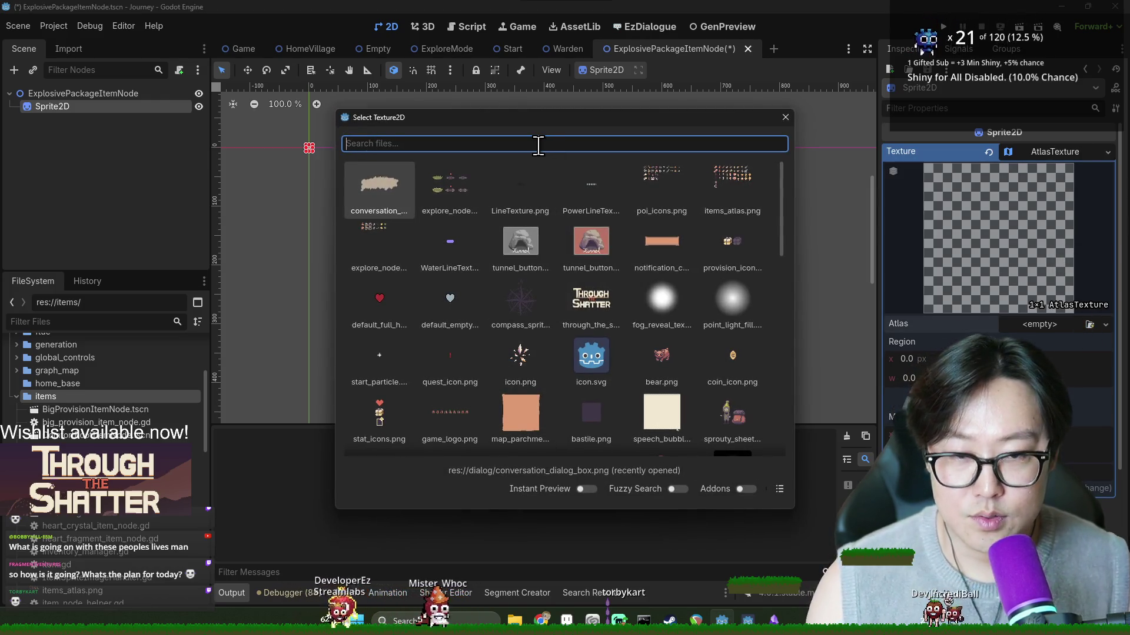
# Step: Load items_atlas.png as the AtlasTexture's atlas image and frame it in view
pyautogui.write('items_atlas')
pyautogui.press('Return')
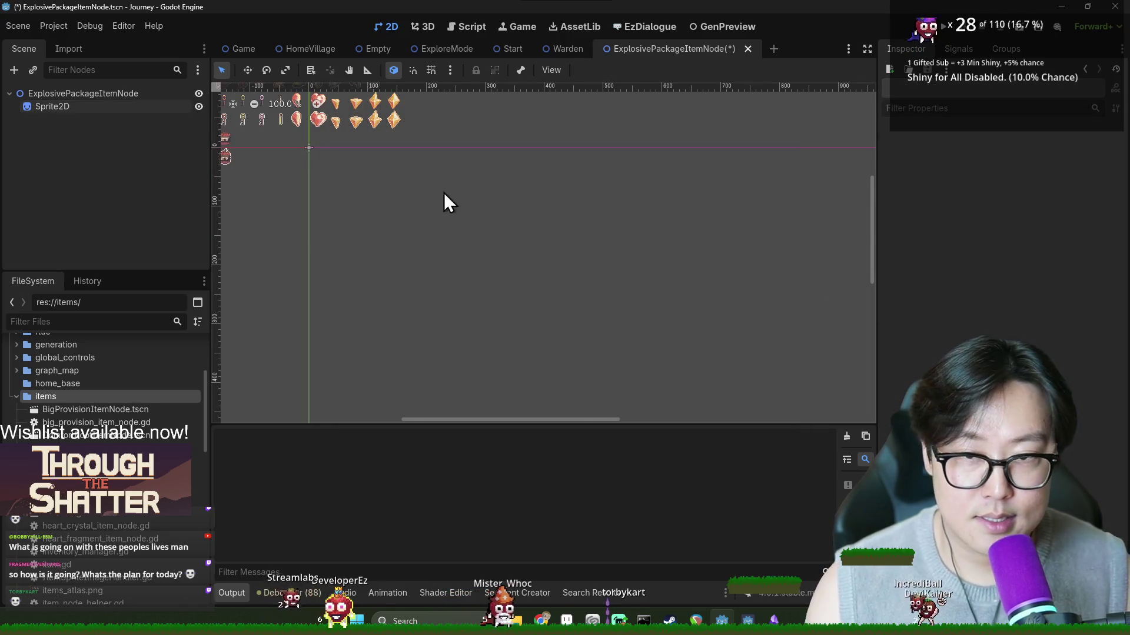
pyautogui.press('f')
# Step: Set the sprite's atlas region to 32×32 and its offset to 32
pyautogui.click(144, 100)
pyautogui.click(145, 100)
pyautogui.press('Escape')
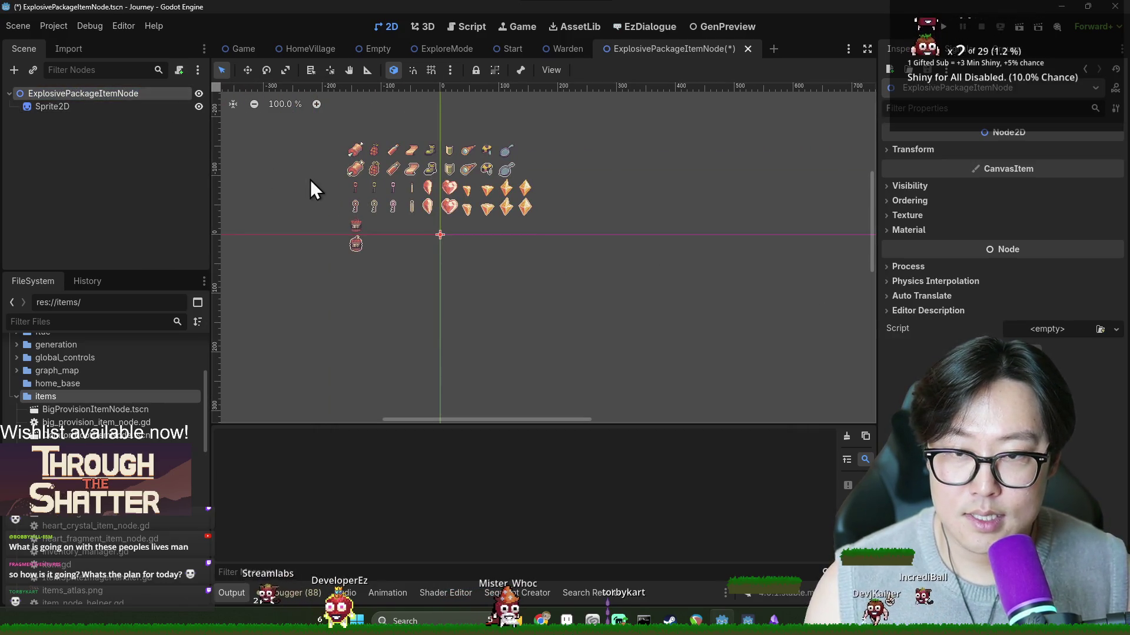
pyautogui.click(102, 106)
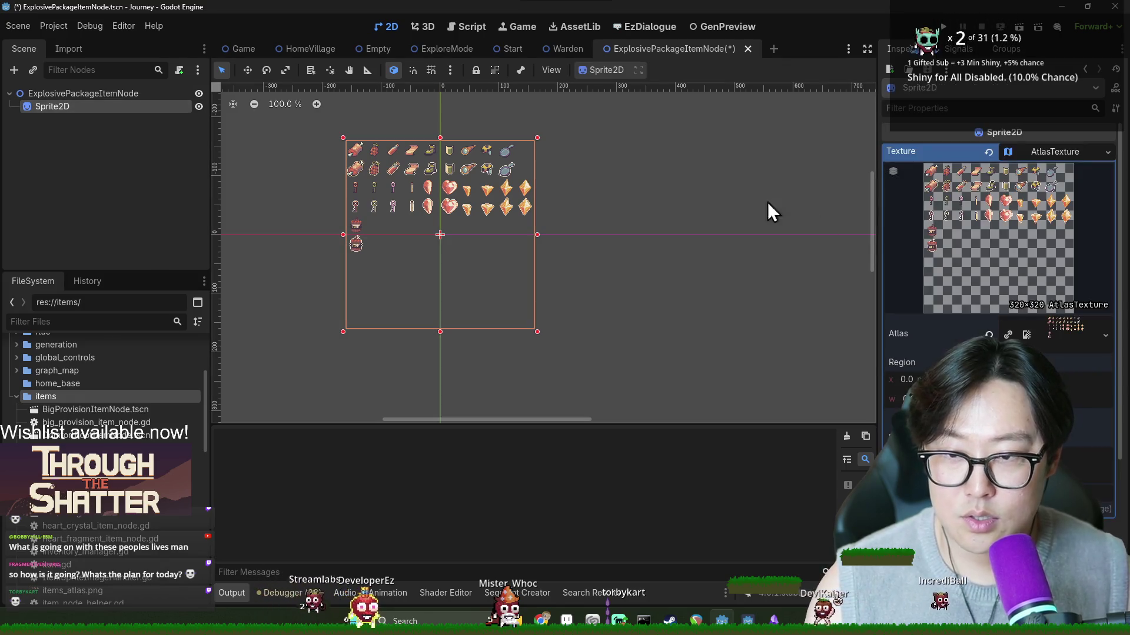
pyautogui.write('32')
pyautogui.press('Tab')
pyautogui.write('32')
pyautogui.press('Return')
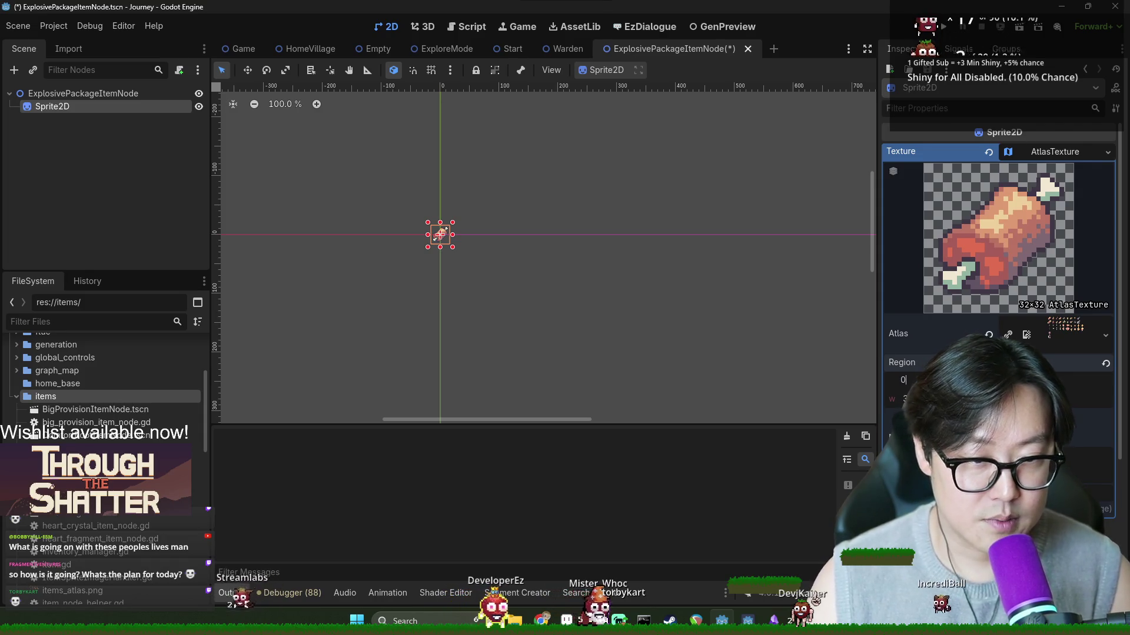
pyautogui.click(1054, 380)
pyautogui.write('32')
pyautogui.press('Return')
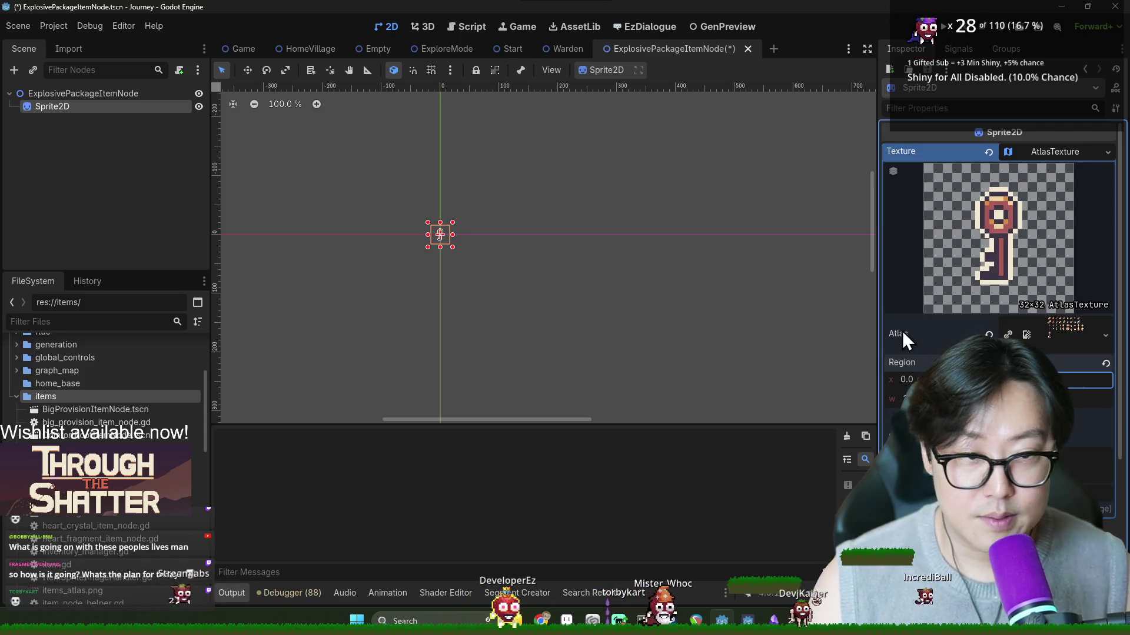
# Step: Check the items atlas layout in Aseprite, then return to Godot
pyautogui.hotkey('alt', 'Tab')
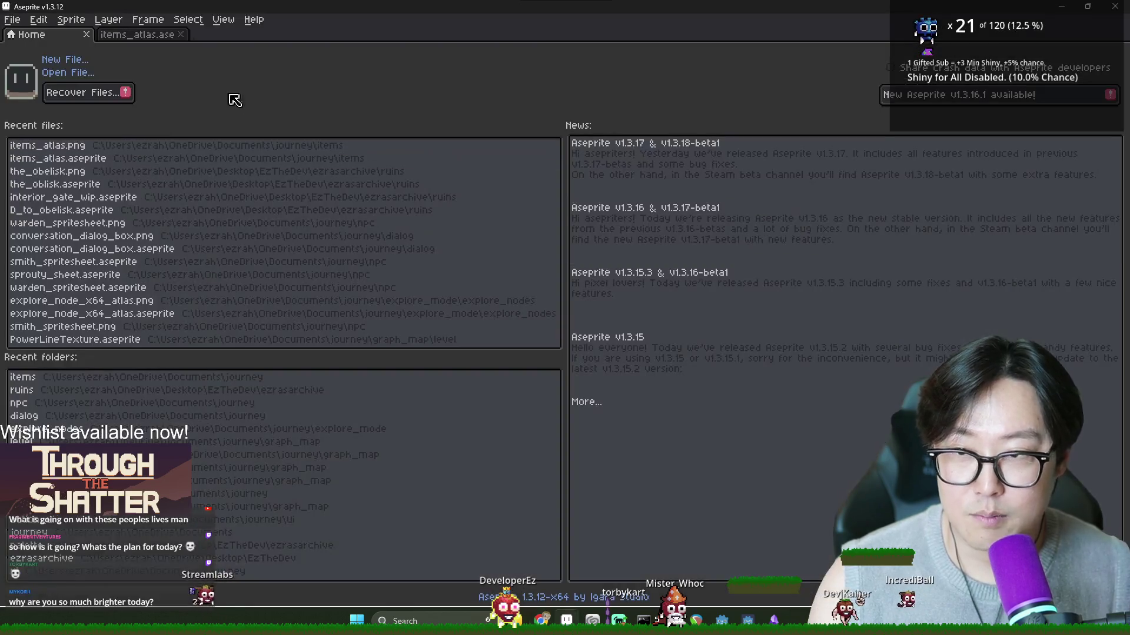
pyautogui.click(124, 34)
pyautogui.scroll(1, 476, 329)
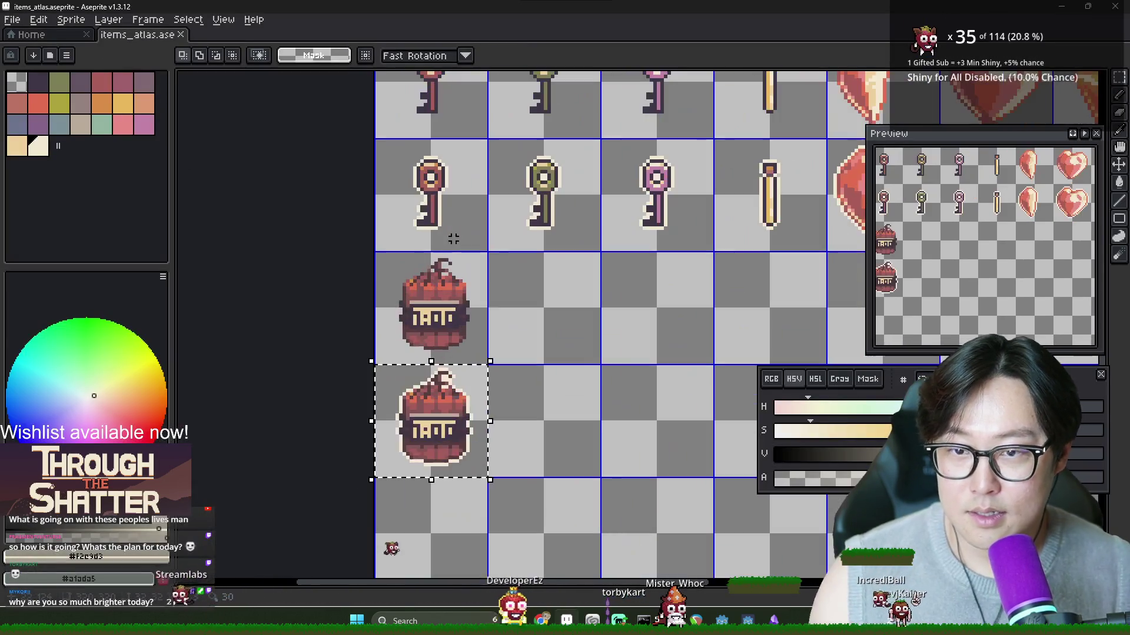
pyautogui.press('i')
pyautogui.hotkey('alt', 'Tab')
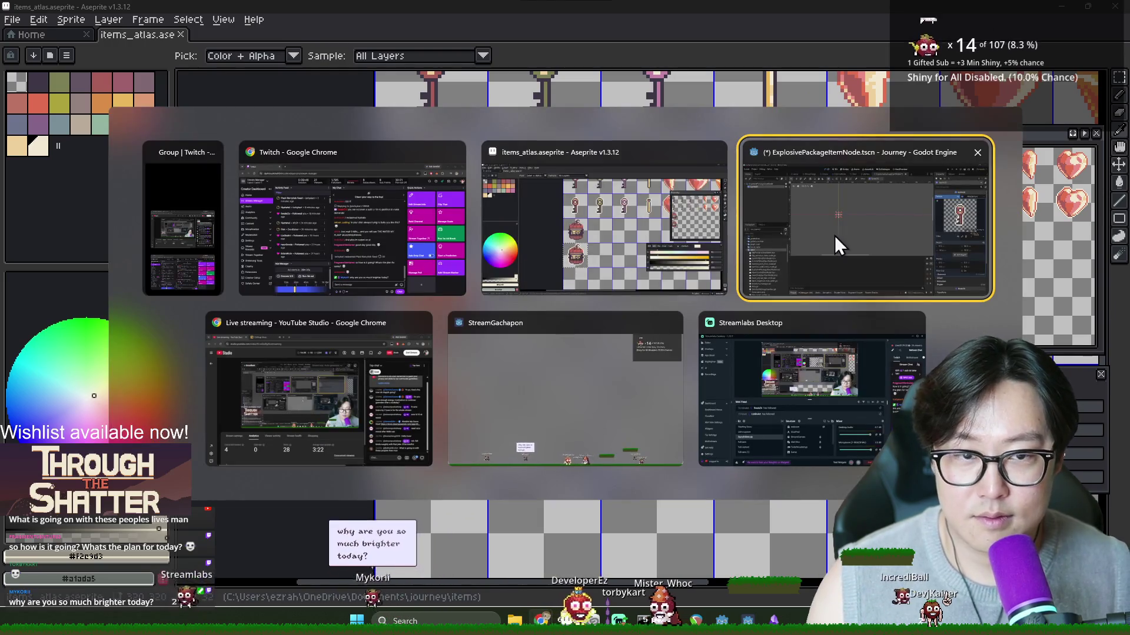
pyautogui.click(834, 235)
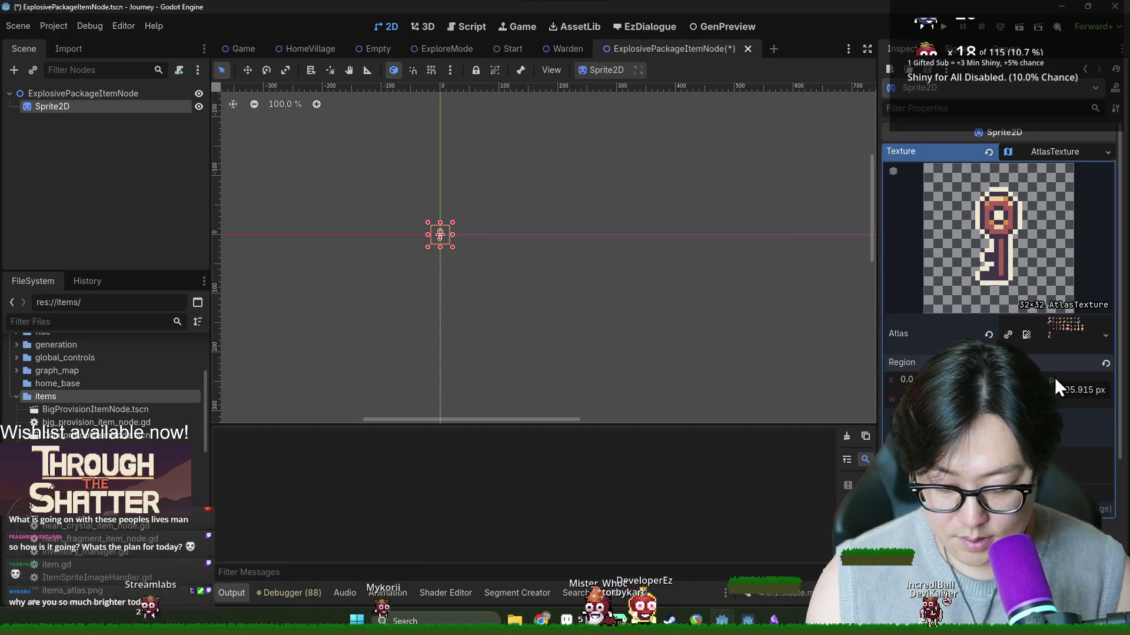
# Step: Set the region offset to 32 to show the explosive package, and save the scene
pyautogui.write('32')
pyautogui.press('Return')
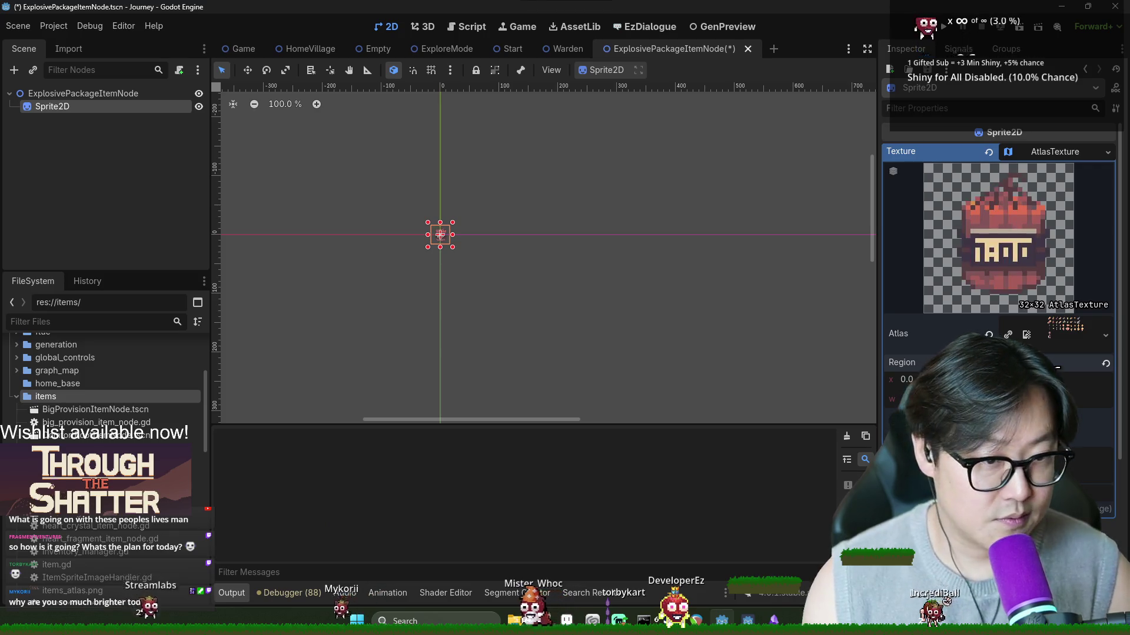
pyautogui.hotkey('ctrl', 's')
pyautogui.scroll(5, 401, 224)
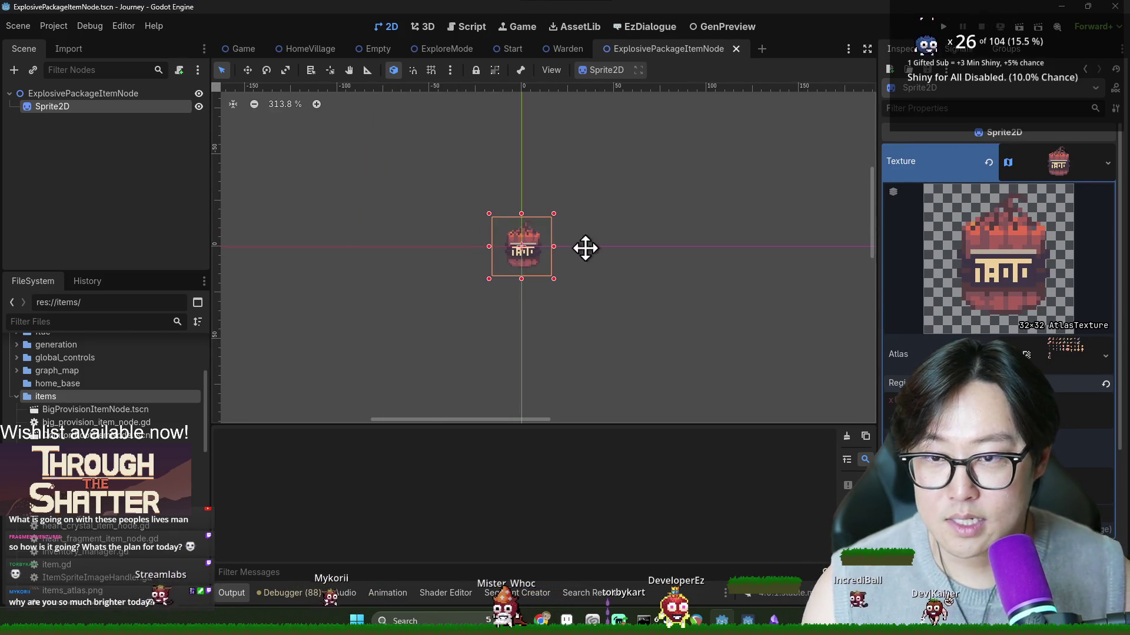
# Step: Attach a new script inheriting from ItemNode to the ExplosivePackageItemNode root
pyautogui.click(104, 94)
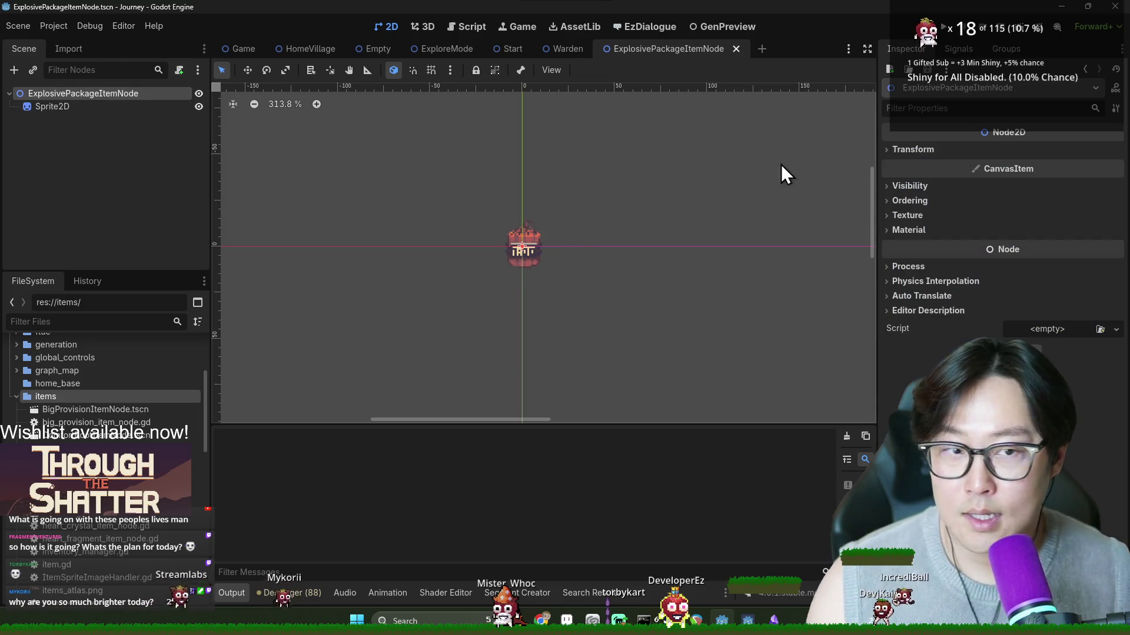
pyautogui.rightClick(155, 96)
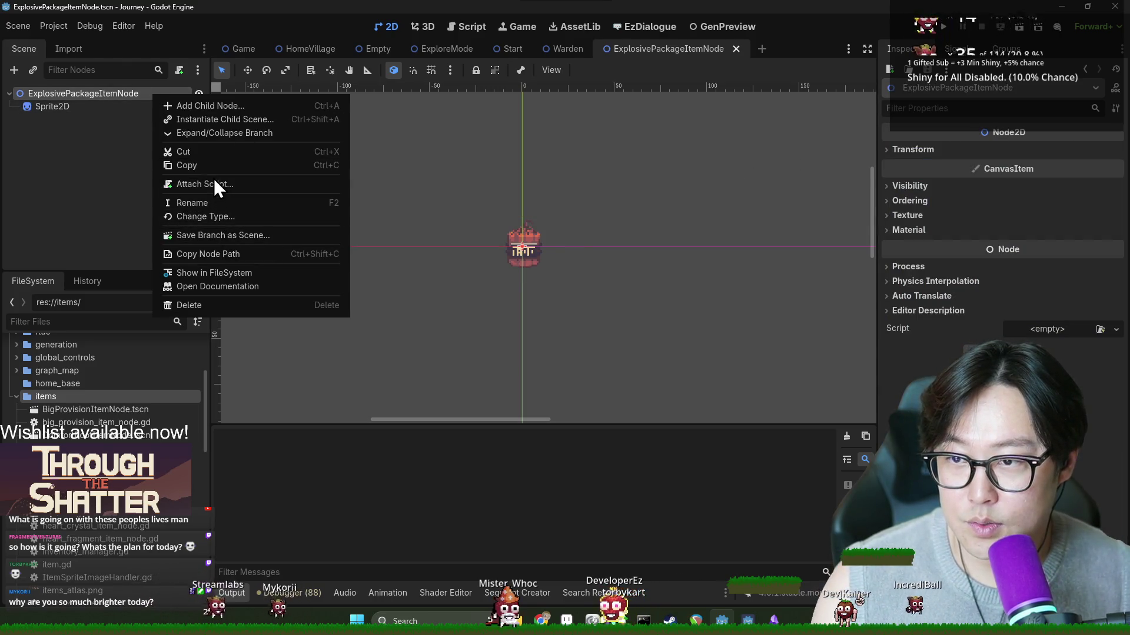
pyautogui.click(231, 184)
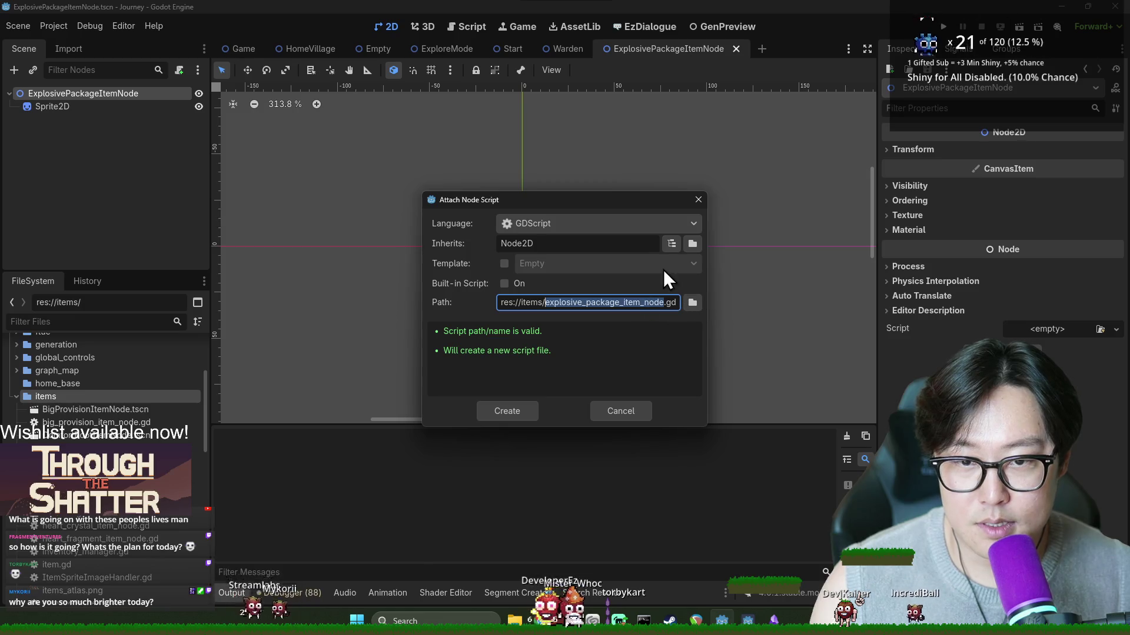
pyautogui.click(671, 244)
pyautogui.write('itemnod')
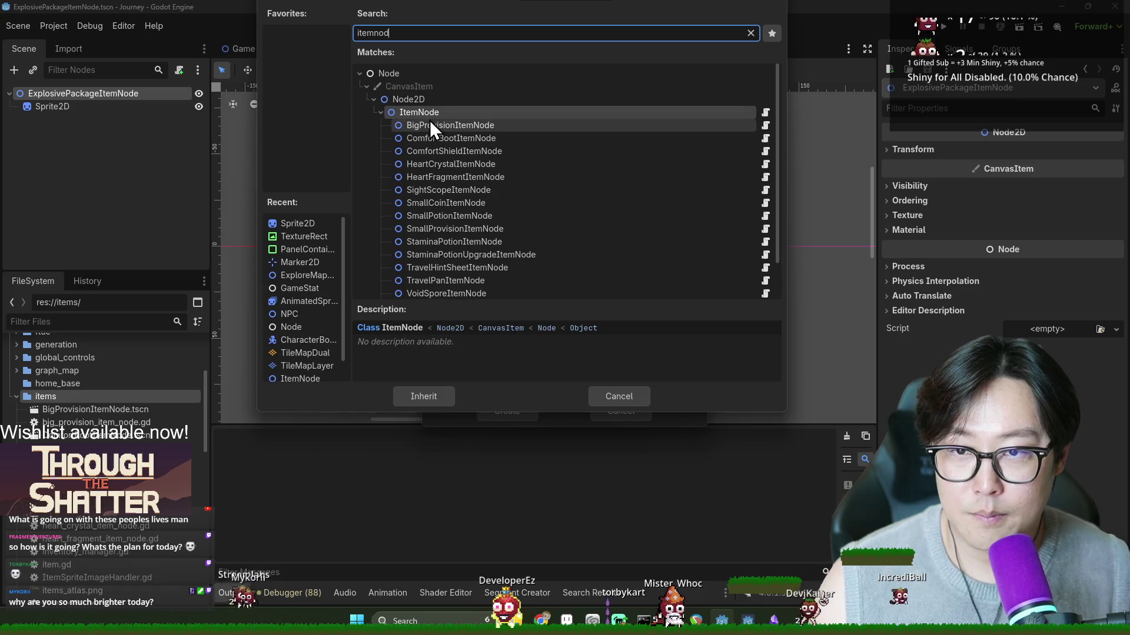
pyautogui.doubleClick(429, 114)
pyautogui.click(515, 408)
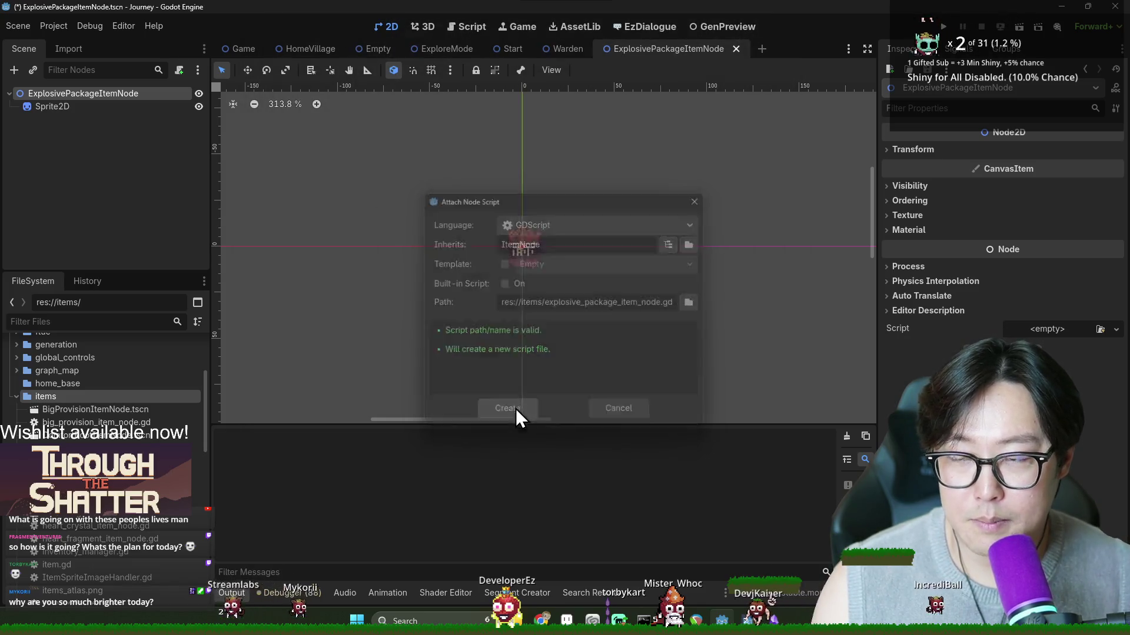
# Step: Declare class_name ExplosivePackageItemNode at the top of the script and save
pyautogui.write('class_name Iextends ItemNode')
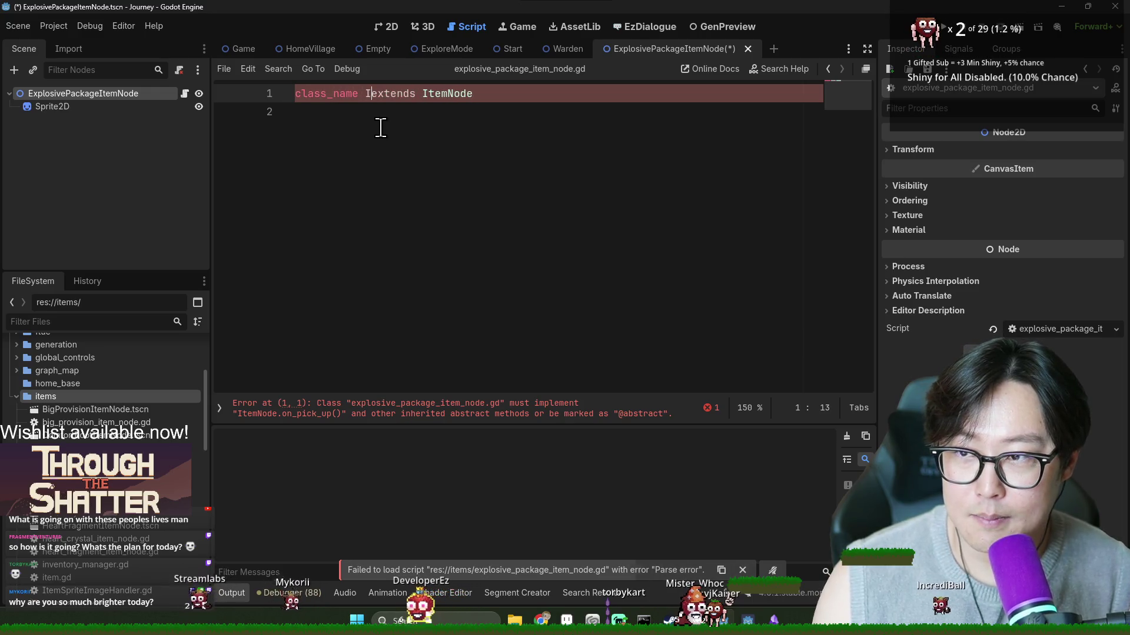
pyautogui.press('BackSpace')
pyautogui.write('ExplosivePak')
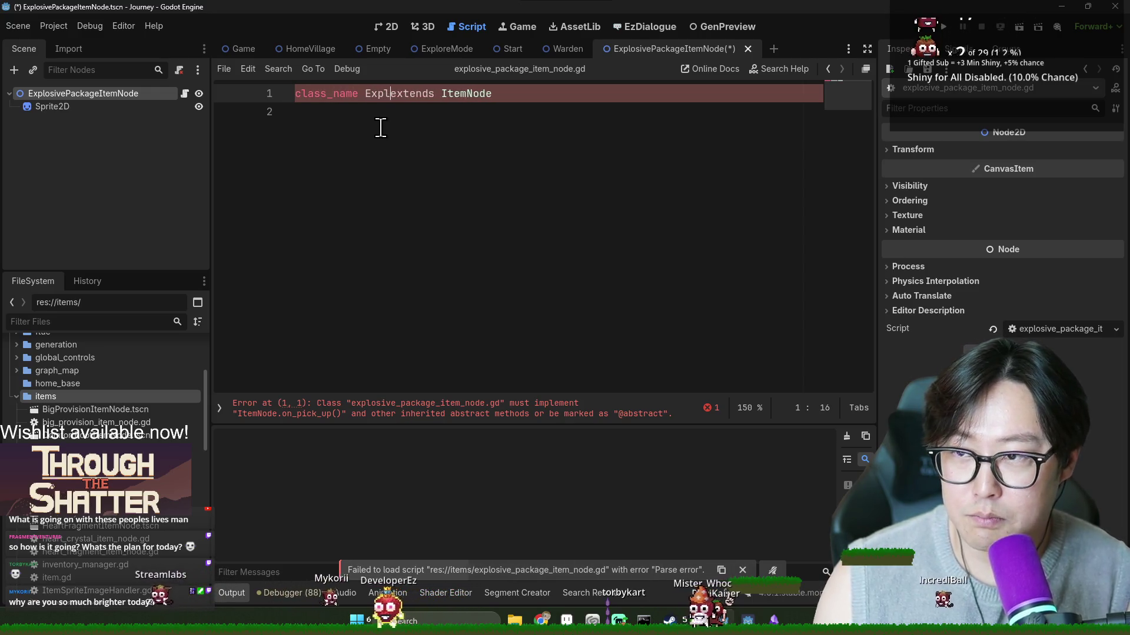
pyautogui.press('BackSpace')
pyautogui.write('ckageItemN')
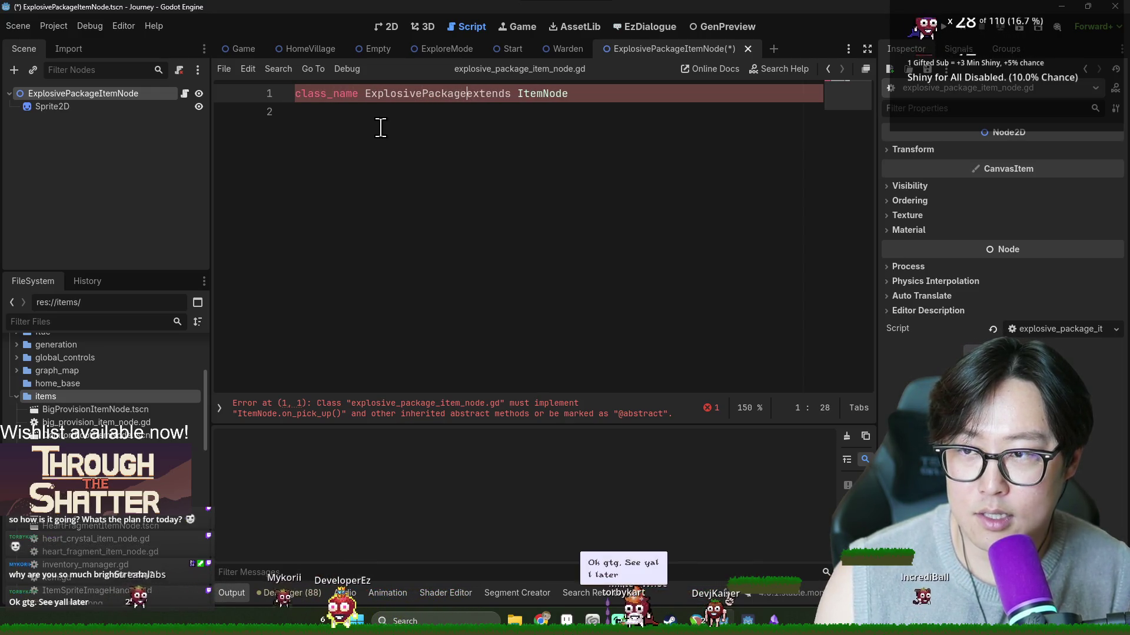
pyautogui.write('ode')
pyautogui.hotkey('ctrl', 's')
# Step: Copy the three abstract function declarations from the ItemNode definition in item.gd
pyautogui.click(597, 94)
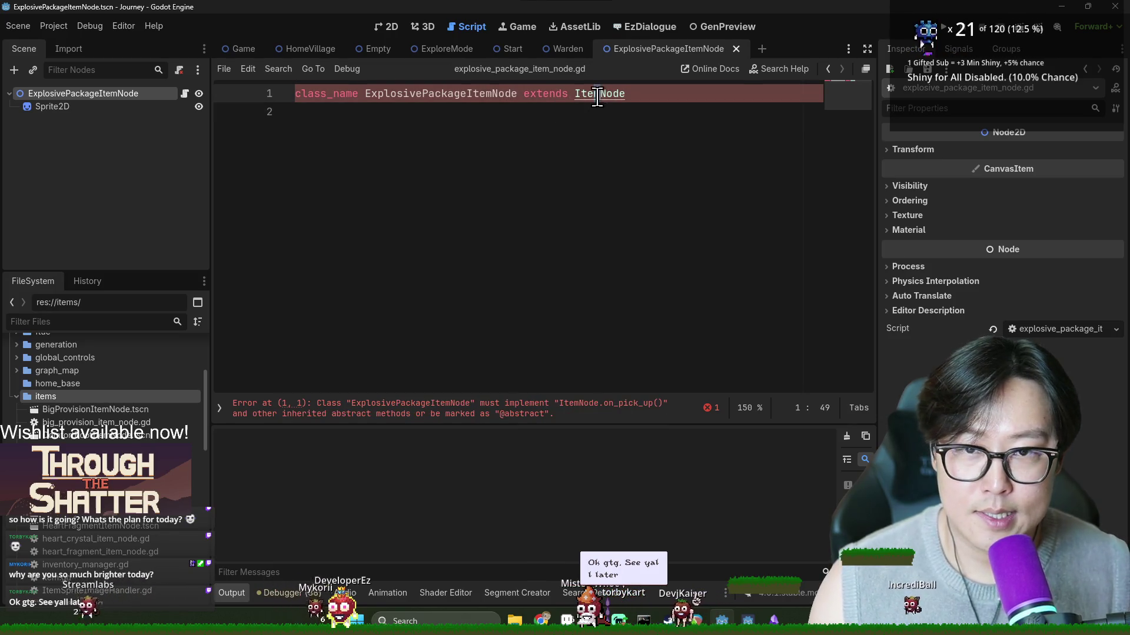
pyautogui.keyDown('ctrl'); pyautogui.click(597, 94); pyautogui.keyUp('ctrl')
pyautogui.scroll(-4, 438, 220)
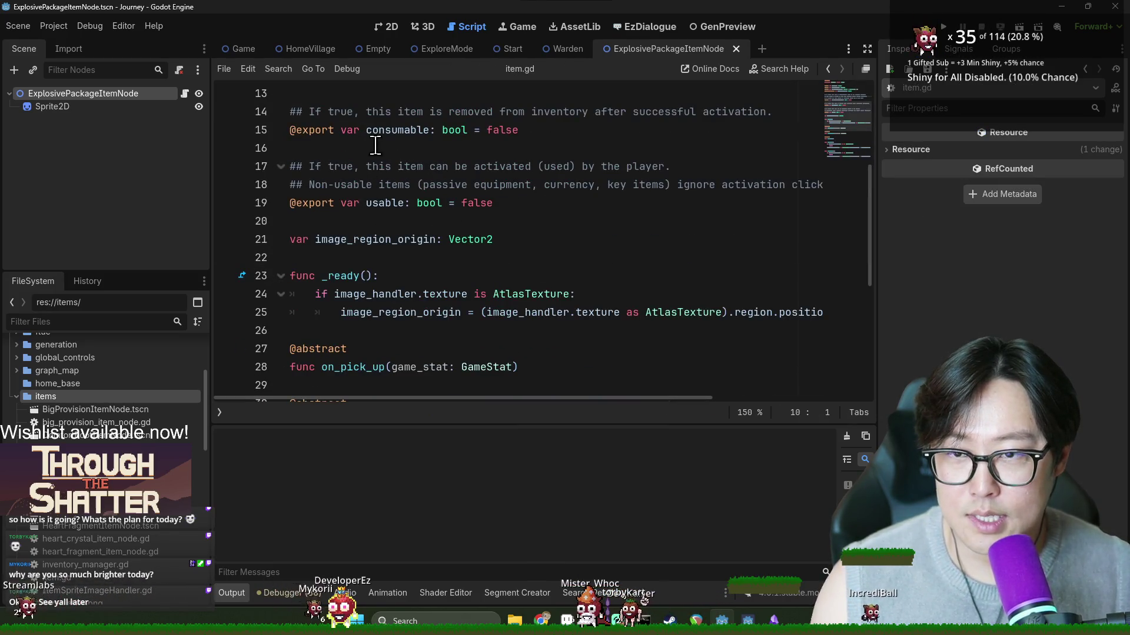
pyautogui.scroll(1, 375, 145)
pyautogui.scroll(-6, 370, 177)
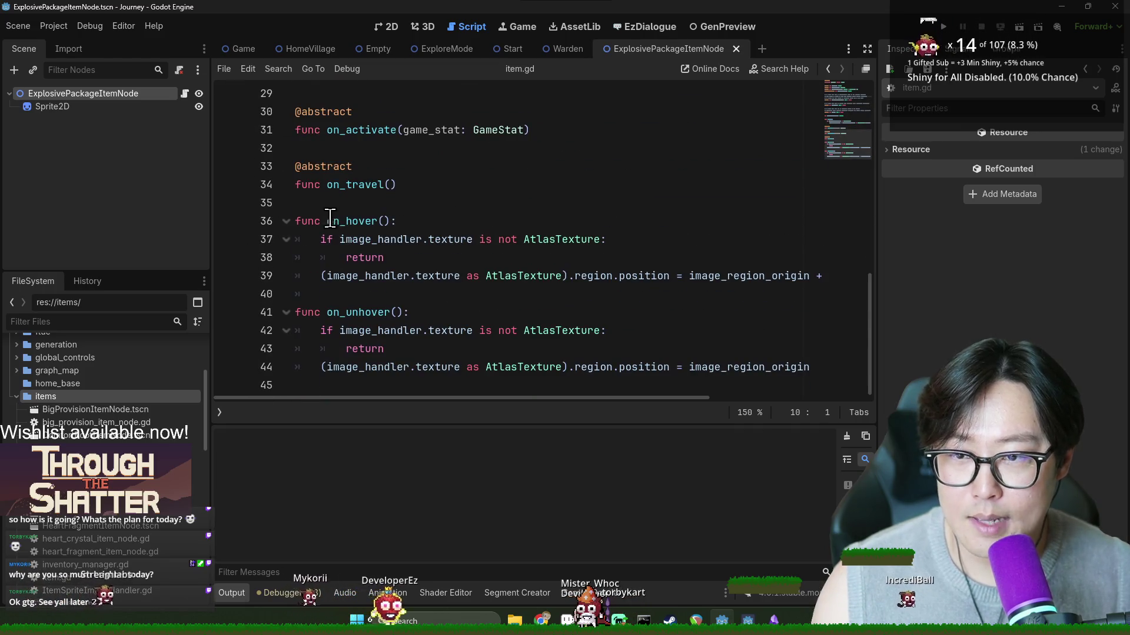
pyautogui.click(330, 218)
pyautogui.keyDown('shift'); pyautogui.click(328, 313); pyautogui.keyUp('shift')
pyautogui.click(318, 203)
pyautogui.scroll(2, 403, 263)
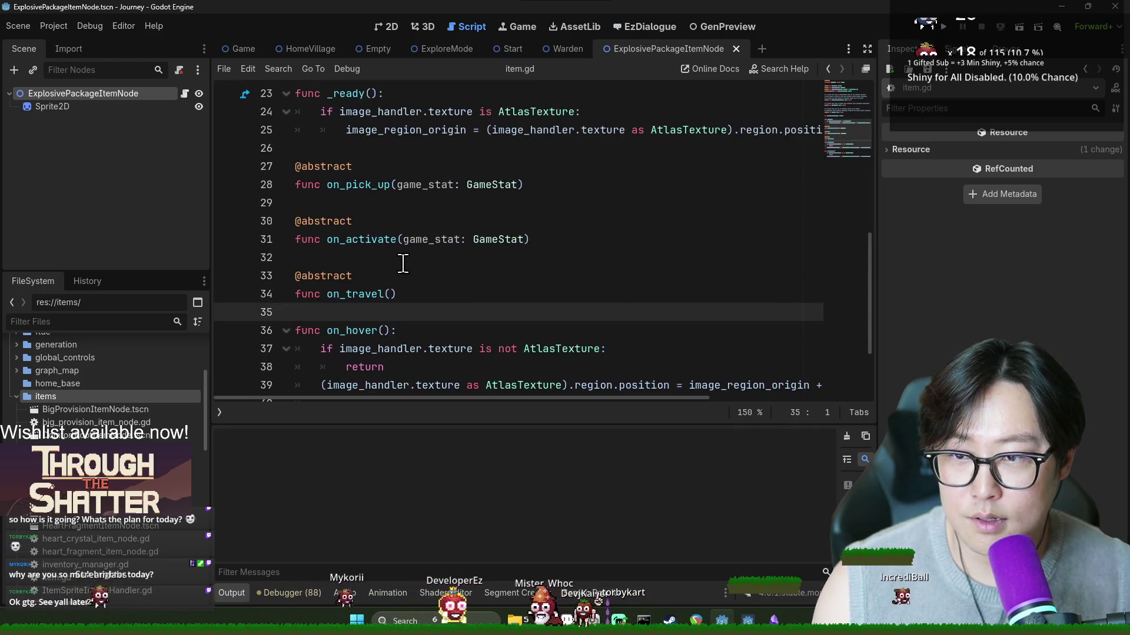
pyautogui.click(416, 293)
pyautogui.keyDown('shift'); pyautogui.click(296, 184); pyautogui.keyUp('shift')
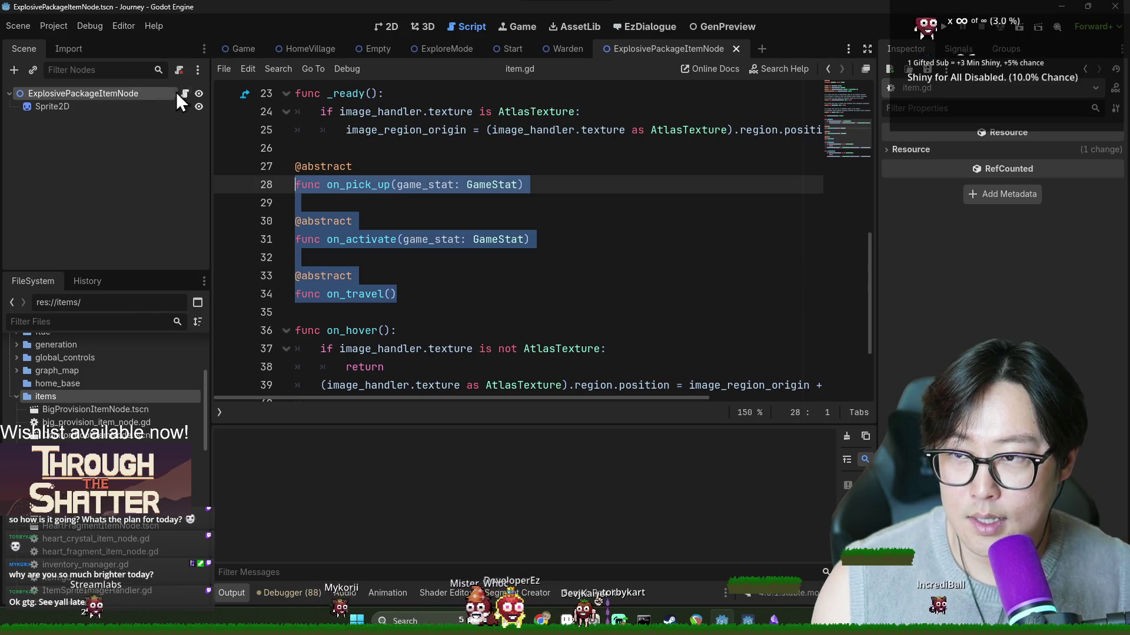
pyautogui.hotkey('ctrl', 'c')
# Step: Paste the declarations into the explosive package script and open bodies for on_pick_up and on_activate
pyautogui.click(184, 93)
pyautogui.hotkey('ctrl', 'v')
pyautogui.click(610, 95)
pyautogui.press('Return')
pyautogui.click(605, 129)
pyautogui.write(':')
pyautogui.press('Return')
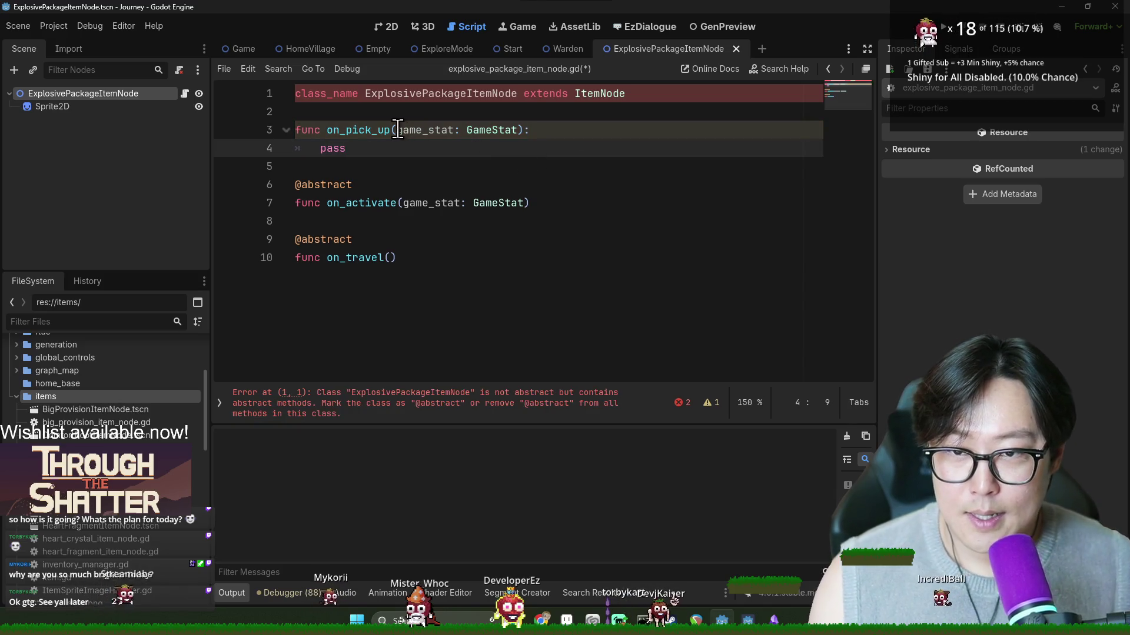
pyautogui.click(397, 129)
pyautogui.write('_')
pyautogui.click(554, 218)
pyautogui.click(552, 203)
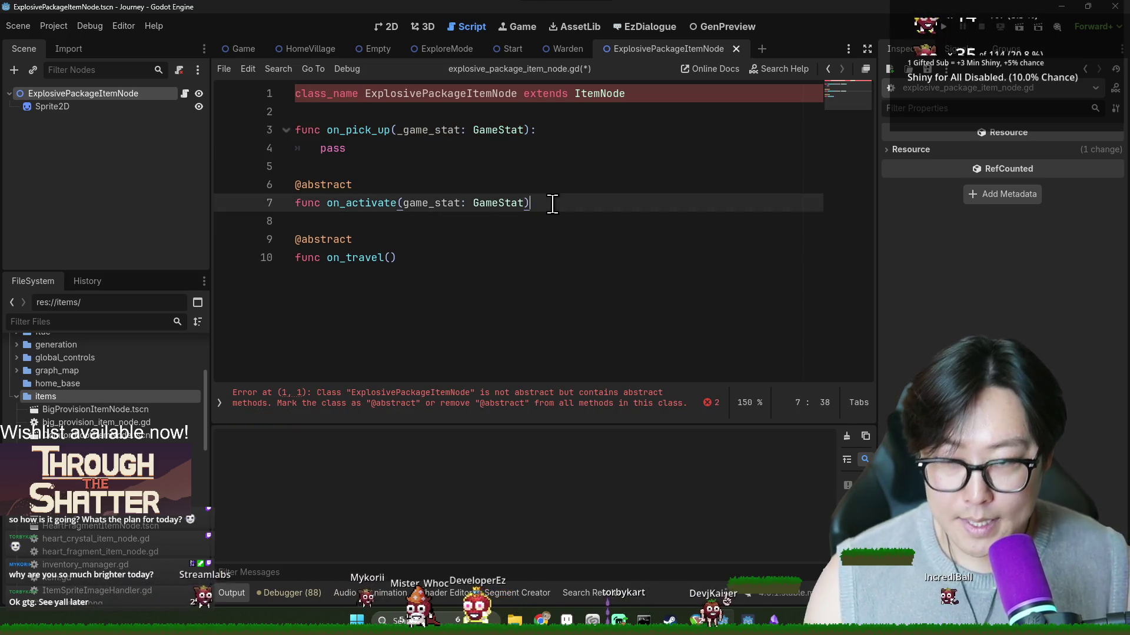
pyautogui.write(':')
pyautogui.press('Return')
pyautogui.write('pass')
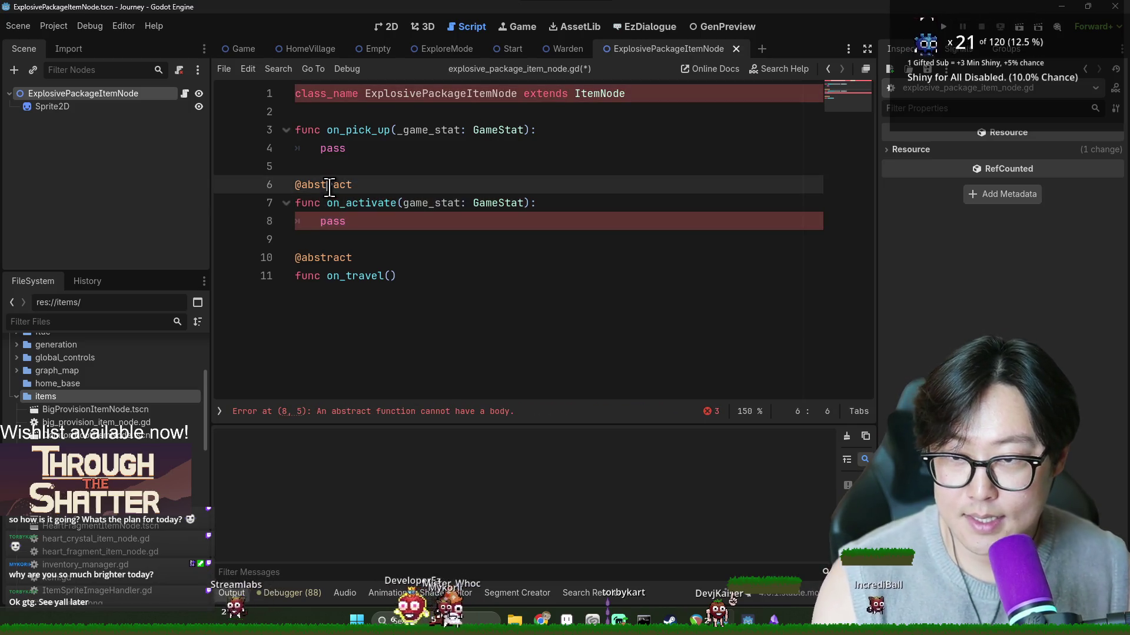
pyautogui.tripleClick(315, 184)
pyautogui.press('BackSpace')
pyautogui.tripleClick(325, 239)
pyautogui.press('BackSpace')
pyautogui.click(428, 239)
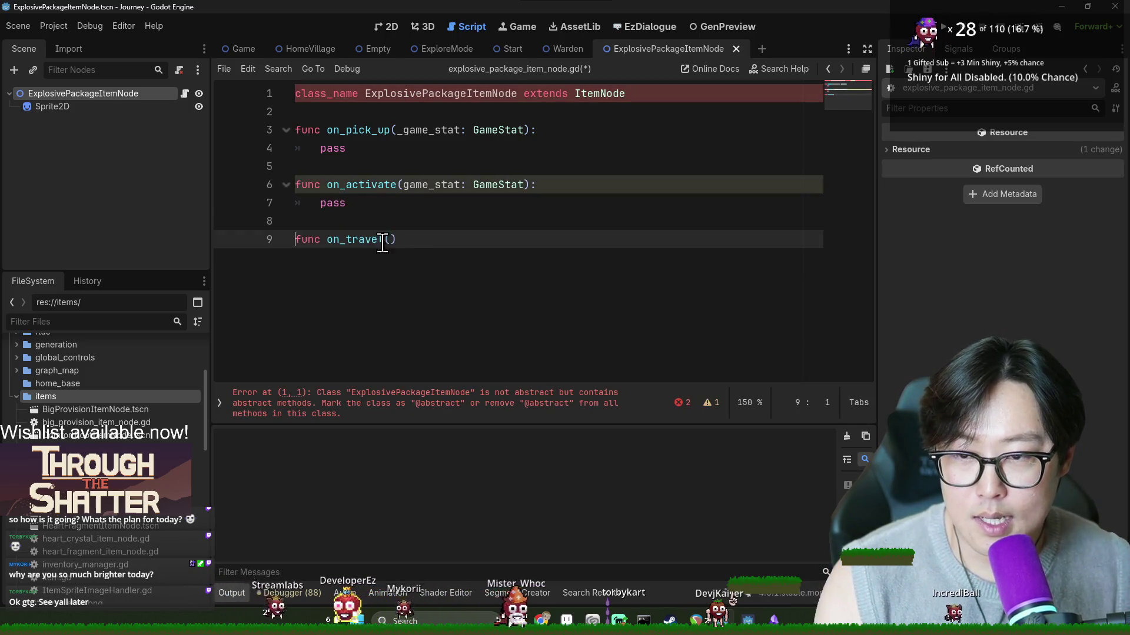
pyautogui.write(':')
pyautogui.press('Return')
pyautogui.write('pass')
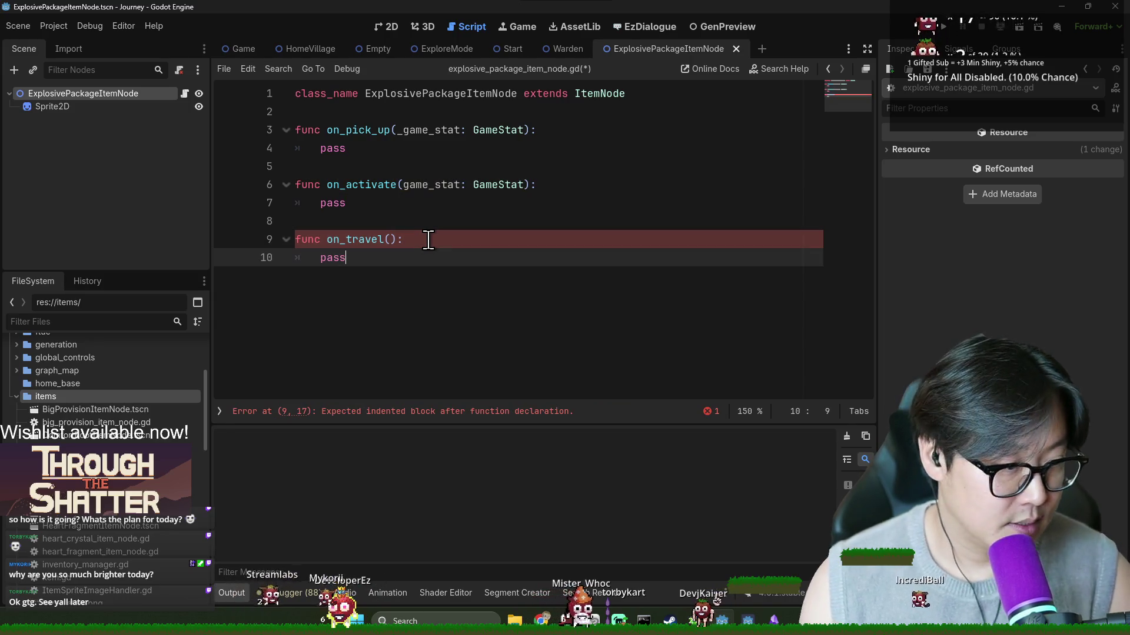
pyautogui.hotkey('ctrl', 's')
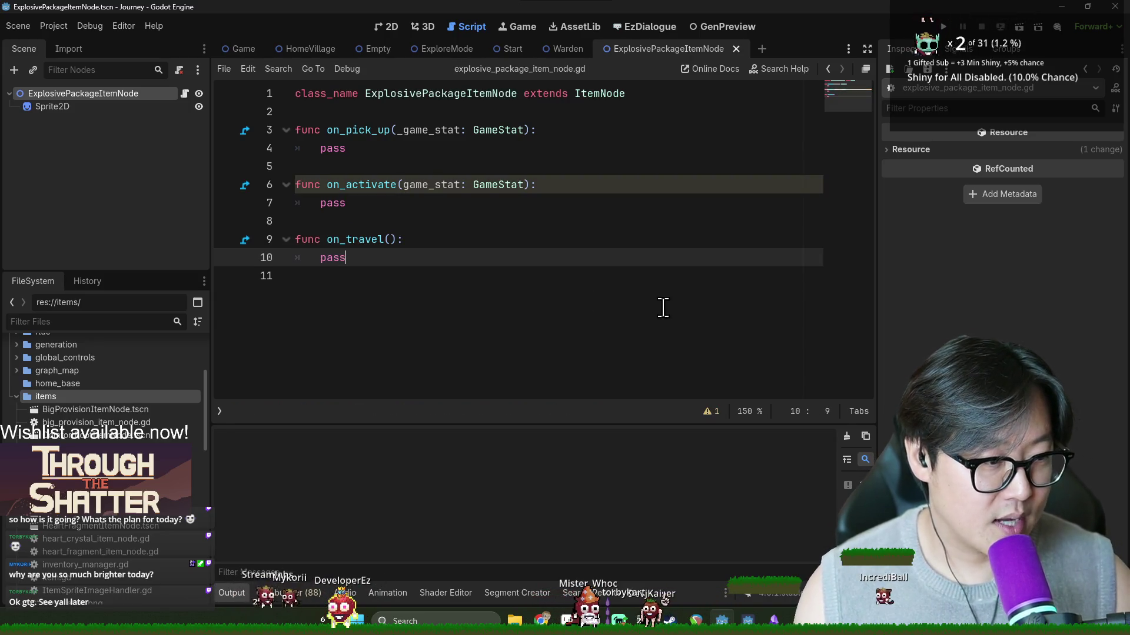
pyautogui.hotkey('ctrl', 's')
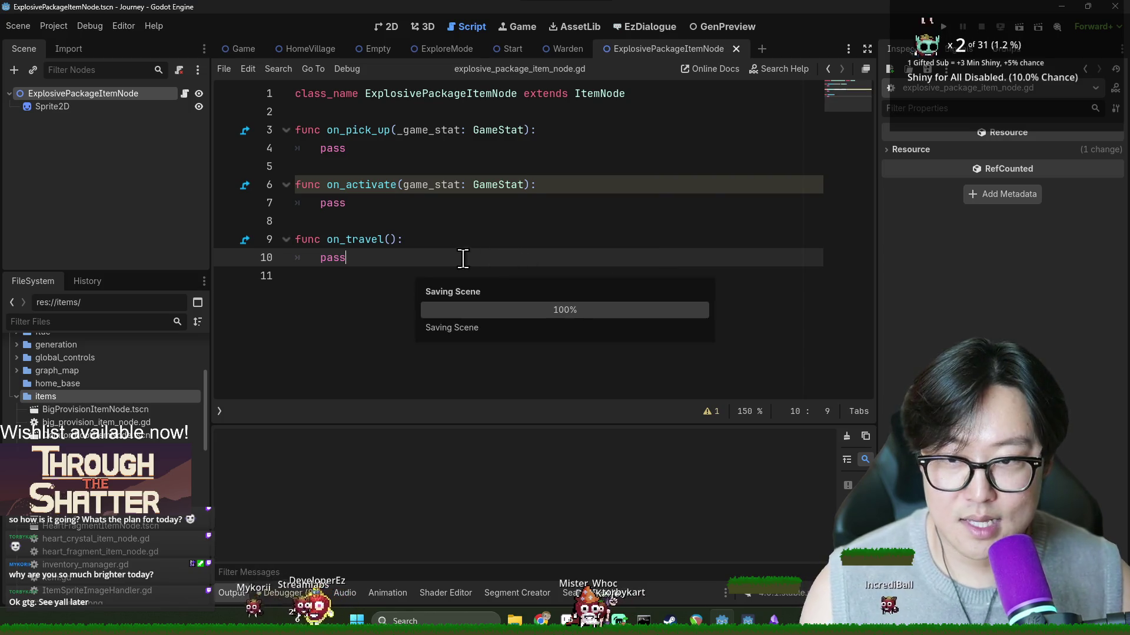
pyautogui.click(404, 184)
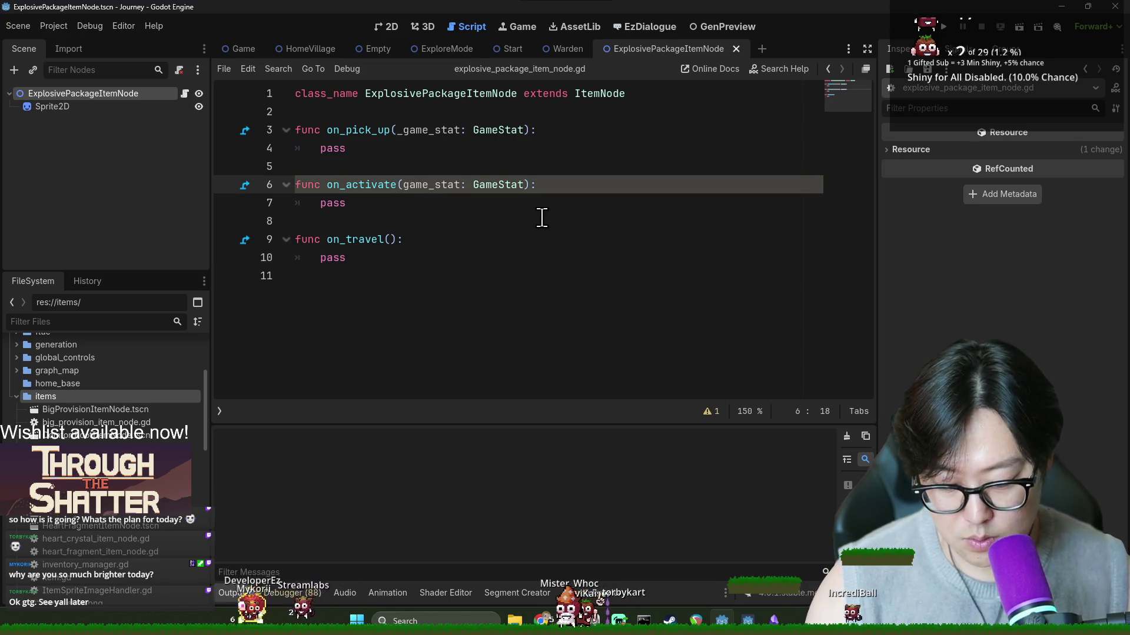
pyautogui.write('_')
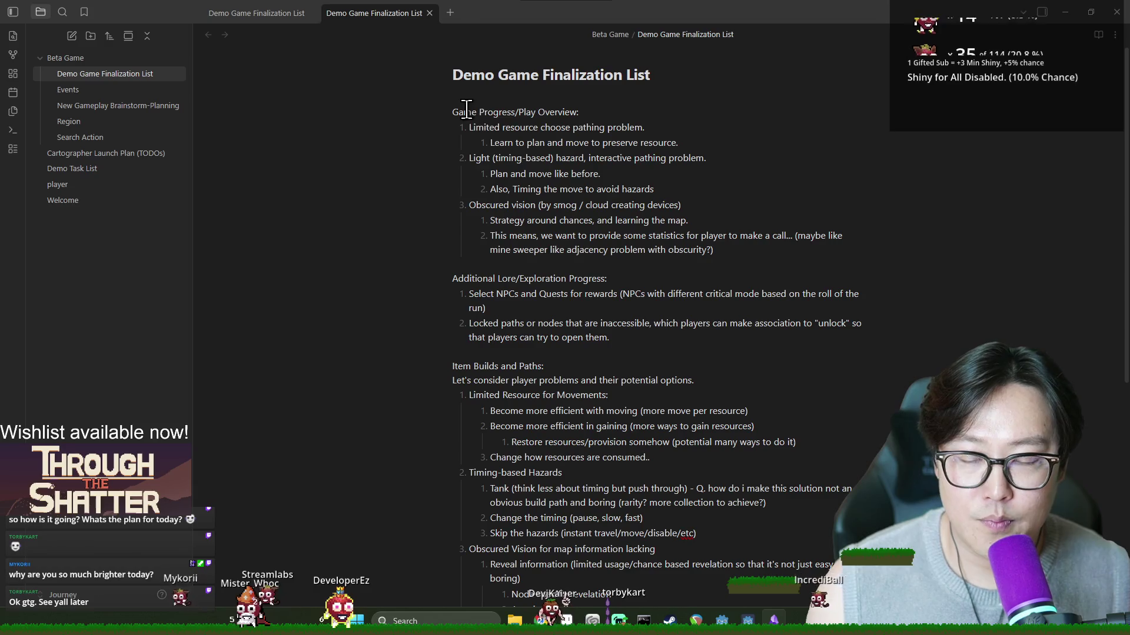
# Step: Read through the Game Progress overview, the limited-resource item ideas, and the timing hazard and obscured vision items
pyautogui.moveTo(464, 112); pyautogui.dragTo(670, 277)
pyautogui.click(669, 272)
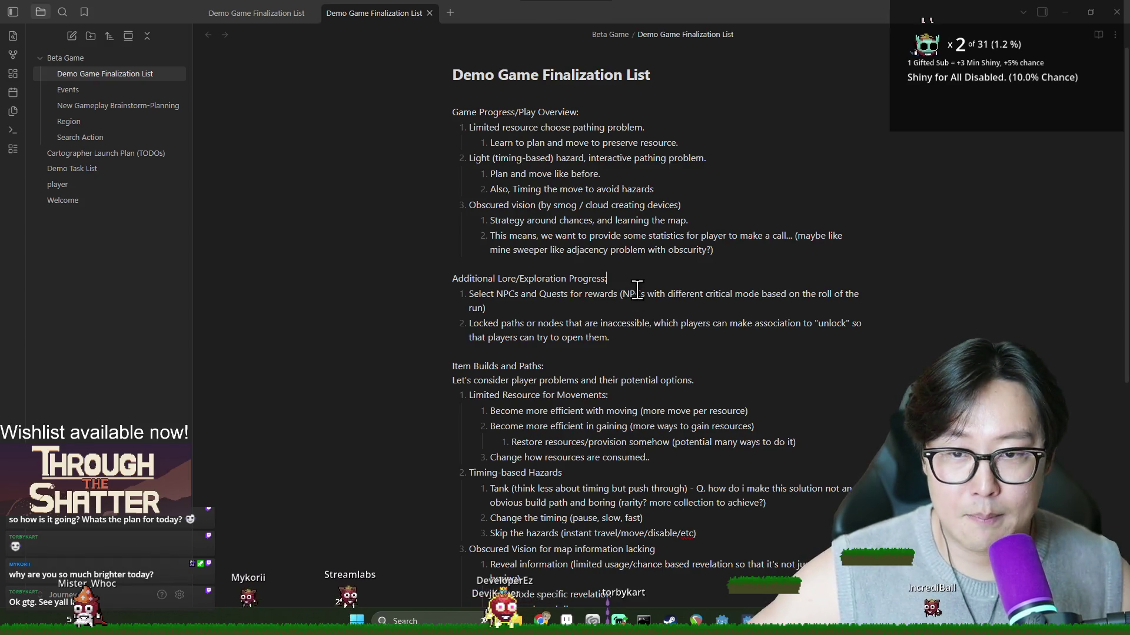
pyautogui.scroll(-5, 571, 273)
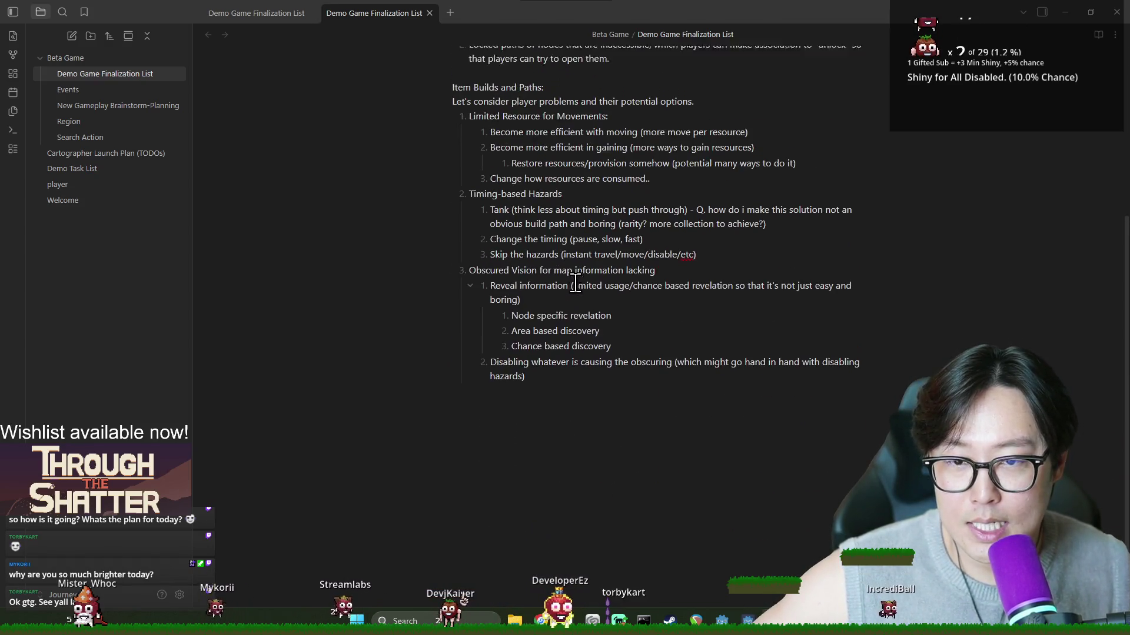
pyautogui.scroll(5, 571, 288)
pyautogui.moveTo(480, 127); pyautogui.dragTo(669, 458)
pyautogui.click(665, 458)
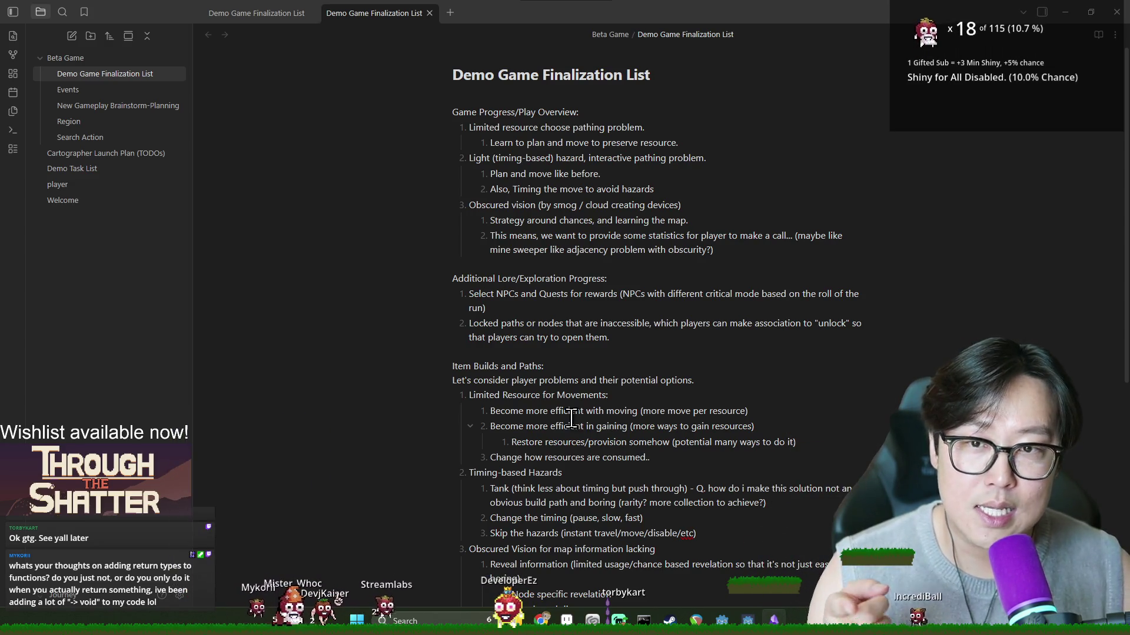
pyautogui.moveTo(731, 249)
pyautogui.mouseDown()
pyautogui.moveTo(473, 126)
pyautogui.moveTo(490, 154)
pyautogui.mouseUp()
# Step: Review the Game Progress/Play Overview list items in the Demo Game Finalization List
pyautogui.click(547, 196)
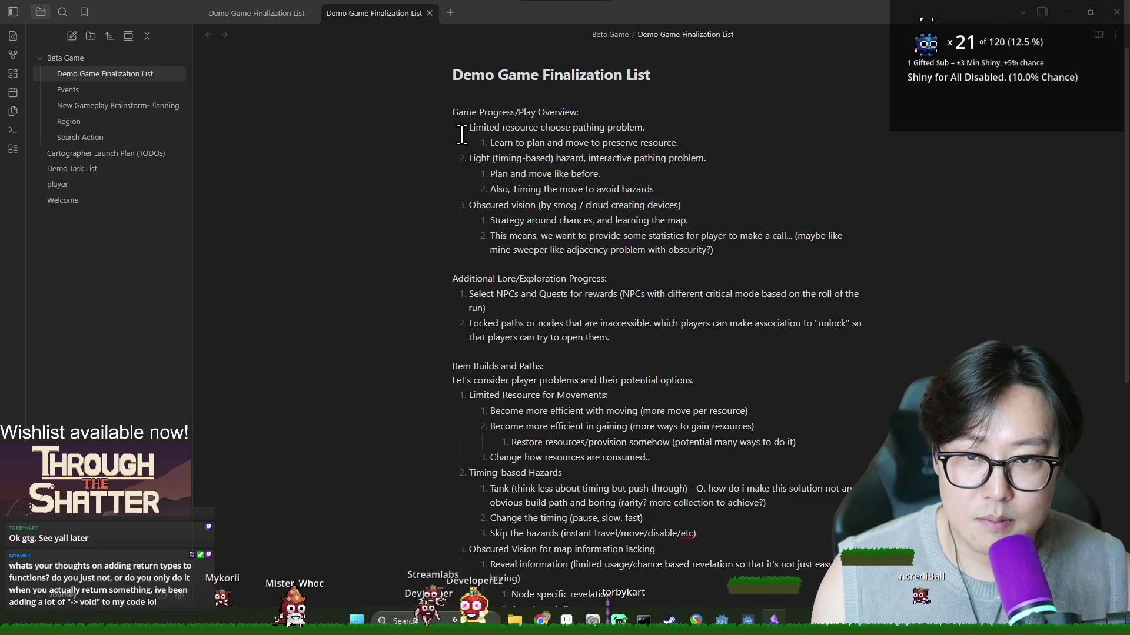
pyautogui.moveTo(734, 252)
pyautogui.mouseDown()
pyautogui.moveTo(529, 205)
pyautogui.moveTo(482, 112)
pyautogui.moveTo(483, 126)
pyautogui.mouseUp()
pyautogui.moveTo(714, 252)
pyautogui.mouseDown()
pyautogui.moveTo(627, 233)
pyautogui.moveTo(469, 126)
pyautogui.mouseUp()
pyautogui.moveTo(709, 249)
pyautogui.mouseDown()
pyautogui.moveTo(609, 223)
pyautogui.moveTo(482, 126)
pyautogui.mouseUp()
pyautogui.click(575, 200)
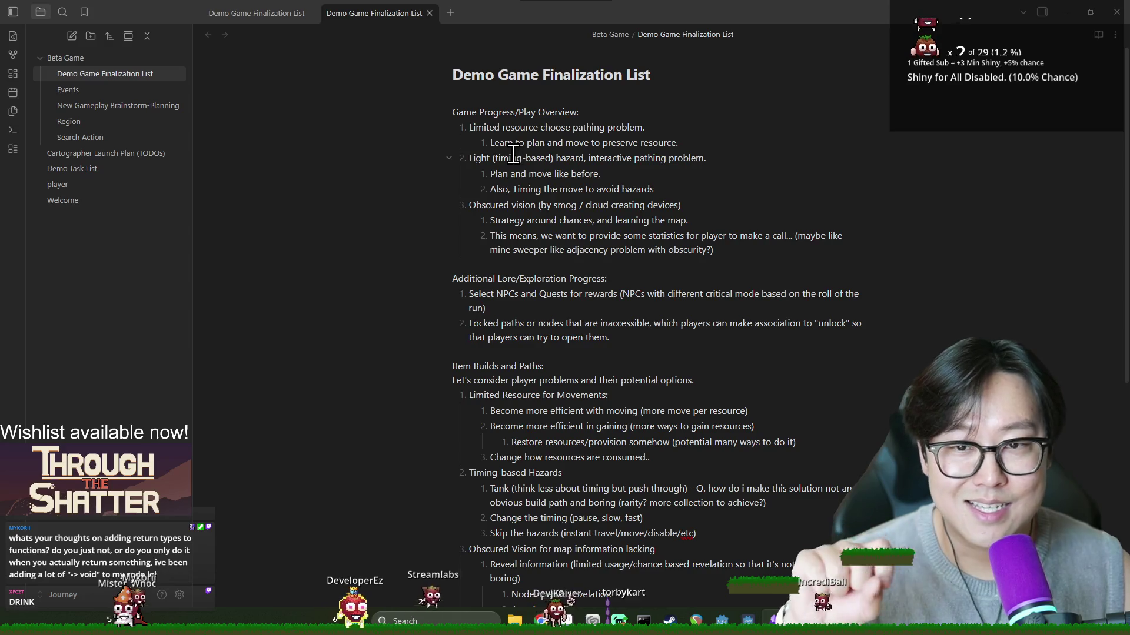
# Step: Review the Additional Lore and obscured vision items, then open the Welcome note
pyautogui.moveTo(497, 137)
pyautogui.mouseDown()
pyautogui.moveTo(588, 172)
pyautogui.moveTo(588, 158)
pyautogui.mouseUp()
pyautogui.moveTo(524, 266)
pyautogui.mouseDown()
pyautogui.moveTo(653, 330)
pyautogui.moveTo(713, 323)
pyautogui.moveTo(588, 263)
pyautogui.mouseUp()
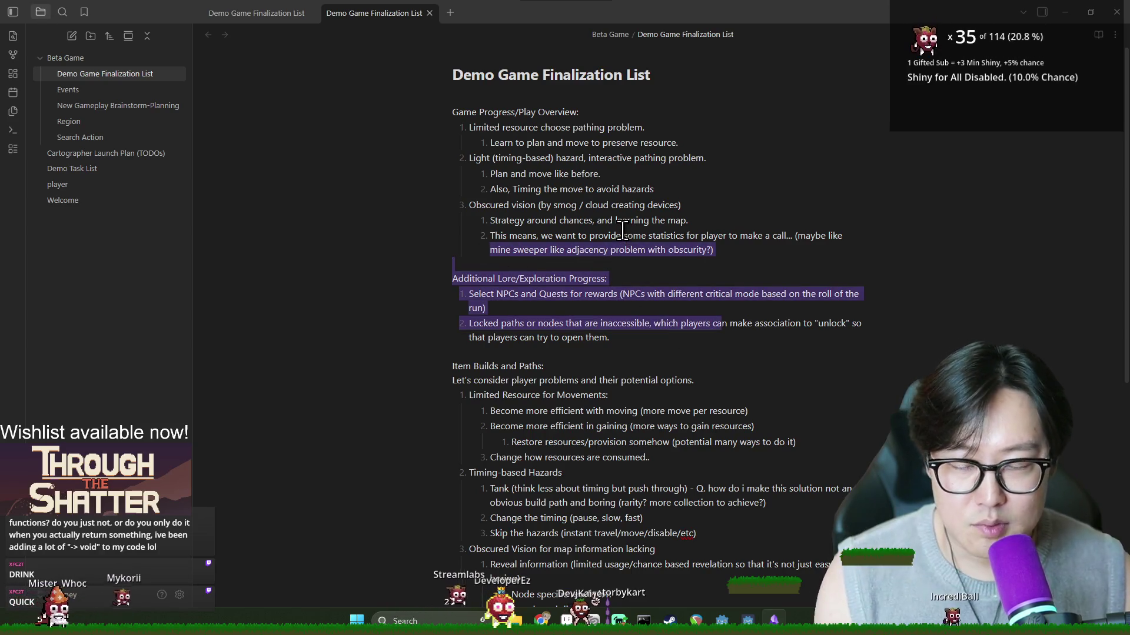
pyautogui.click(621, 234)
pyautogui.moveTo(494, 138)
pyautogui.mouseDown()
pyautogui.moveTo(608, 222)
pyautogui.moveTo(665, 245)
pyautogui.moveTo(453, 113)
pyautogui.moveTo(577, 250)
pyautogui.mouseUp()
pyautogui.click(665, 246)
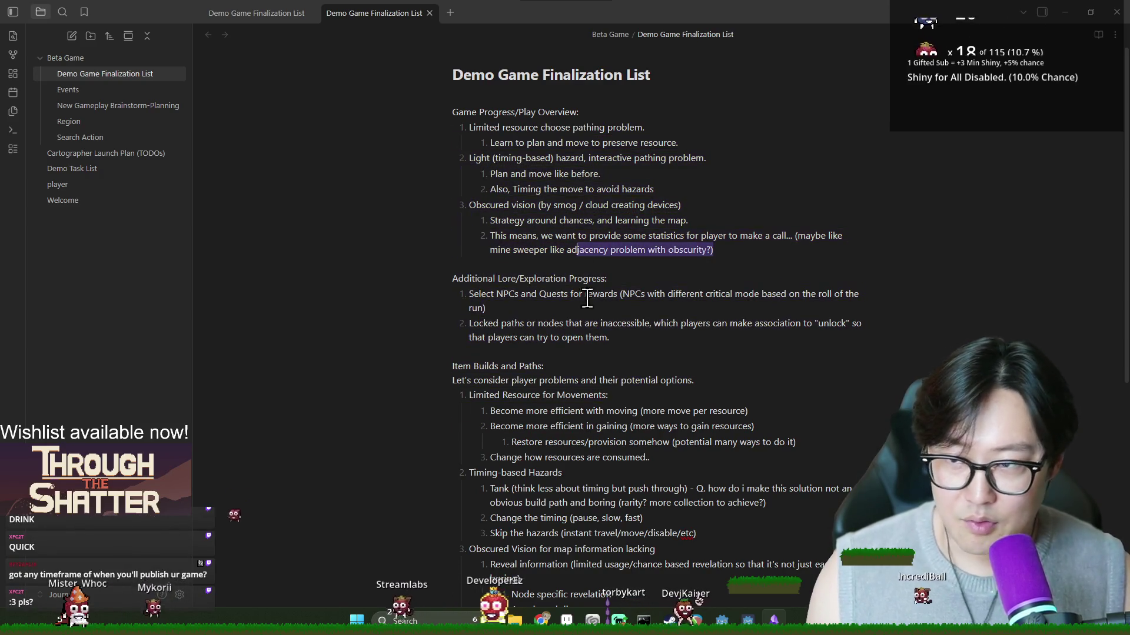
pyautogui.click(624, 365)
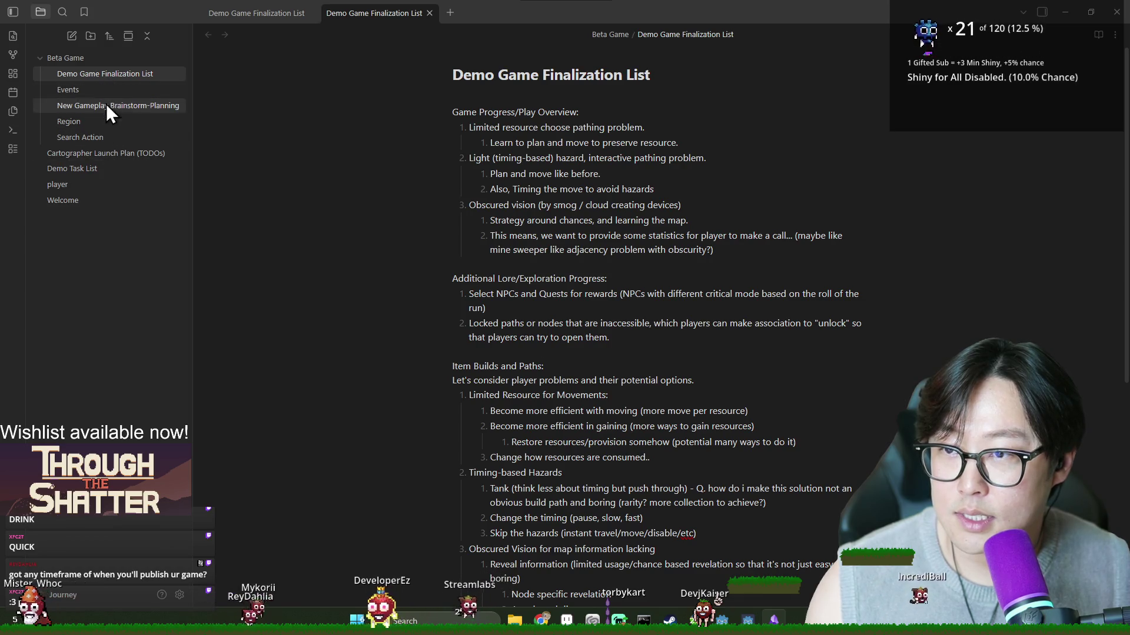
pyautogui.scroll(-5, 194, 162)
pyautogui.click(74, 200)
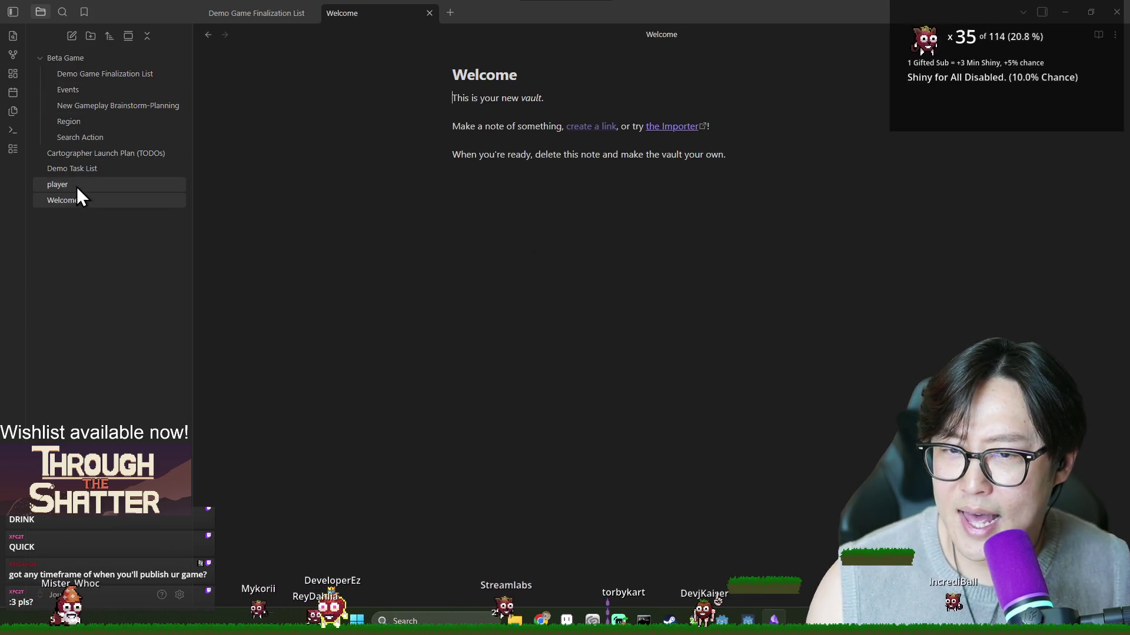
# Step: Open the Demo Task List note, highlight 'Decouple exploration from journey mode', then return to Godot
pyautogui.click(87, 183)
pyautogui.click(104, 168)
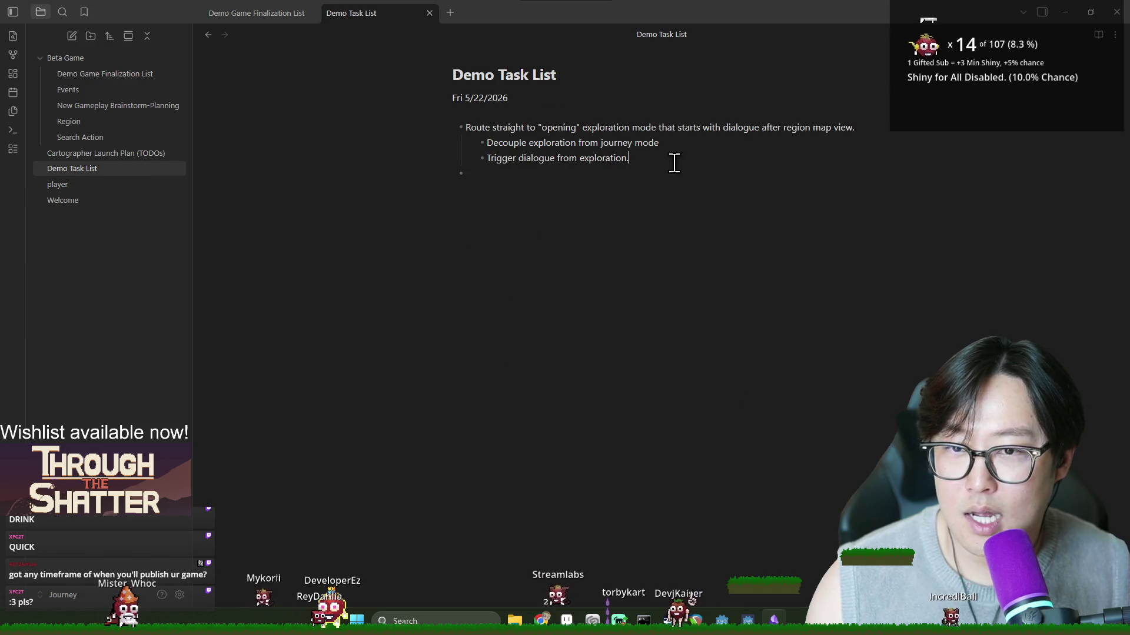
pyautogui.click(466, 99)
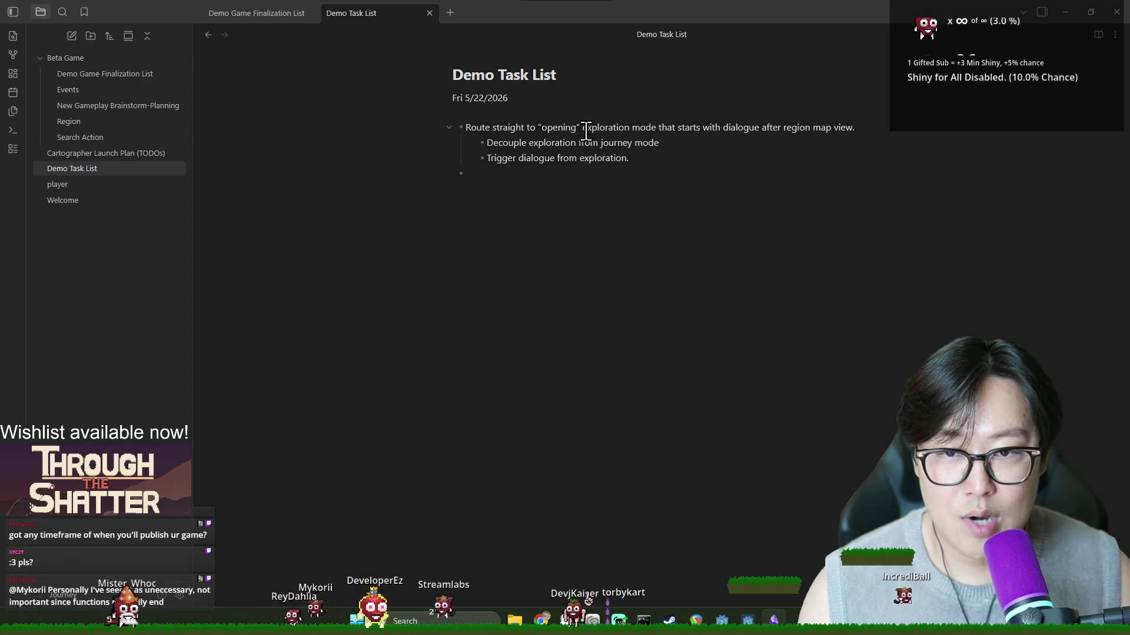
pyautogui.doubleClick(505, 142)
pyautogui.moveTo(493, 143); pyautogui.dragTo(668, 143)
pyautogui.click(667, 148)
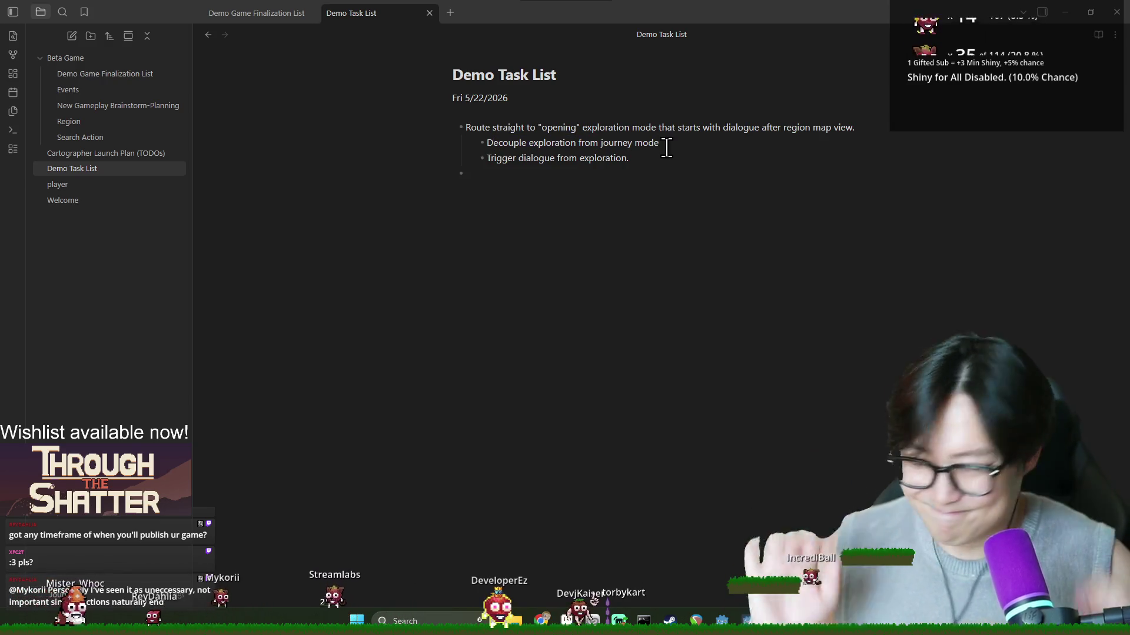
pyautogui.hotkey('alt', 'Tab')
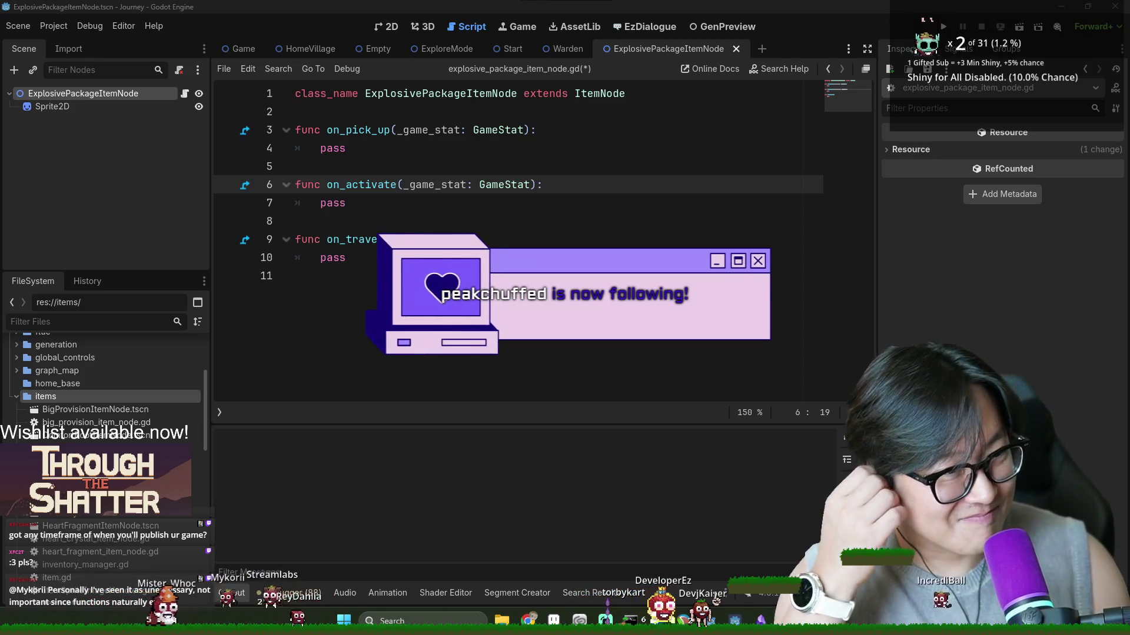
# Step: Bring up the BEACN mixer, launch Notepad from search, move the mixer, and start a blank Notepad tab
pyautogui.hotkey('alt', 'Tab')
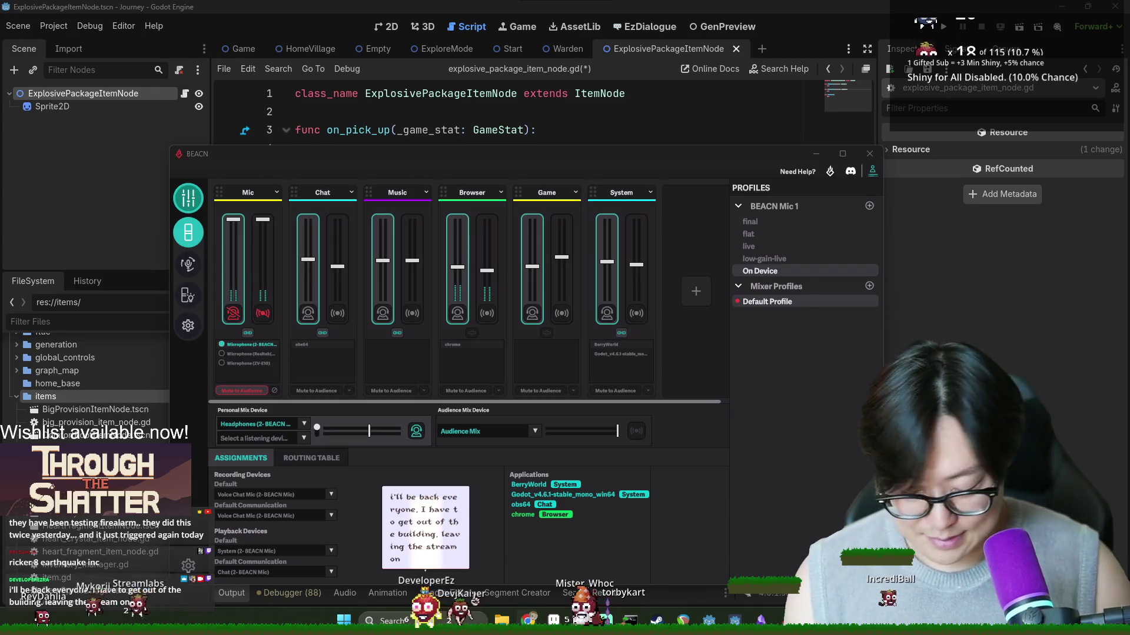
pyautogui.press('super')
pyautogui.write('notepad')
pyautogui.press('Return')
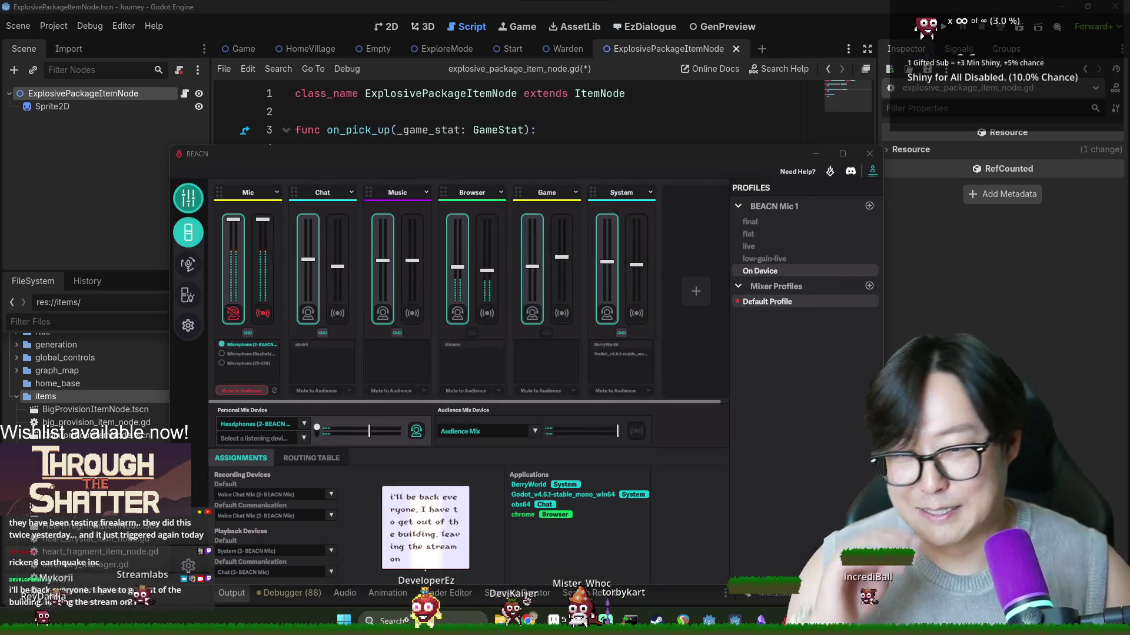
pyautogui.click(365, 231)
pyautogui.moveTo(315, 154); pyautogui.dragTo(218, 114)
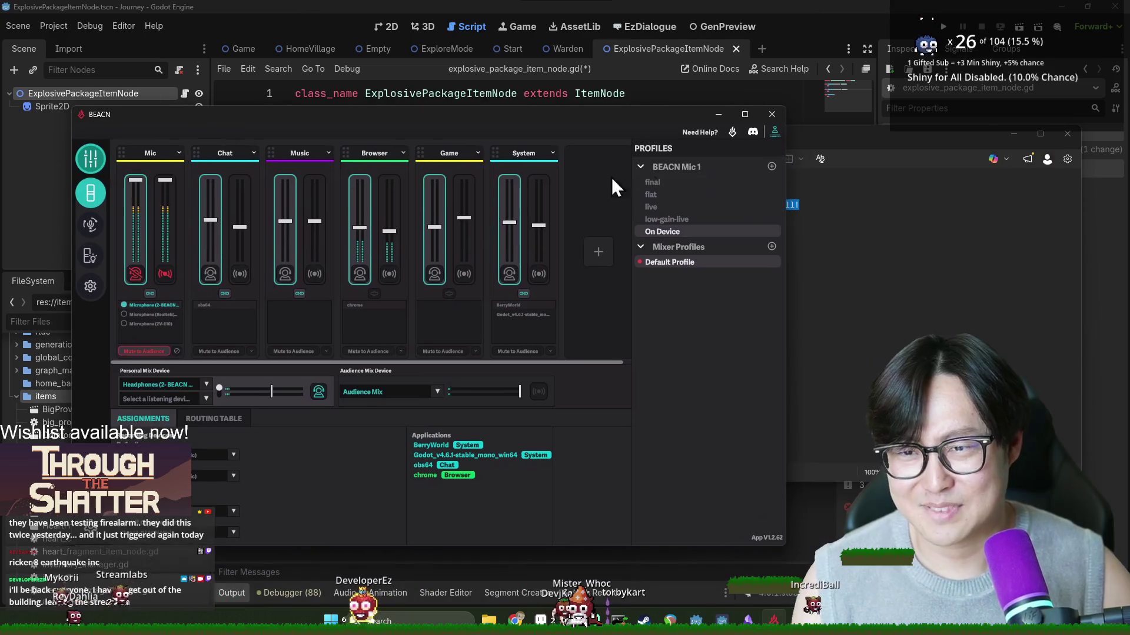
pyautogui.hotkey('alt', 'Tab')
pyautogui.click(566, 140)
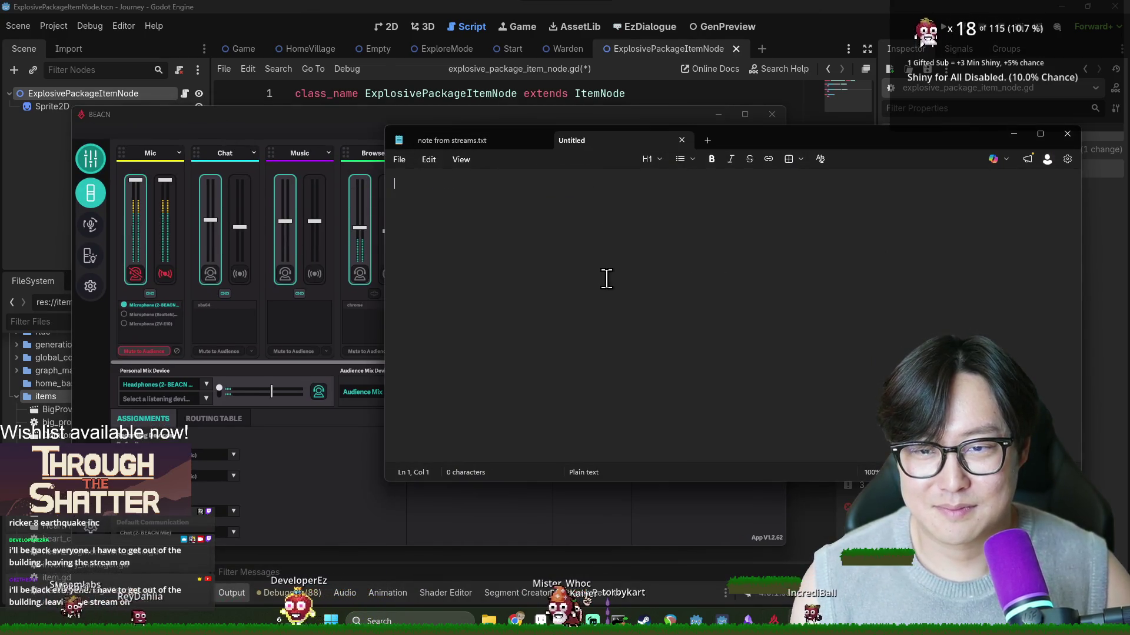
# Step: Type 'FIRE ALARM / DRILL/ MALFUNCTION???? I WILL BE BACK!!!' and zoom the text to 460%
pyautogui.write('FIRE ALARM /')
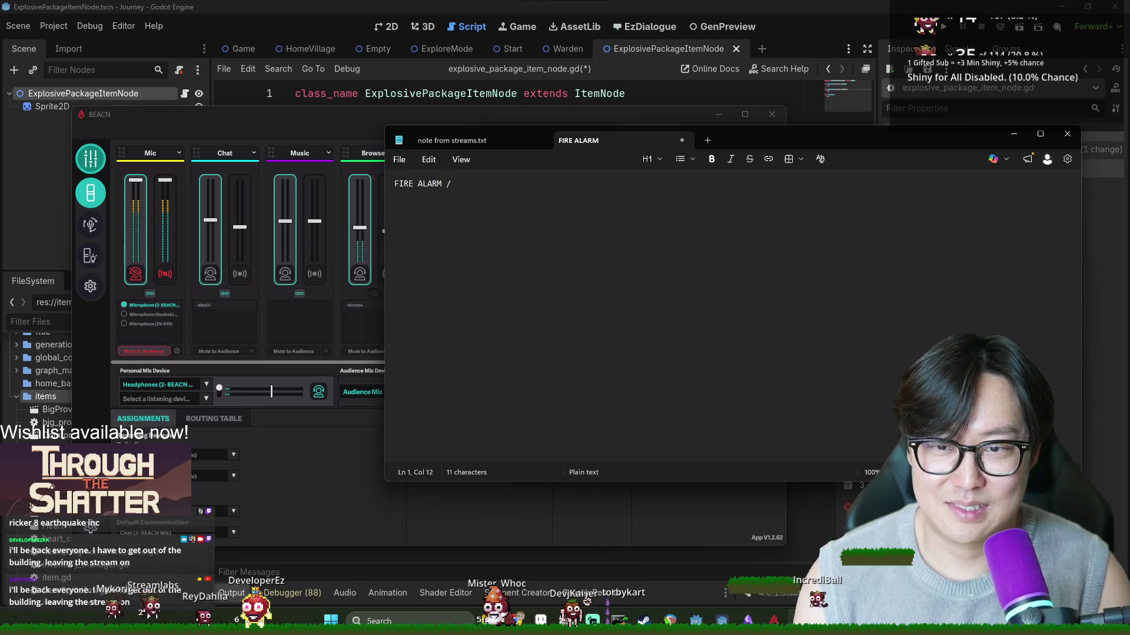
pyautogui.write(' DRILL/ MALFUNCTION???')
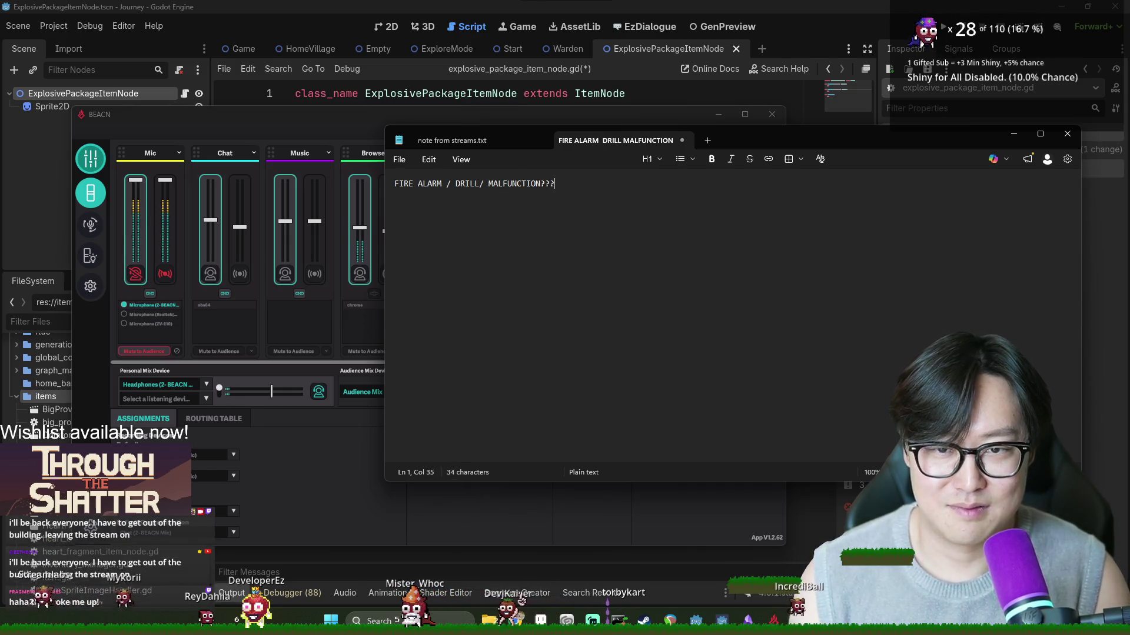
pyautogui.write('? I WILL BE BACK!!!')
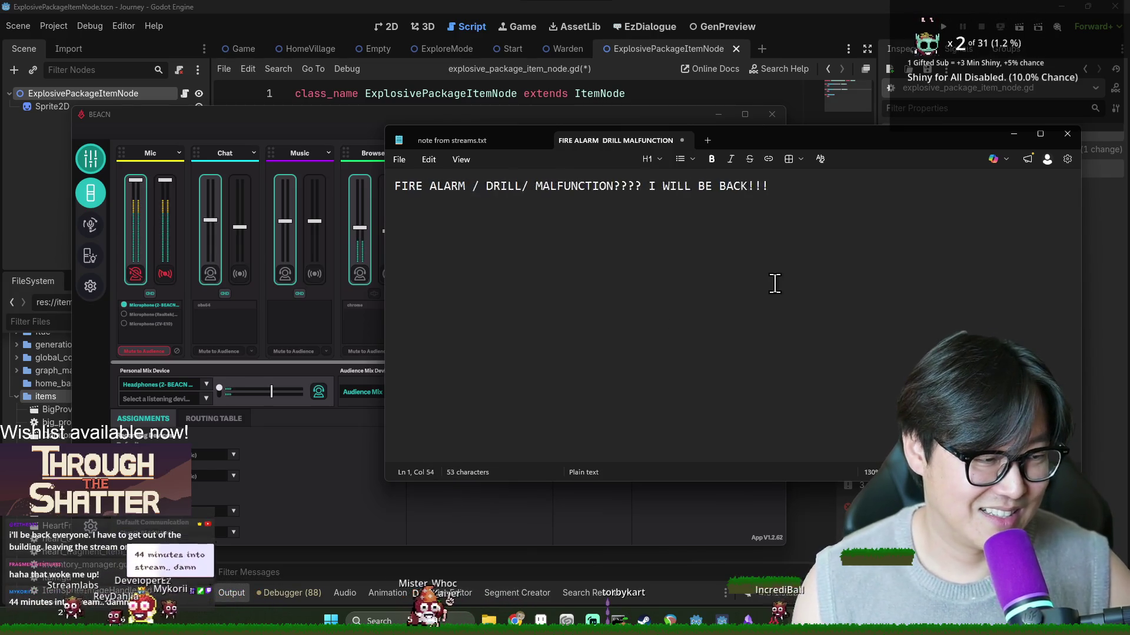
pyautogui.scroll(15, 778, 293)
pyautogui.scroll(20, 778, 292)
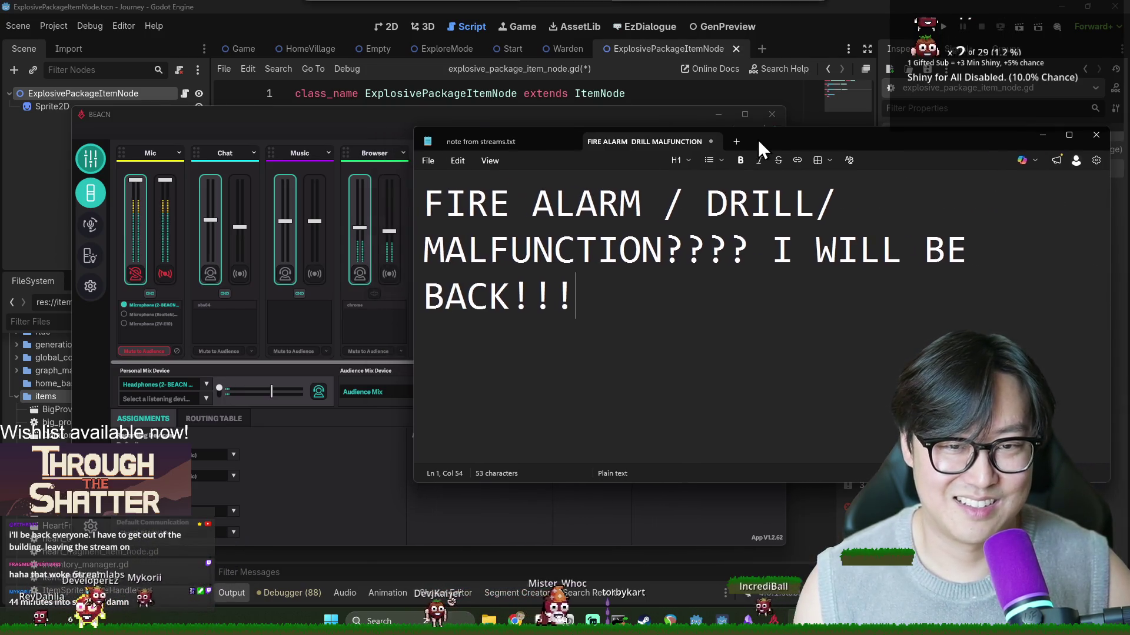
# Step: Narrow the Notepad window and position it over the BEACN mixer
pyautogui.moveTo(758, 139); pyautogui.dragTo(786, 140)
pyautogui.moveTo(421, 202); pyautogui.dragTo(771, 201)
pyautogui.moveTo(952, 155); pyautogui.dragTo(465, 135)
pyautogui.moveTo(672, 125)
pyautogui.mouseDown()
pyautogui.moveTo(877, 107)
pyautogui.moveTo(977, 115)
pyautogui.mouseUp()
pyautogui.click(326, 197)
pyautogui.moveTo(461, 136)
pyautogui.mouseDown()
pyautogui.moveTo(983, 128)
pyautogui.moveTo(773, 126)
pyautogui.mouseUp()
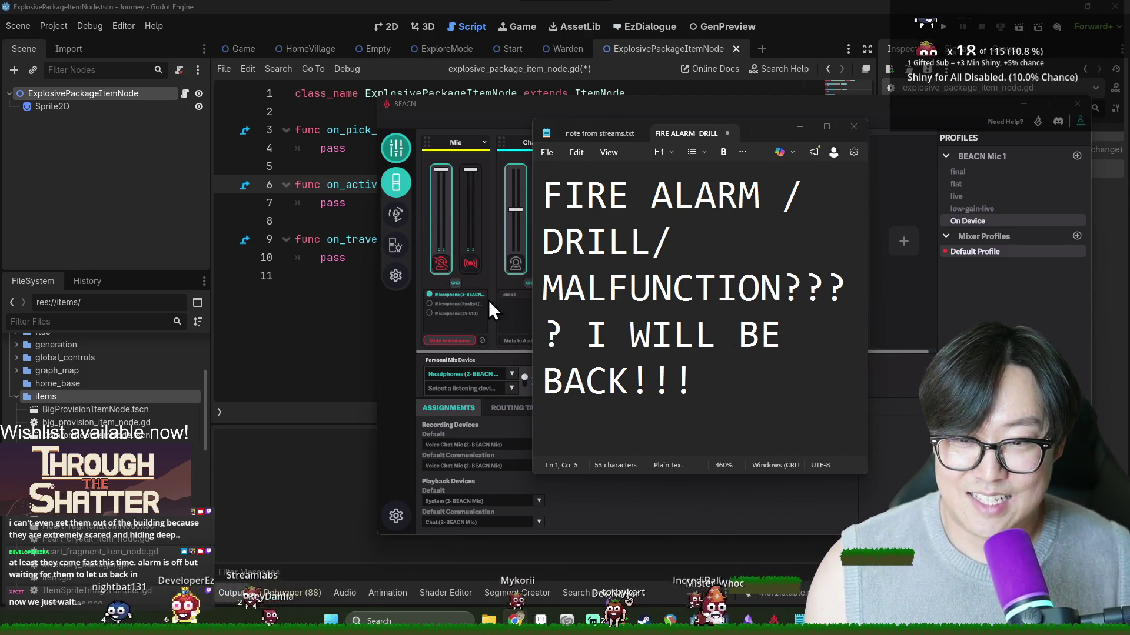
# Step: Close the BEACN mixer and the FIRE ALARM tab without saving, then close Notepad
pyautogui.click(468, 266)
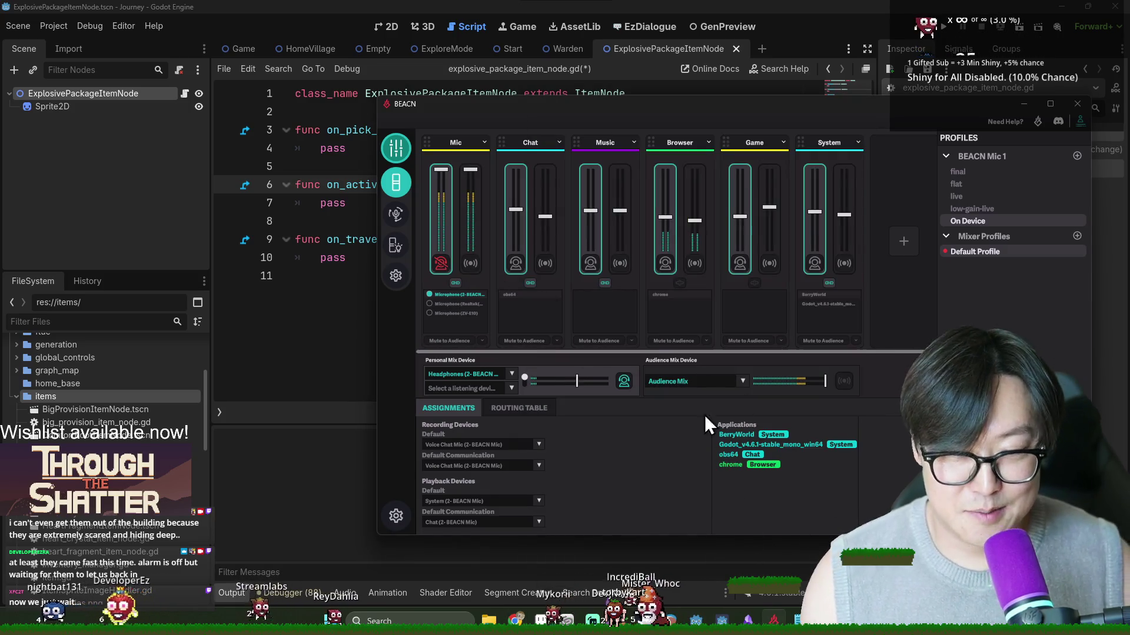
pyautogui.click(1077, 104)
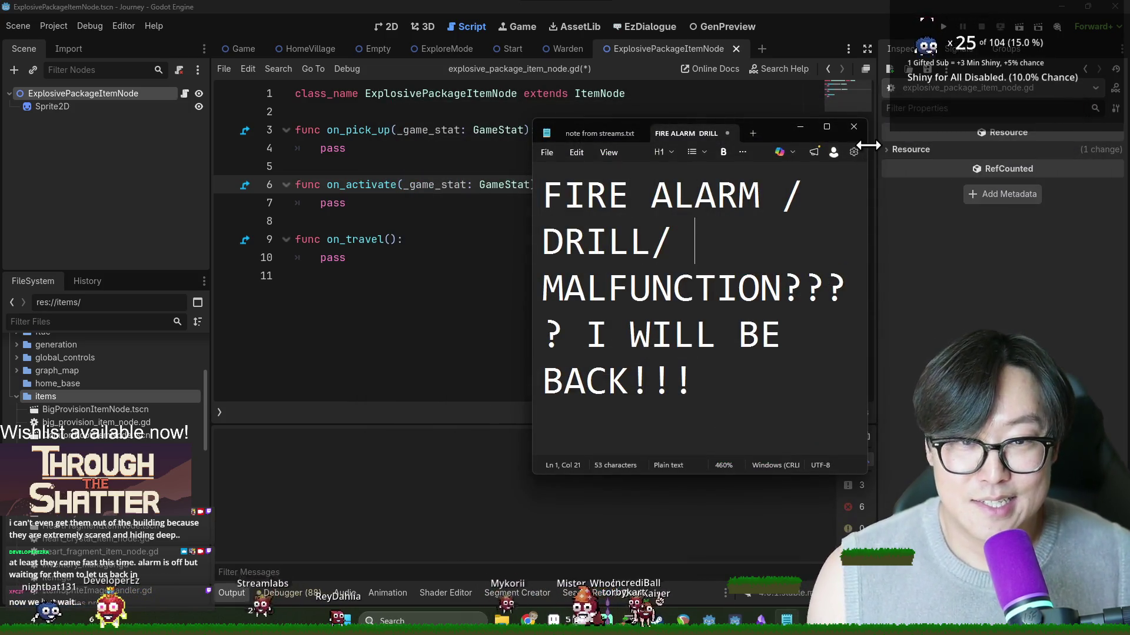
pyautogui.click(728, 134)
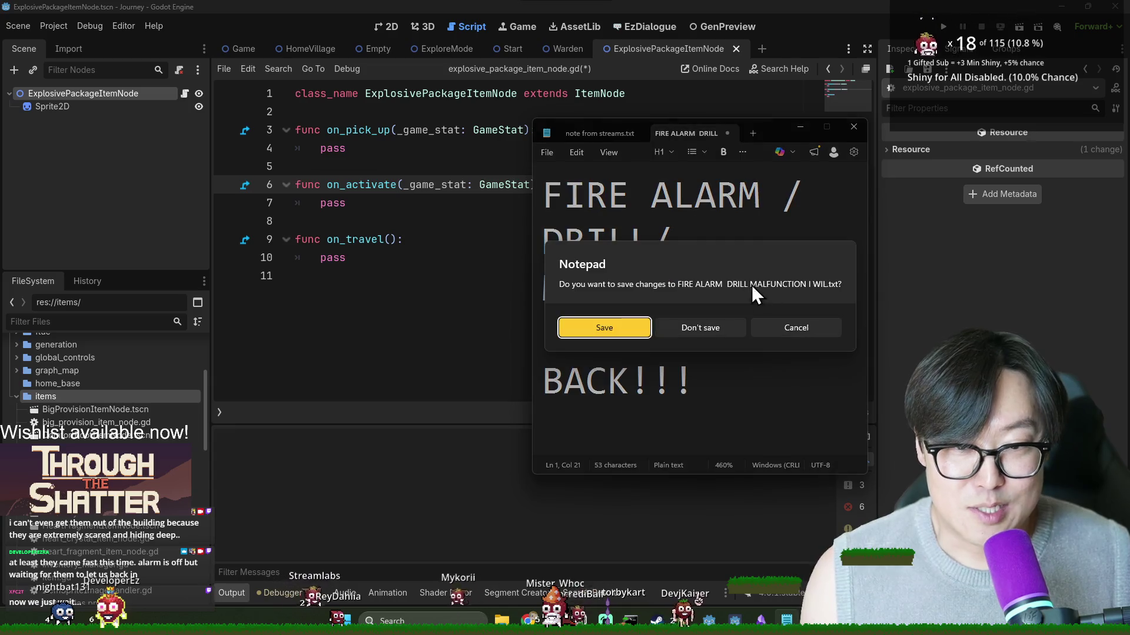
pyautogui.click(710, 333)
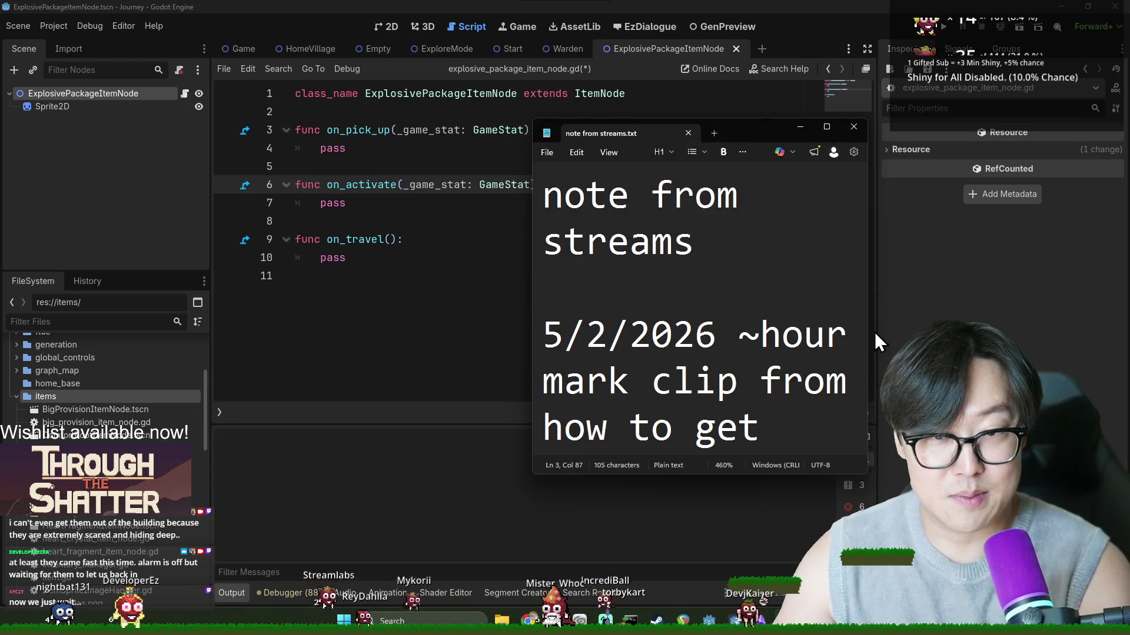
pyautogui.click(853, 127)
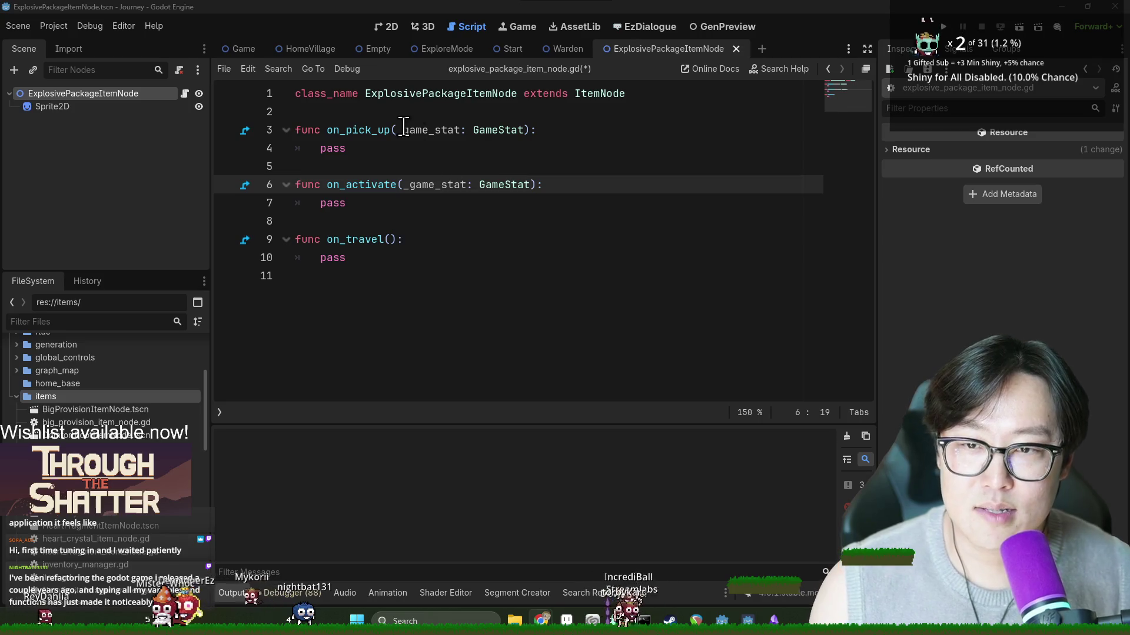
# Step: Try a return type on on_pick_up and check ItemNode's abstract on_pick_up signature in item.gd
pyautogui.click(492, 128)
pyautogui.doubleClick(498, 129)
pyautogui.press('Right')
pyautogui.press('Right')
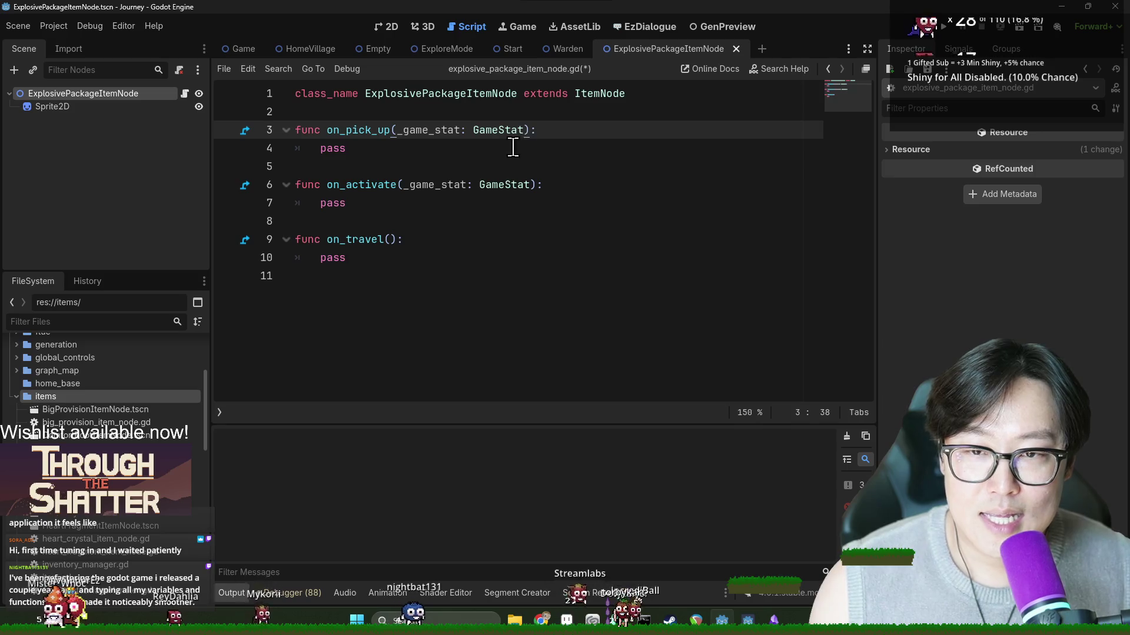
pyautogui.write('-> ')
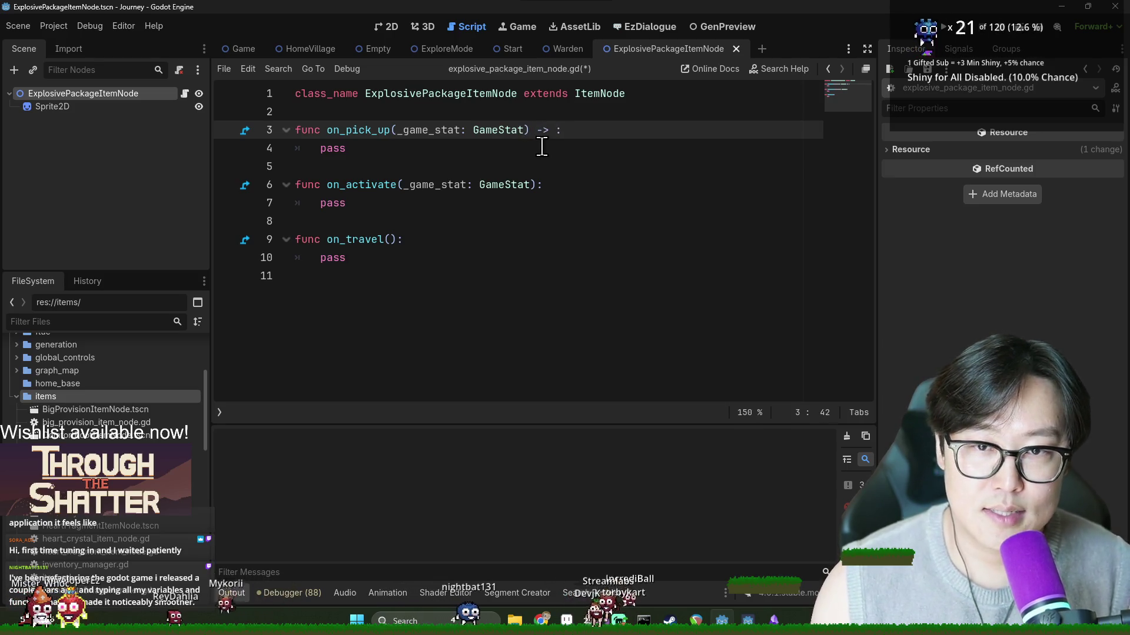
pyautogui.write('ode')
pyautogui.keyDown('ctrl'); pyautogui.click(565, 130); pyautogui.keyUp('ctrl')
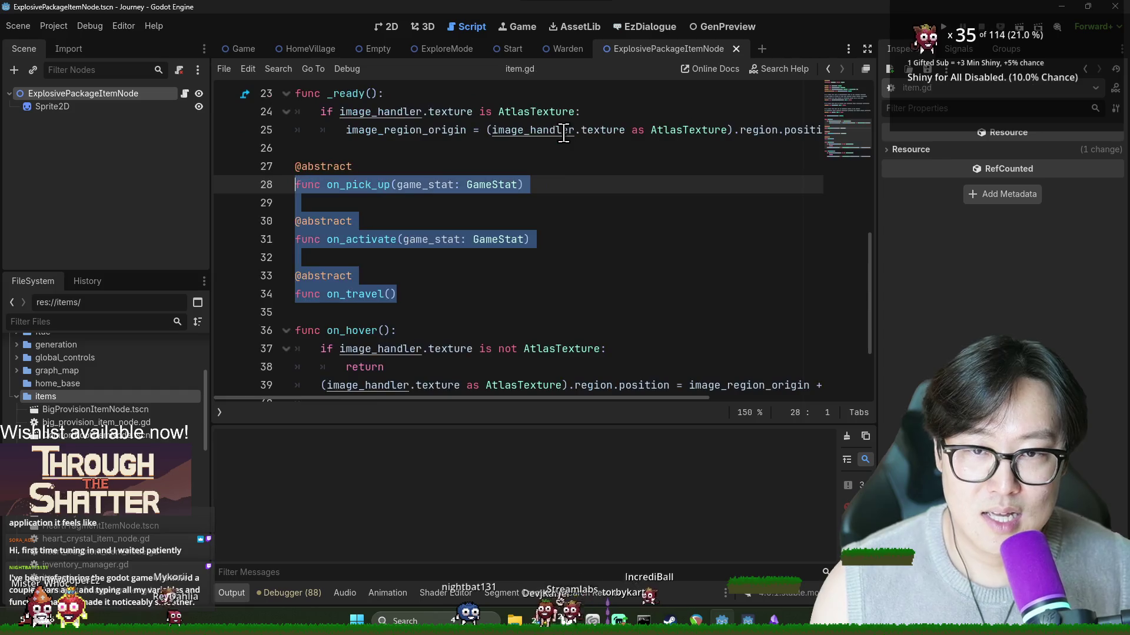
pyautogui.scroll(4, 465, 177)
pyautogui.scroll(-2, 474, 170)
pyautogui.scroll(-2, 474, 170)
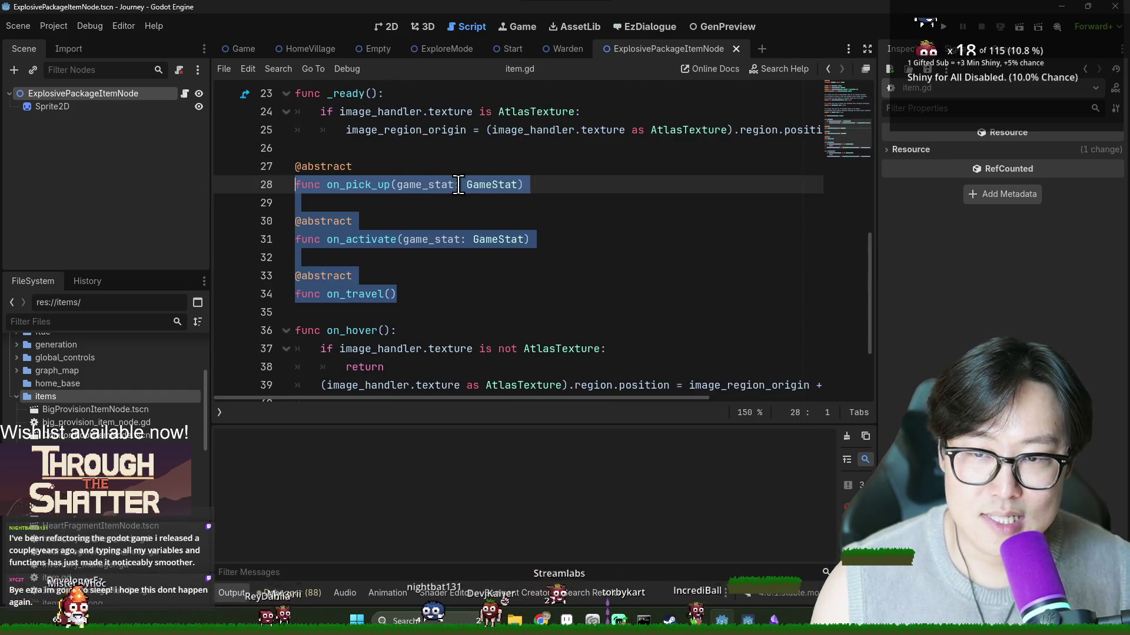
# Step: Remove the added return type from on_pick_up and save the script
pyautogui.hotkey('alt', 'Left')
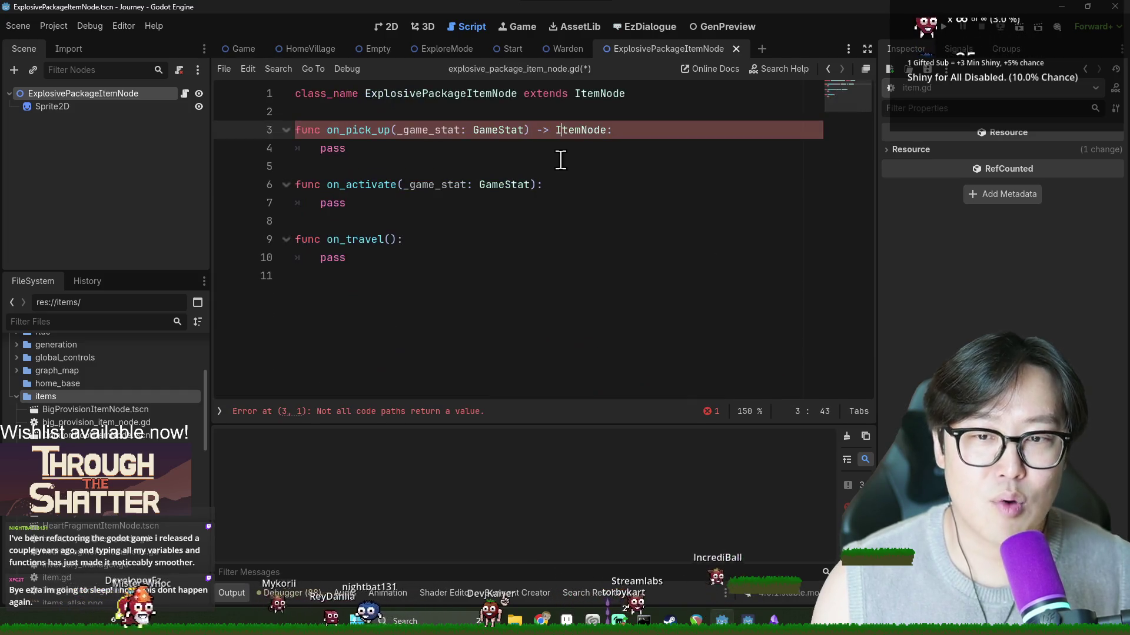
pyautogui.press('BackSpace')
pyautogui.press('BackSpace')
pyautogui.press('BackSpace')
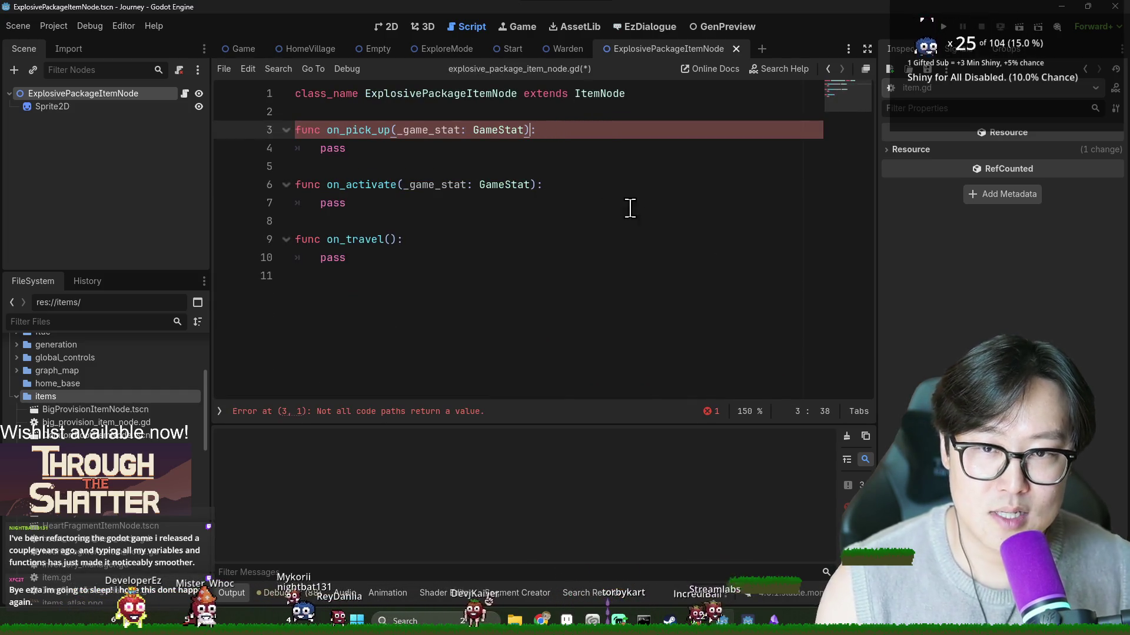
pyautogui.click(627, 231)
pyautogui.hotkey('ctrl', 's')
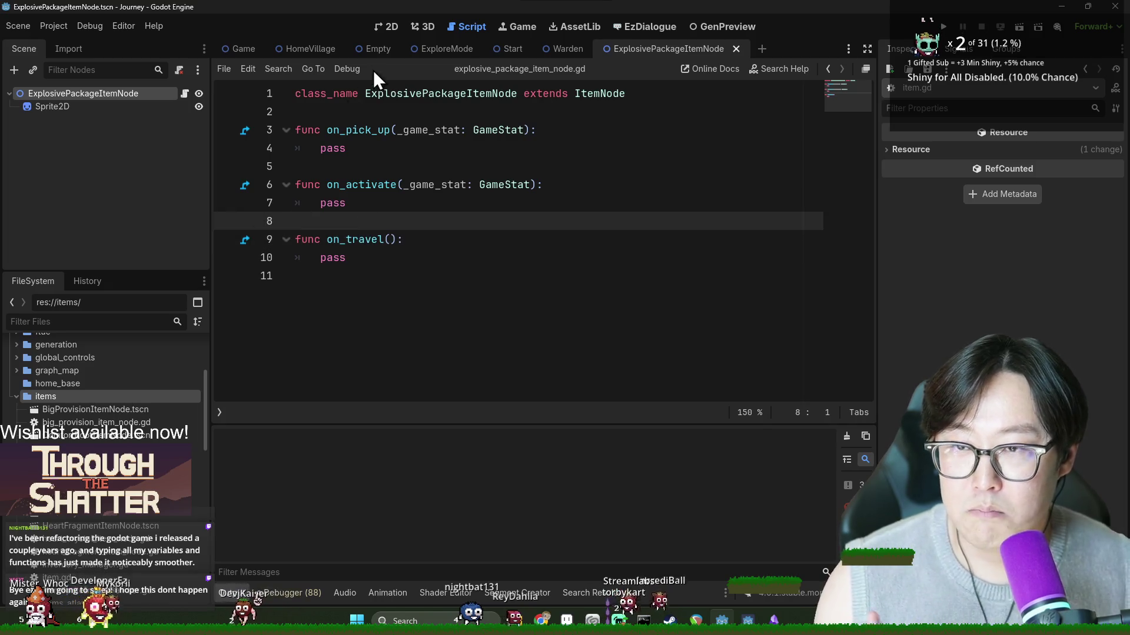
# Step: Set the item's Item Name to 'Warden's Explosive Package' in the Inspector
pyautogui.doubleClick(383, 94)
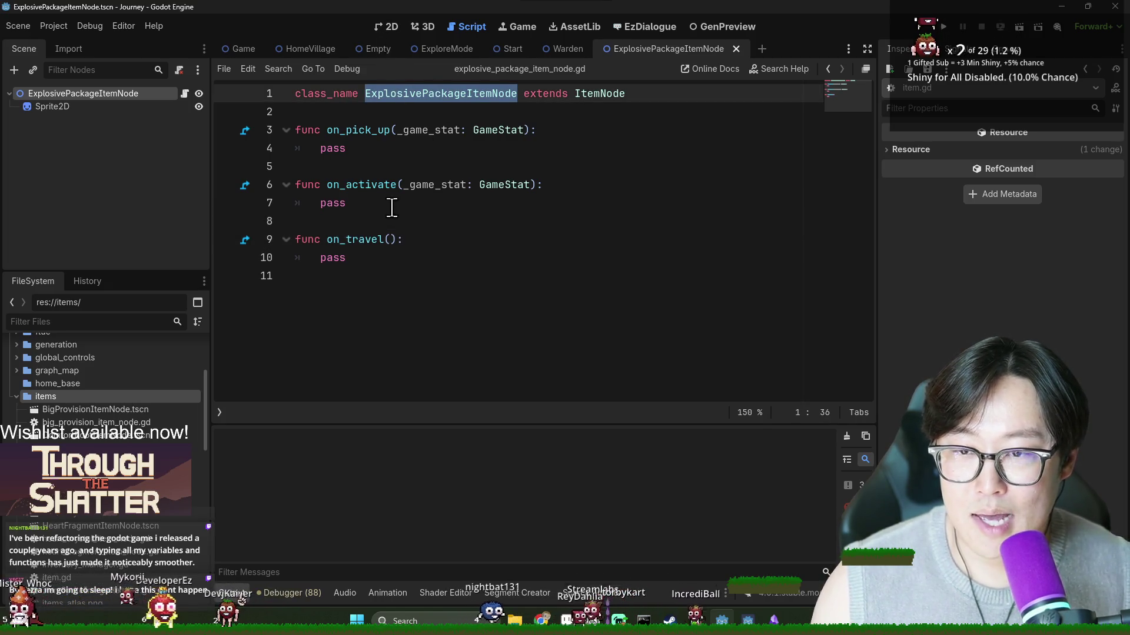
pyautogui.click(100, 98)
pyautogui.click(1016, 152)
pyautogui.write('Wa')
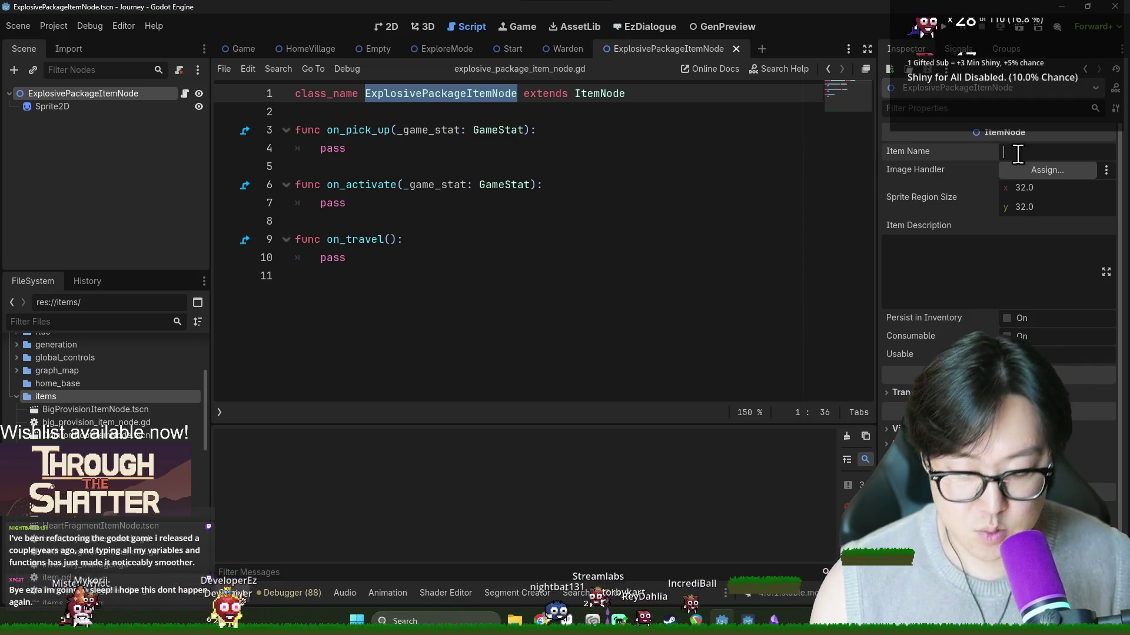
pyautogui.write("rden's")
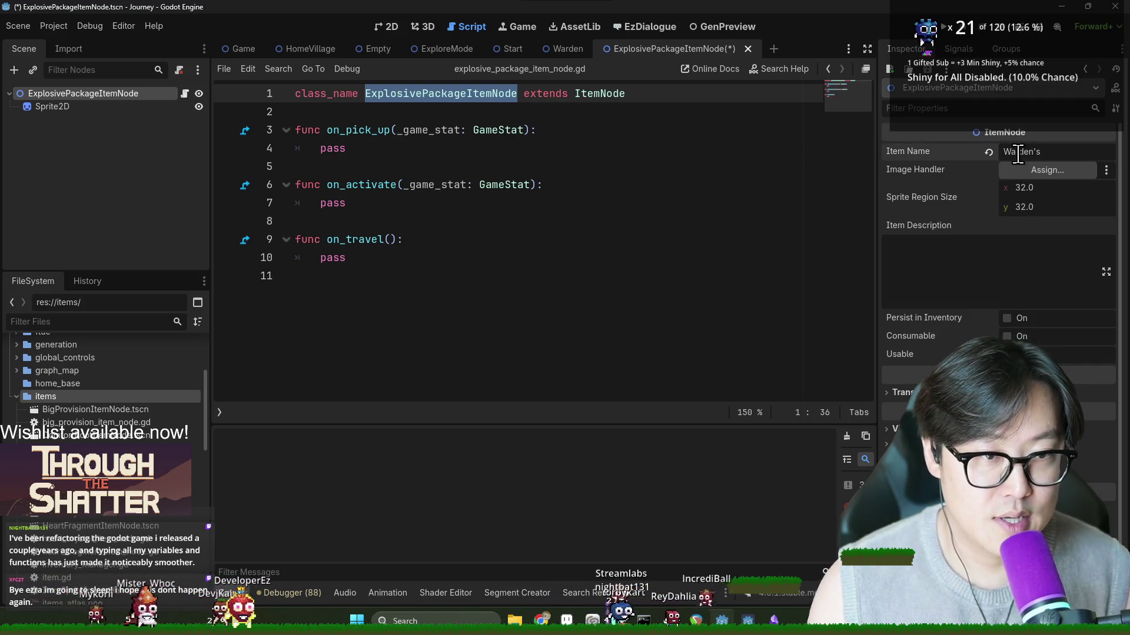
pyautogui.write(' Expllsiv')
pyautogui.press('BackSpace')
pyautogui.press('BackSpace')
pyautogui.write('osive')
pyautogui.press('BackSpace')
pyautogui.press('BackSpace')
pyautogui.write('kge')
pyautogui.press('Left')
pyautogui.press('Left')
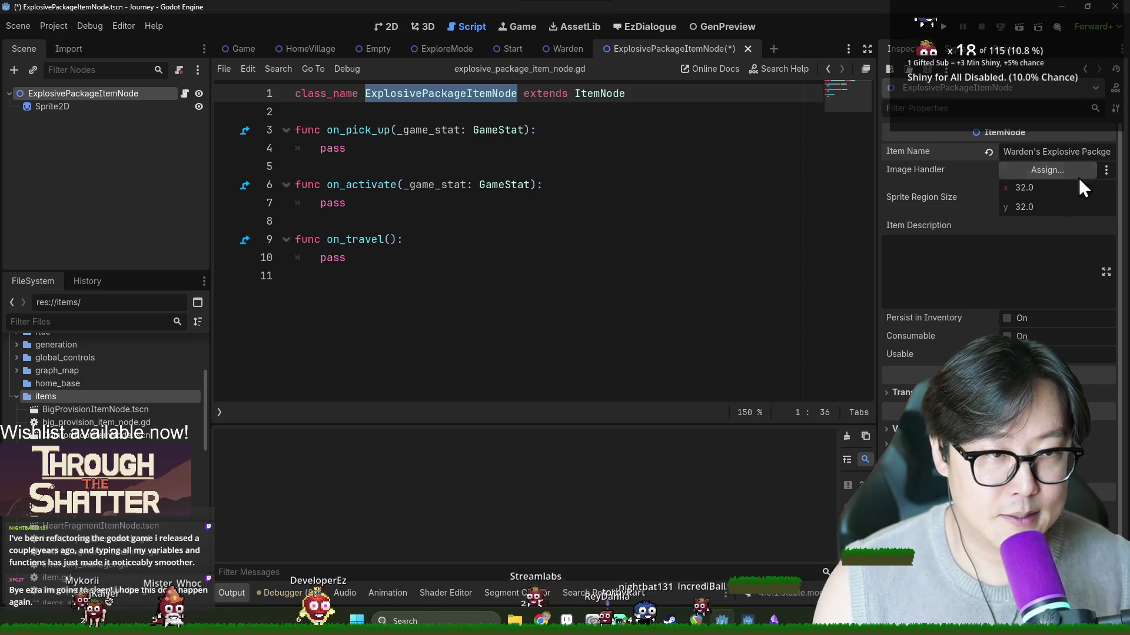
pyautogui.write('a')
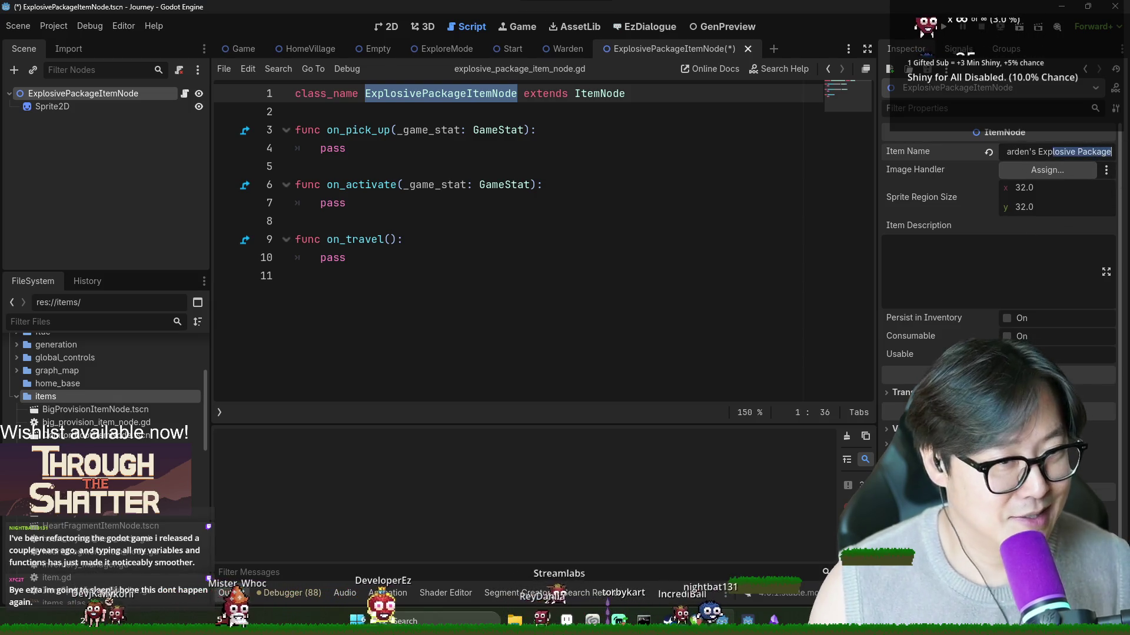
# Step: Assign Sprite2D as the Image Handler, enable Persist in Inventory, and save
pyautogui.click(1065, 170)
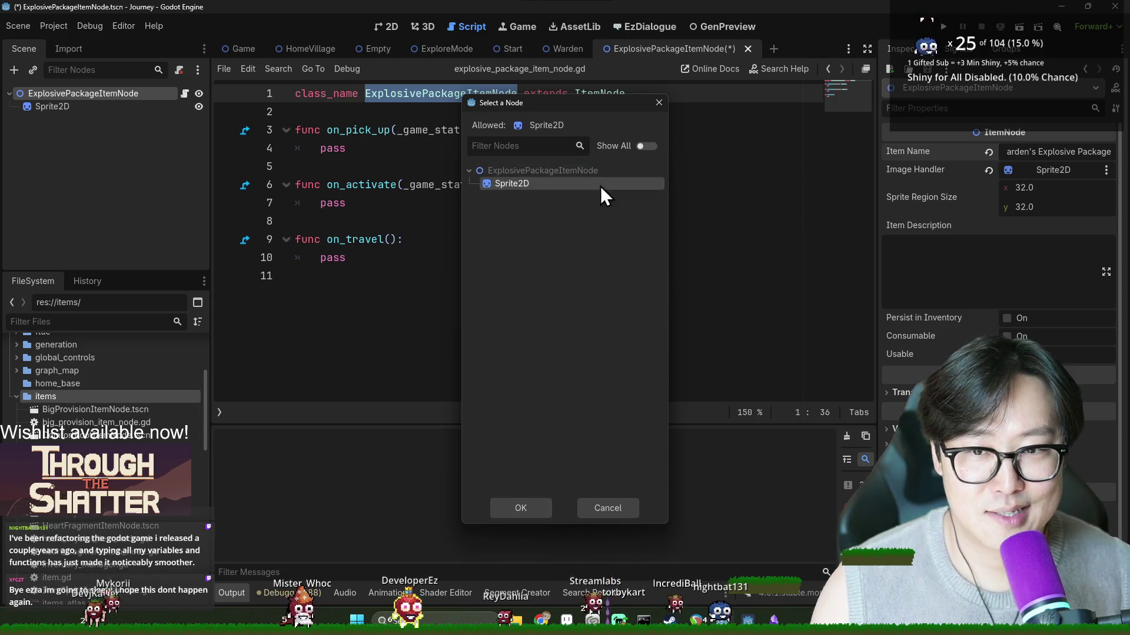
pyautogui.doubleClick(600, 186)
pyautogui.hotkey('ctrl', 's')
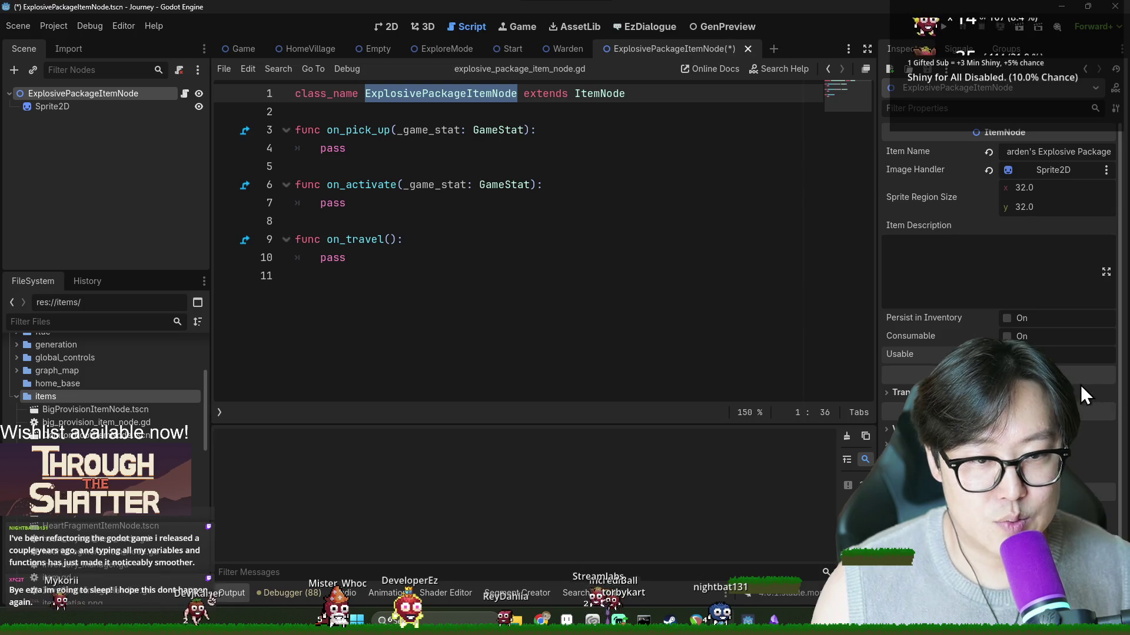
pyautogui.click(1007, 318)
pyautogui.hotkey('ctrl', 's')
# Step: Enter the description 'One time use explosives for blowing things up.', save, and open warden.ezd
pyautogui.click(990, 294)
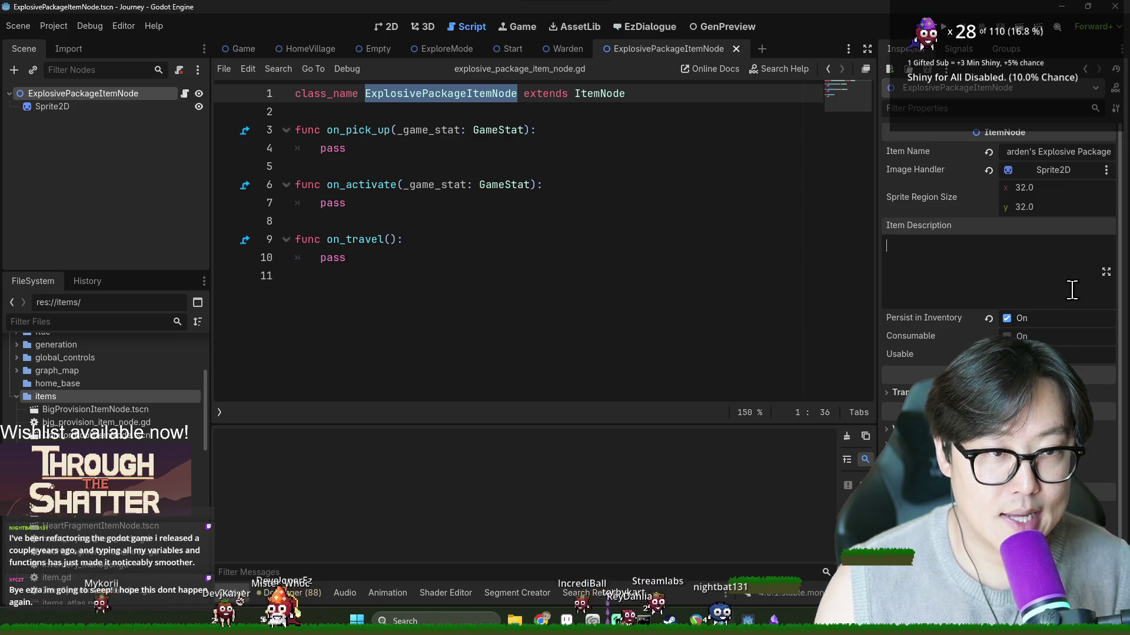
pyautogui.write('One ti')
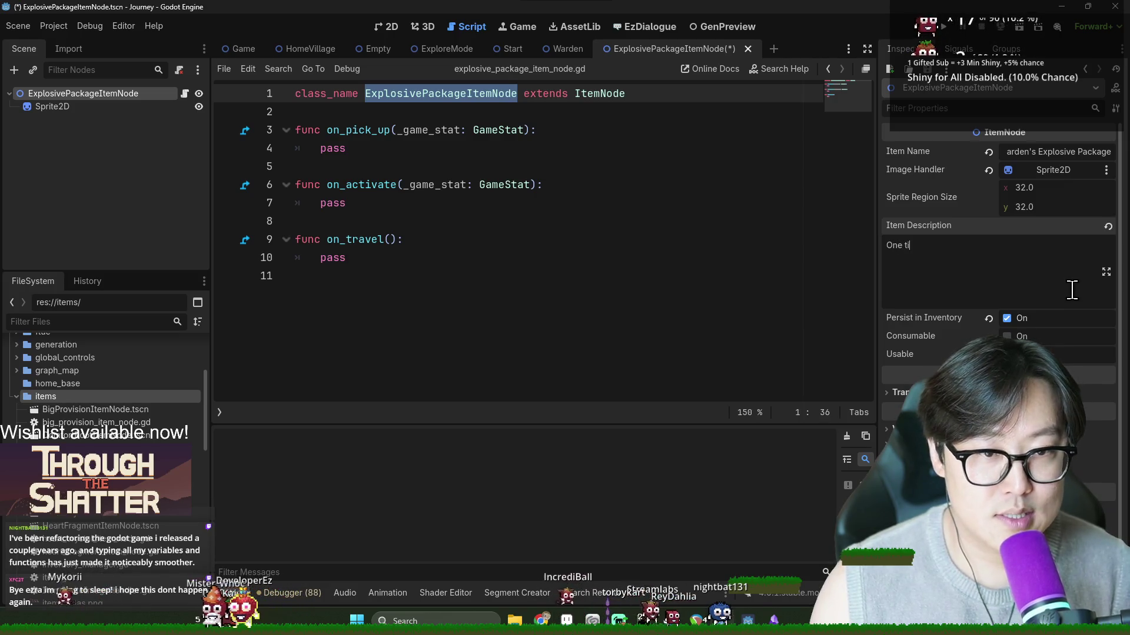
pyautogui.write('me use exp')
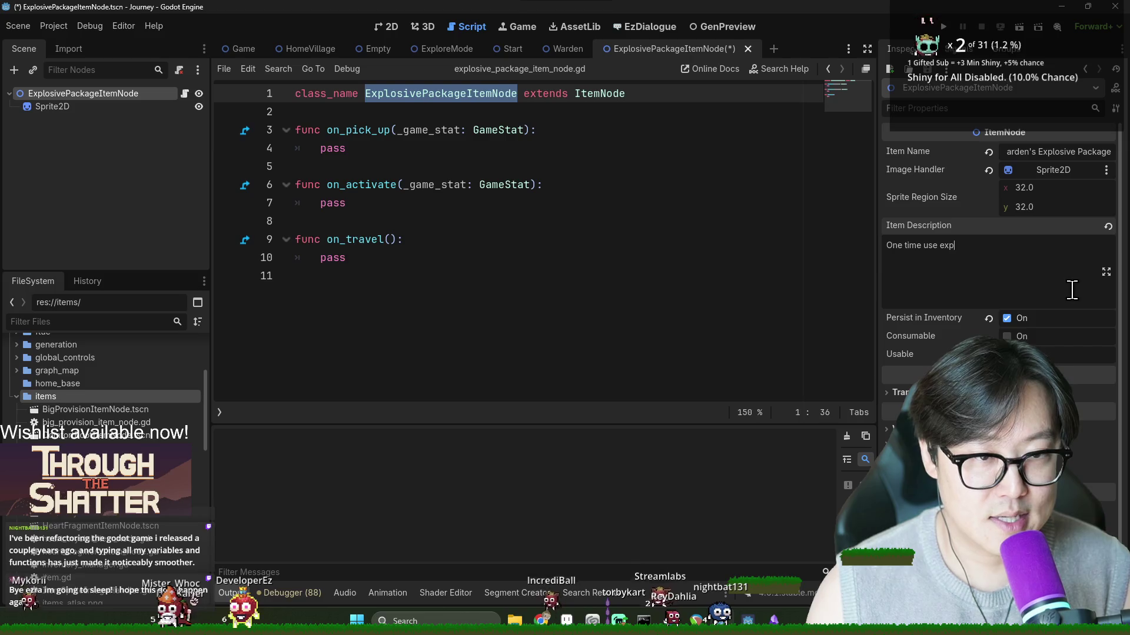
pyautogui.write('losives for ')
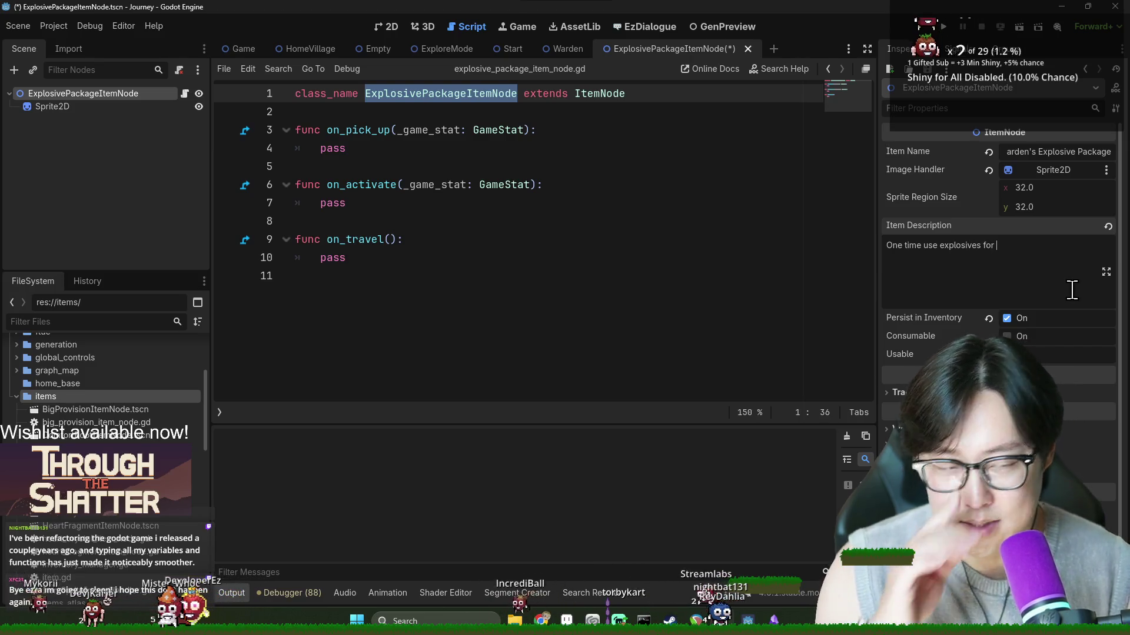
pyautogui.write('bl')
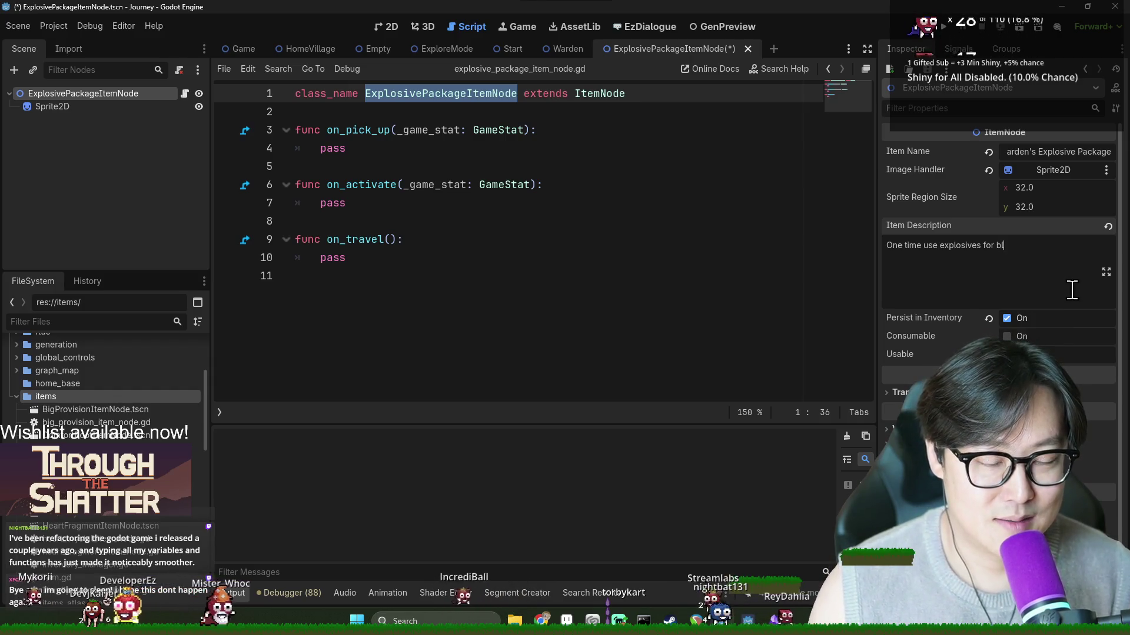
pyautogui.write('owing things up.')
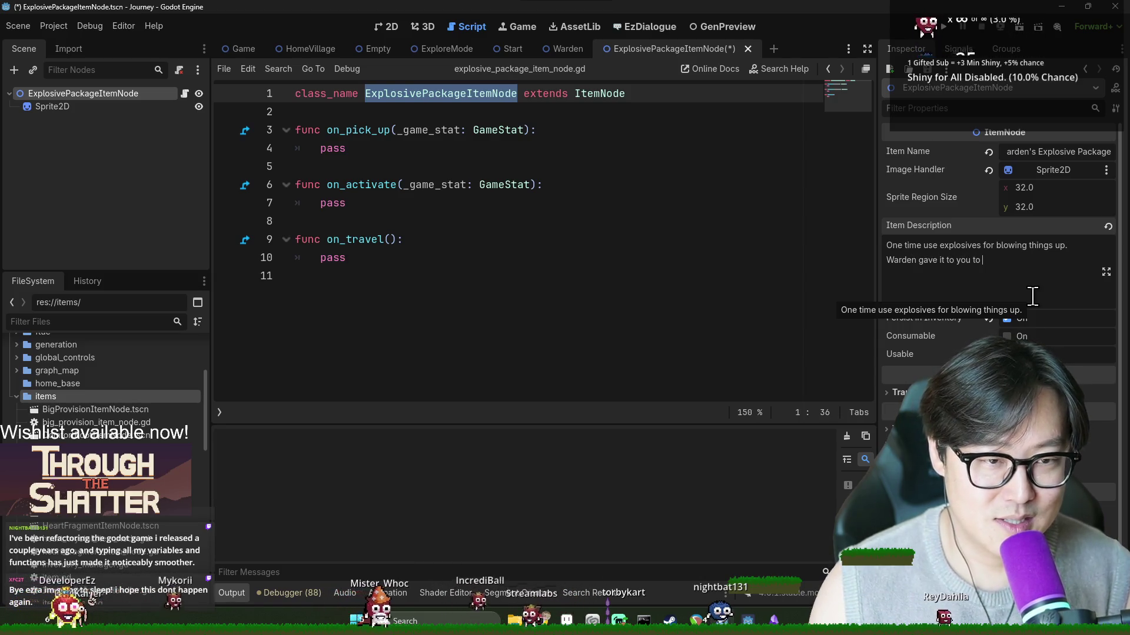
pyautogui.write('blow open the silo, but...')
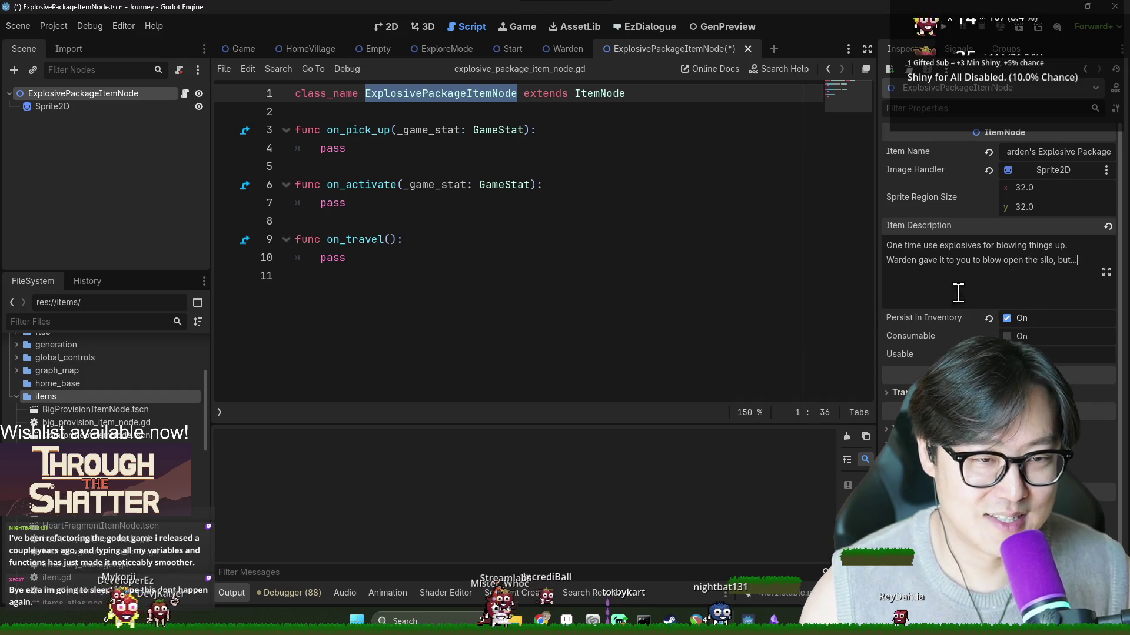
pyautogui.hotkey('ctrl', 's')
pyautogui.click(564, 219)
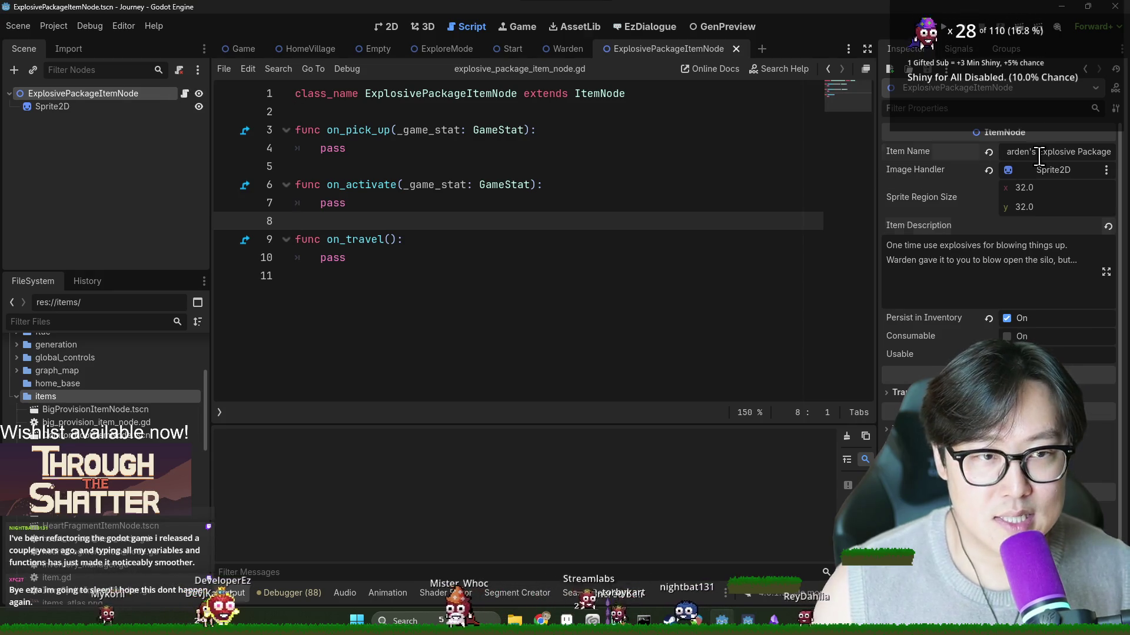
pyautogui.click(671, 27)
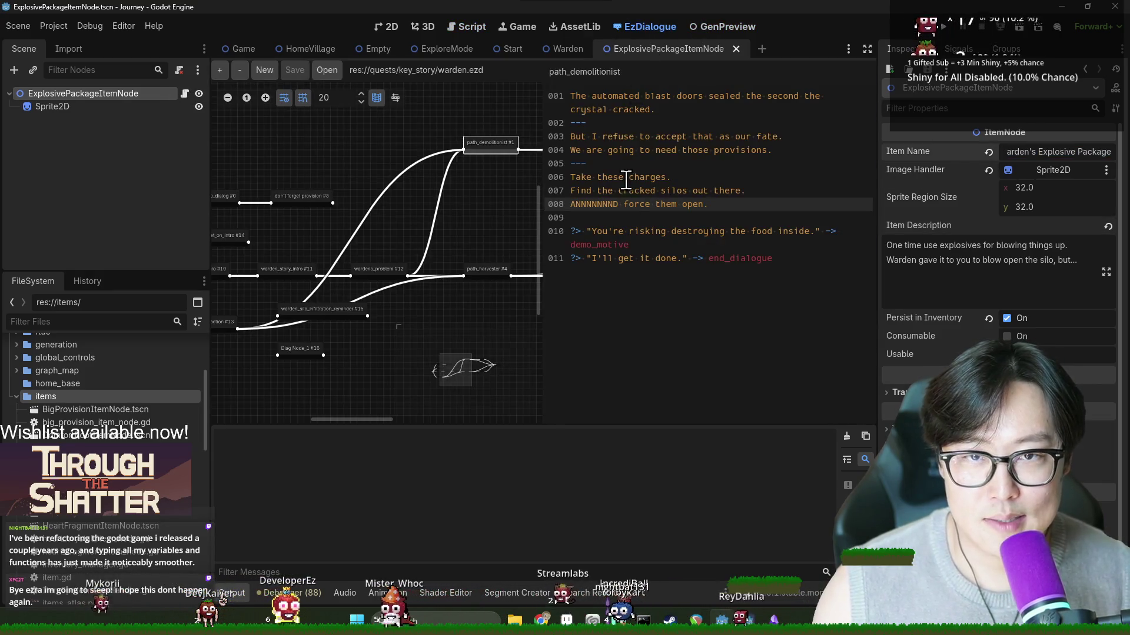
# Step: Look over the warden_interaction and warden_story_intro nodes in the warden dialogue graph
pyautogui.hscroll(-3, 464, 239)
pyautogui.scroll(-1, 464, 238)
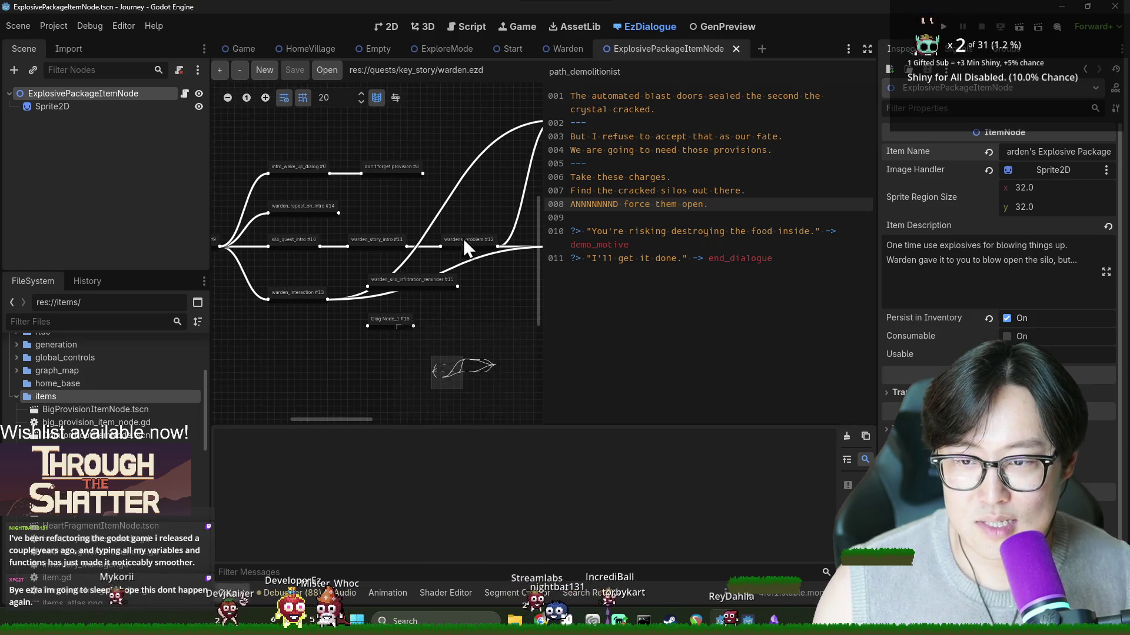
pyautogui.click(392, 322)
pyautogui.click(333, 293)
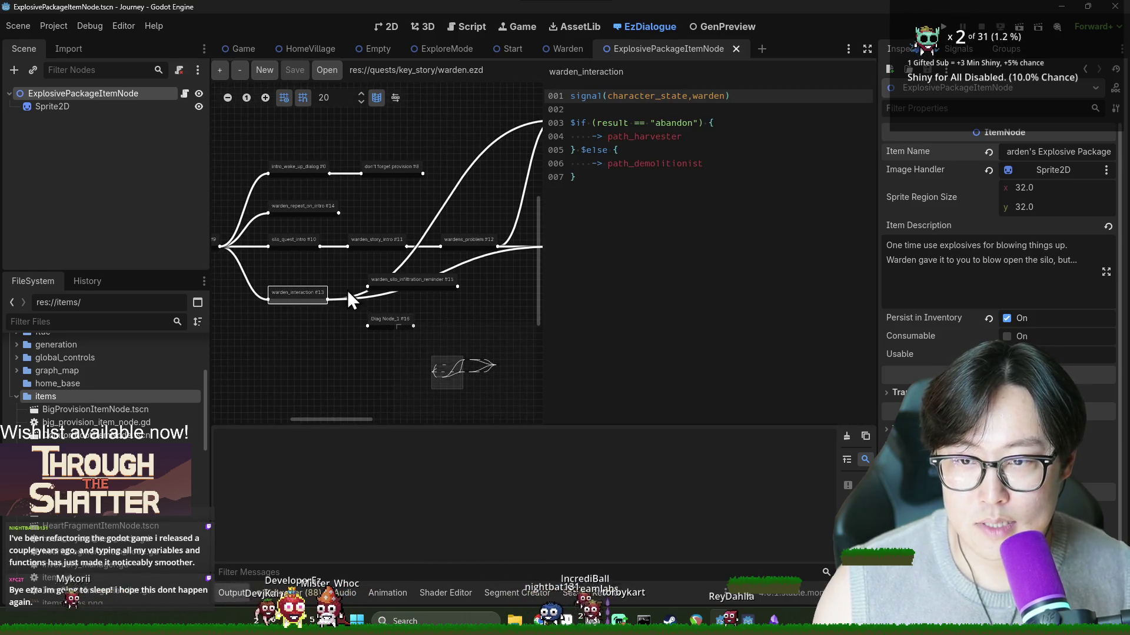
pyautogui.click(372, 244)
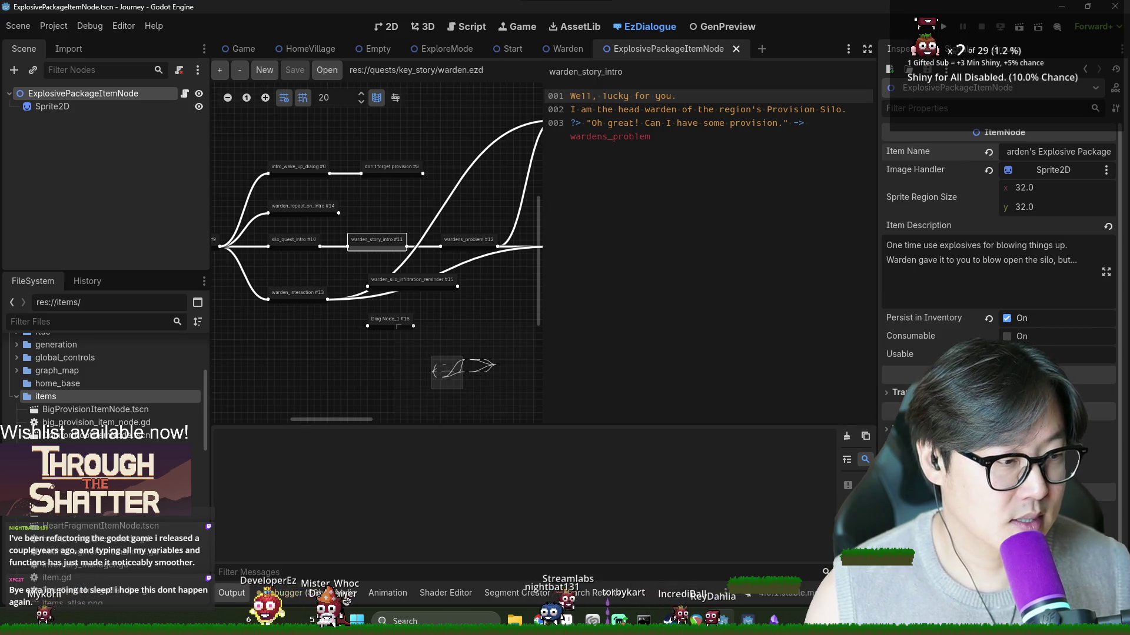
pyautogui.hotkey('alt', 'Tab')
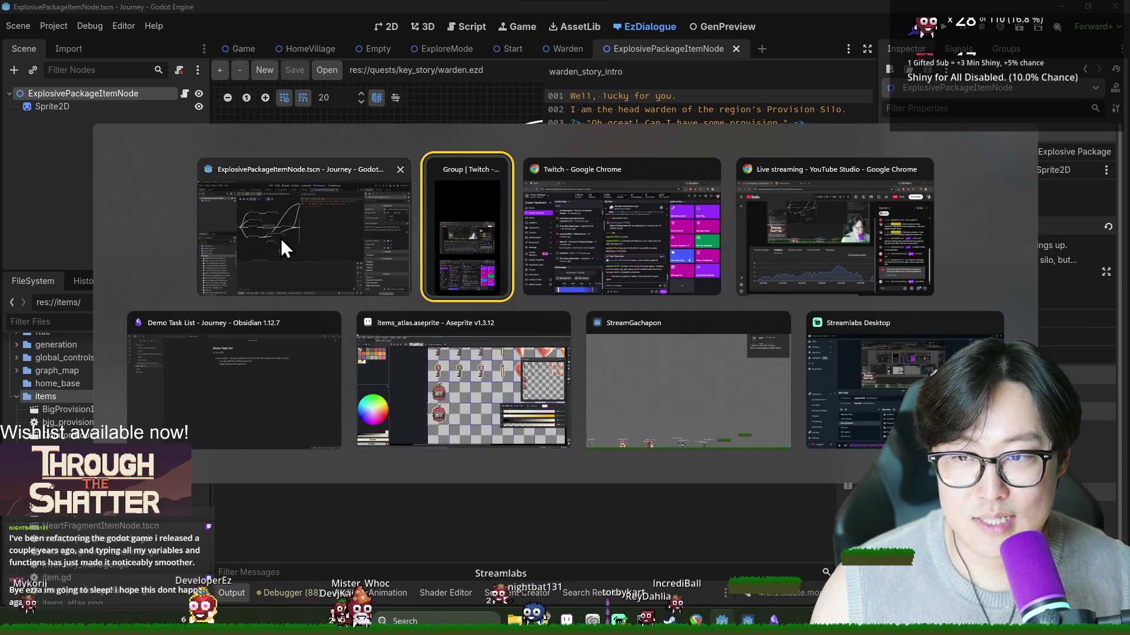
pyautogui.click(282, 228)
# Step: Move past wardens_problem and path_harvester to path_demolitionist and place the caret in its force-them-open line
pyautogui.moveTo(488, 251); pyautogui.dragTo(415, 227)
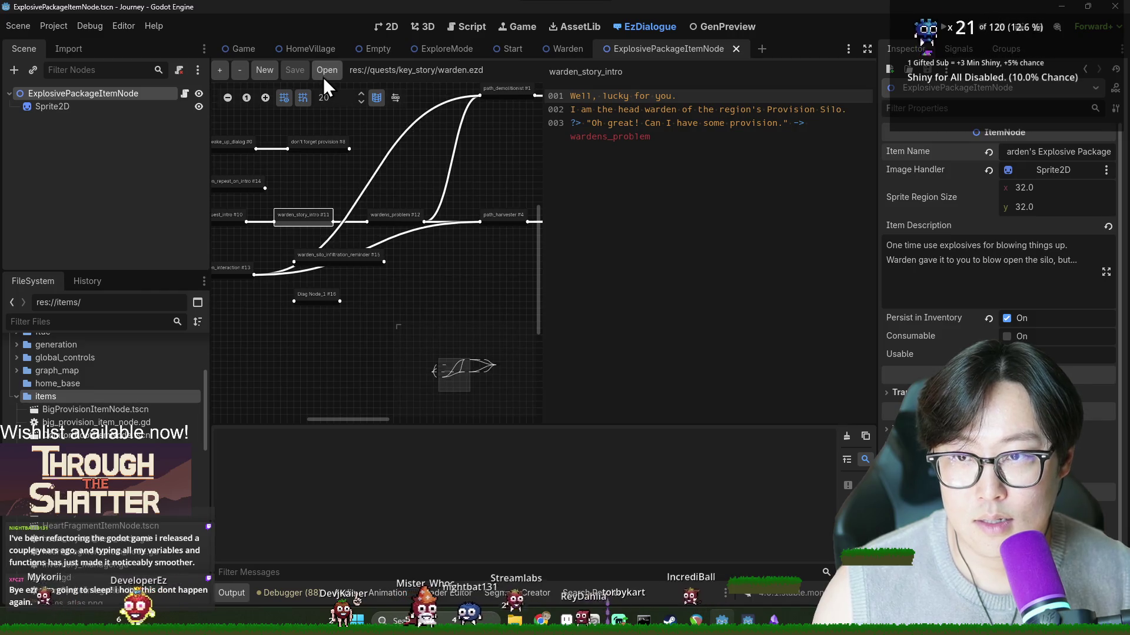
pyautogui.click(410, 221)
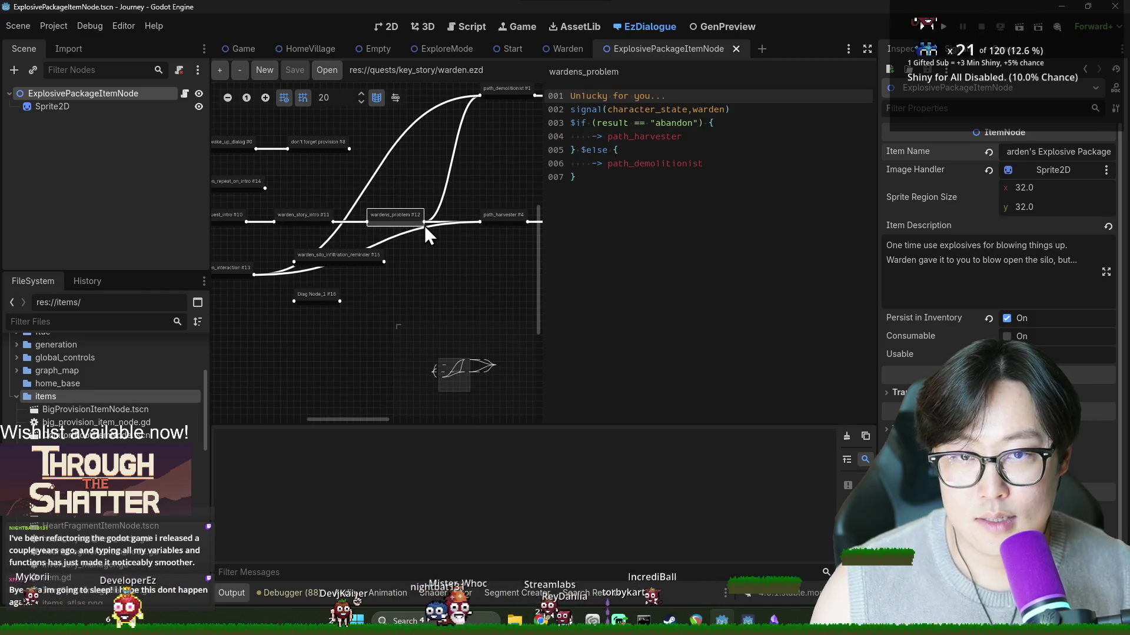
pyautogui.click(521, 221)
pyautogui.click(359, 147)
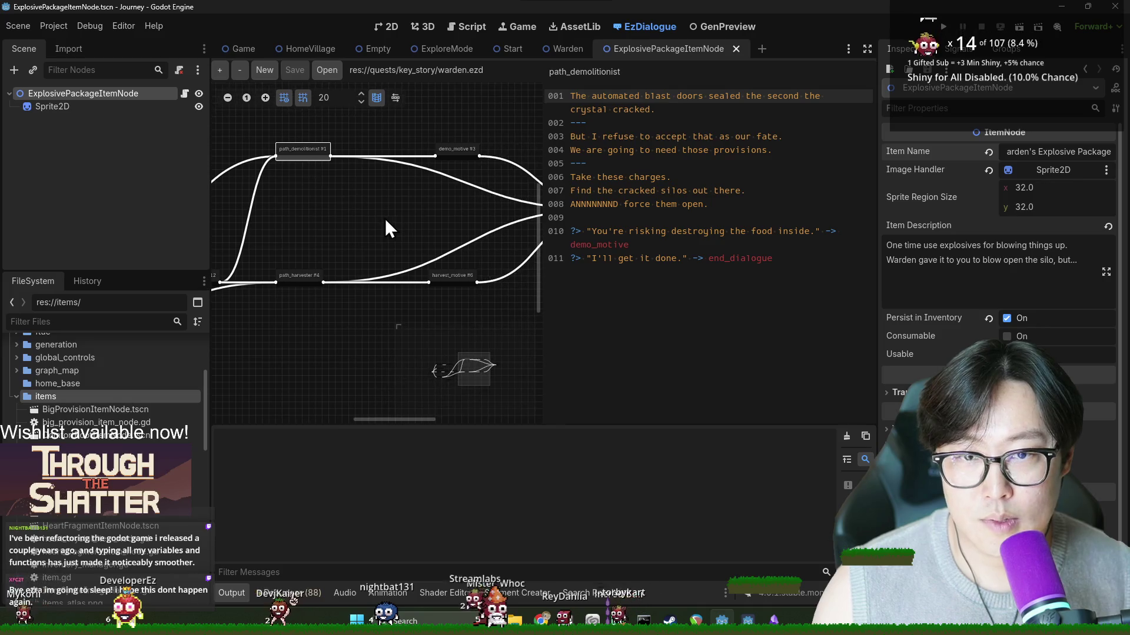
pyautogui.click(596, 177)
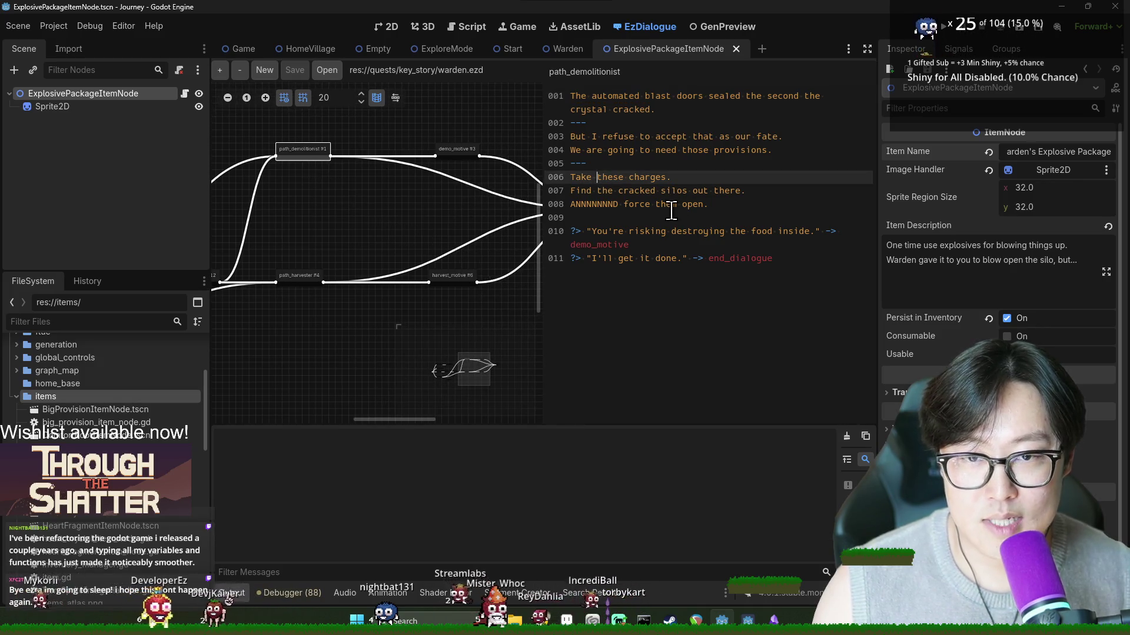
pyautogui.click(731, 205)
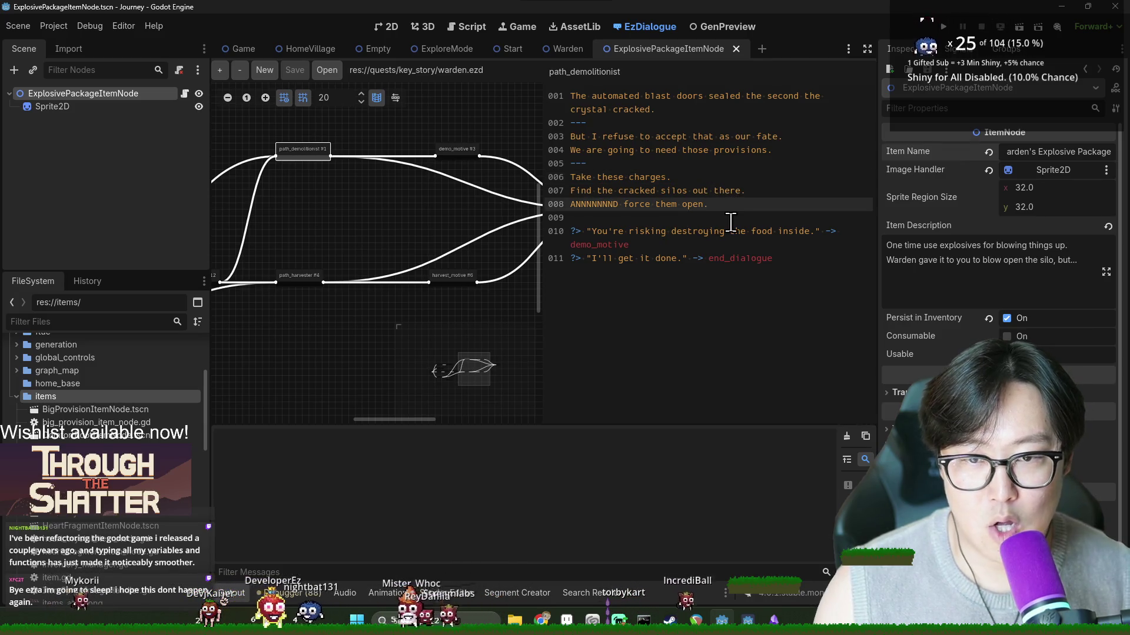
# Step: After line 008, add [Received "Warden's Explosive Package"] and a gain_item signal for it, then save warden.ezd
pyautogui.press('Return')
pyautogui.write('---')
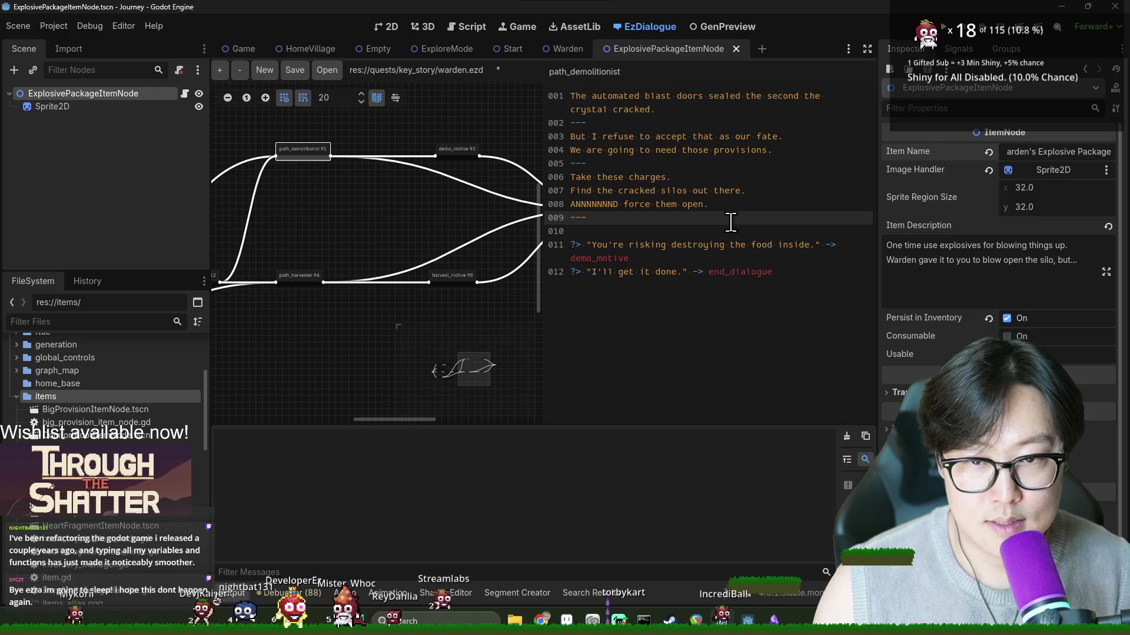
pyautogui.press('Return')
pyautogui.write('[')
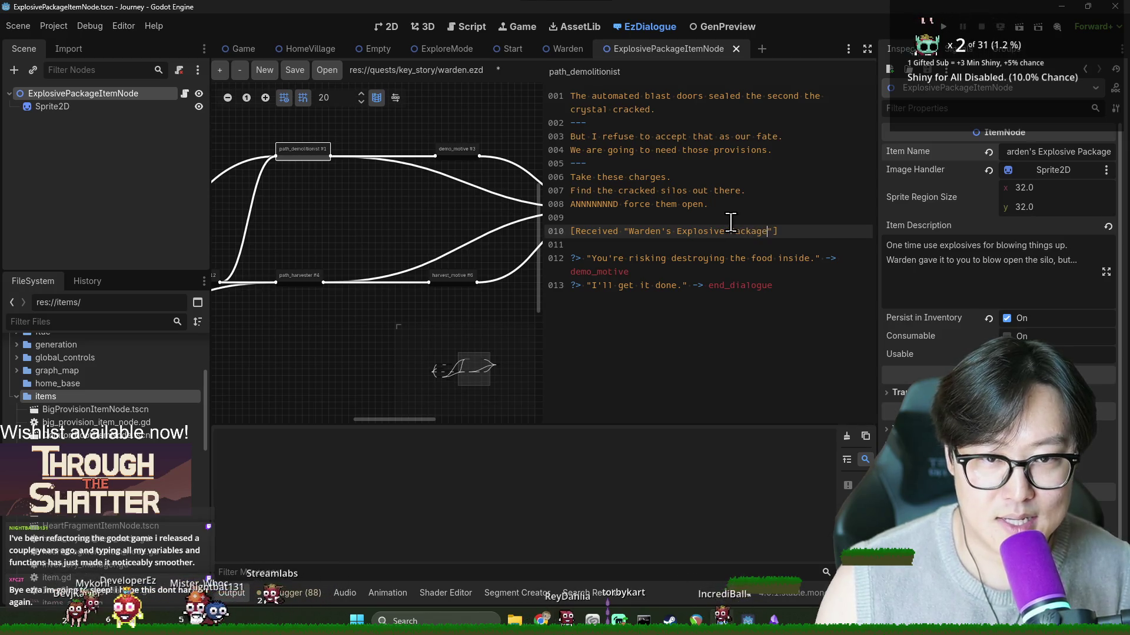
pyautogui.click(790, 245)
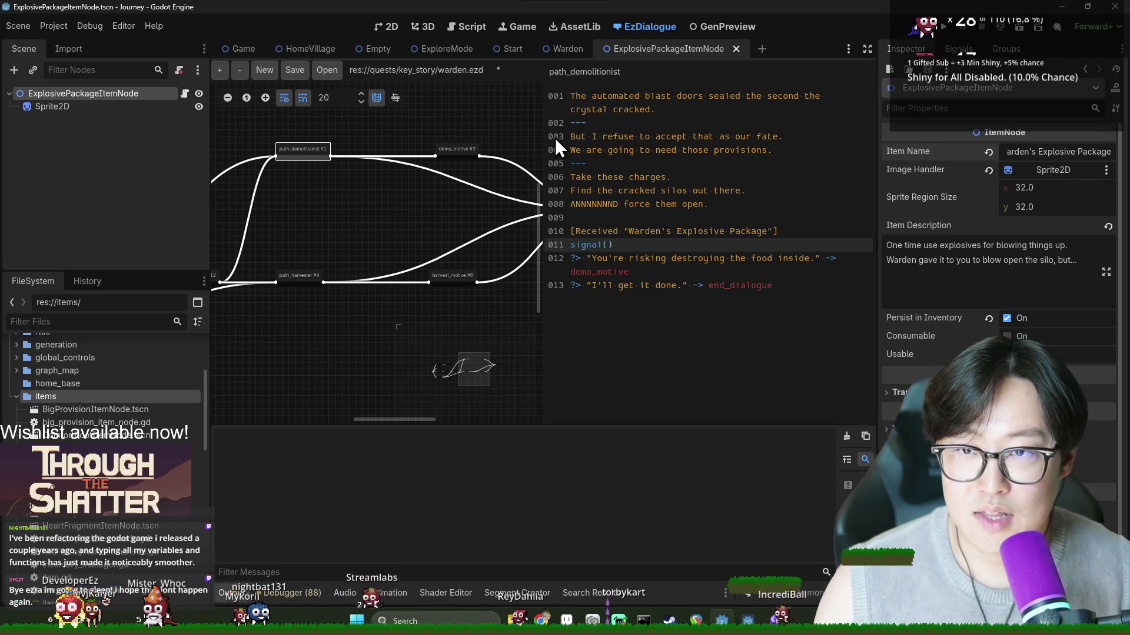
pyautogui.write("gain_item,Warden's Explosive Package")
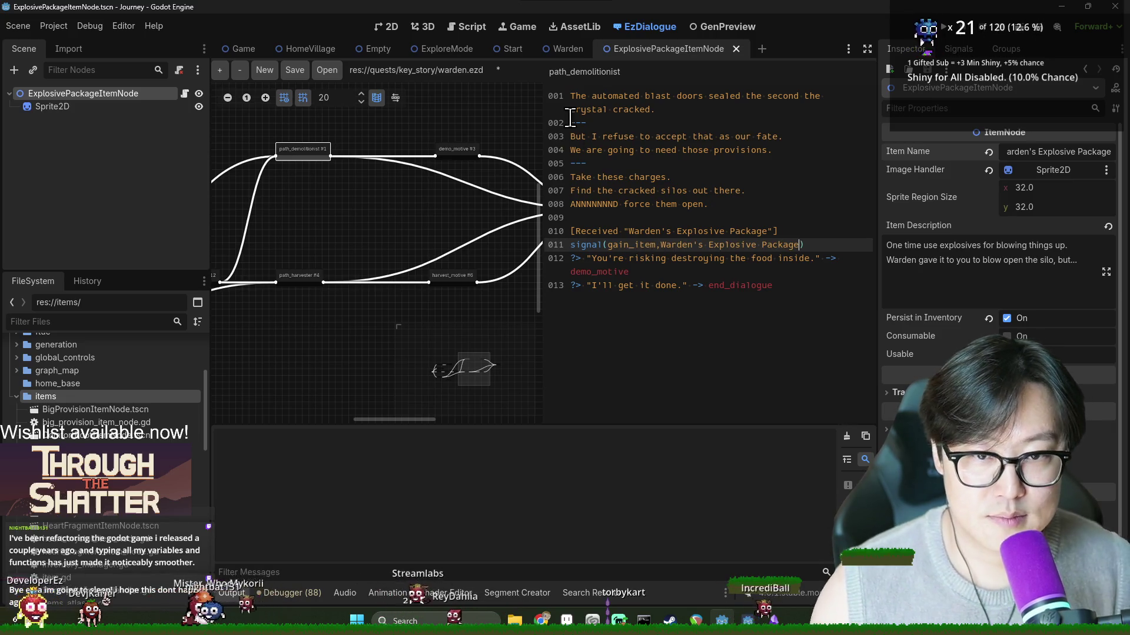
pyautogui.click(639, 190)
pyautogui.hotkey('ctrl', 's')
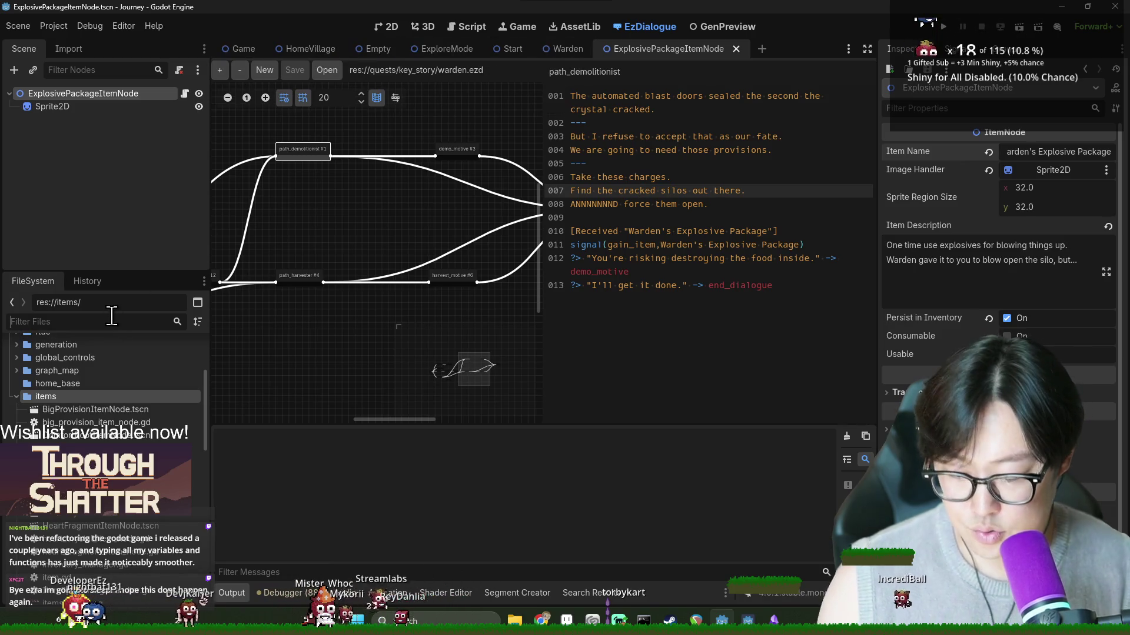
# Step: Find journey_mode.gd by filtering the FileSystem for 'journ' and open it in the script editor
pyautogui.write('journ')
pyautogui.click(94, 347)
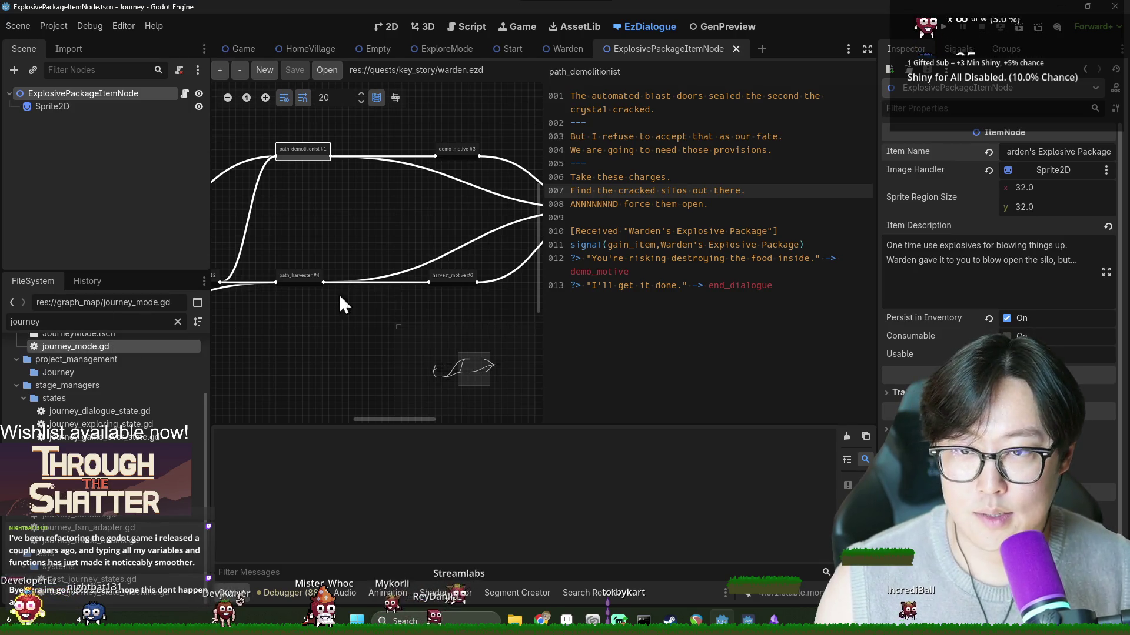
pyautogui.press('Return')
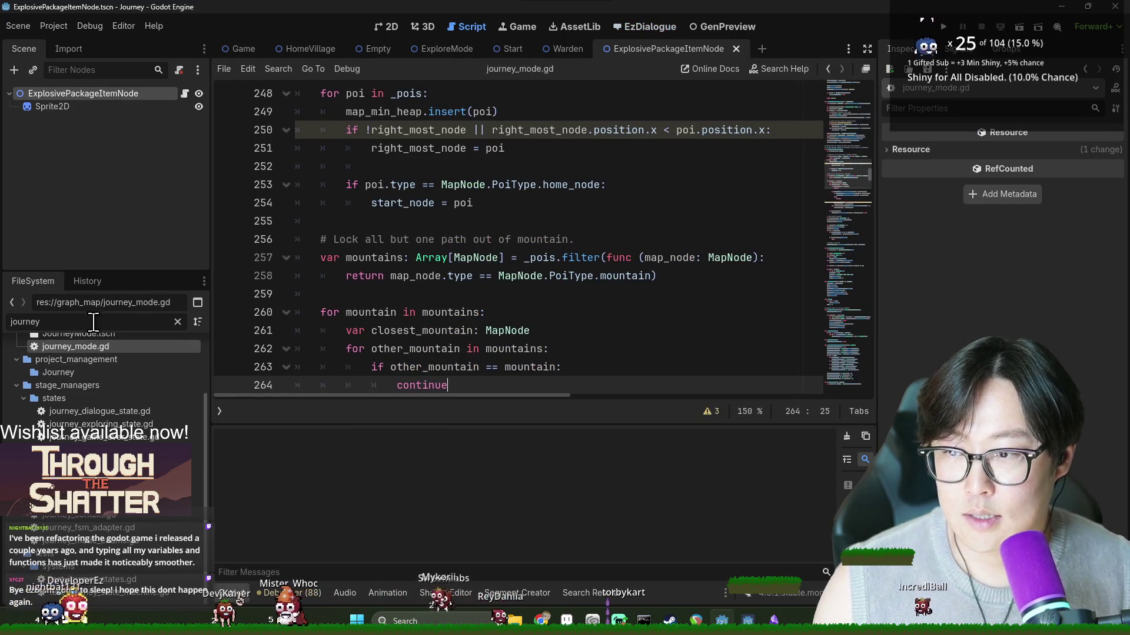
# Step: Open JourneyMode.tscn and scroll through its Scene tree nodes
pyautogui.write('mode')
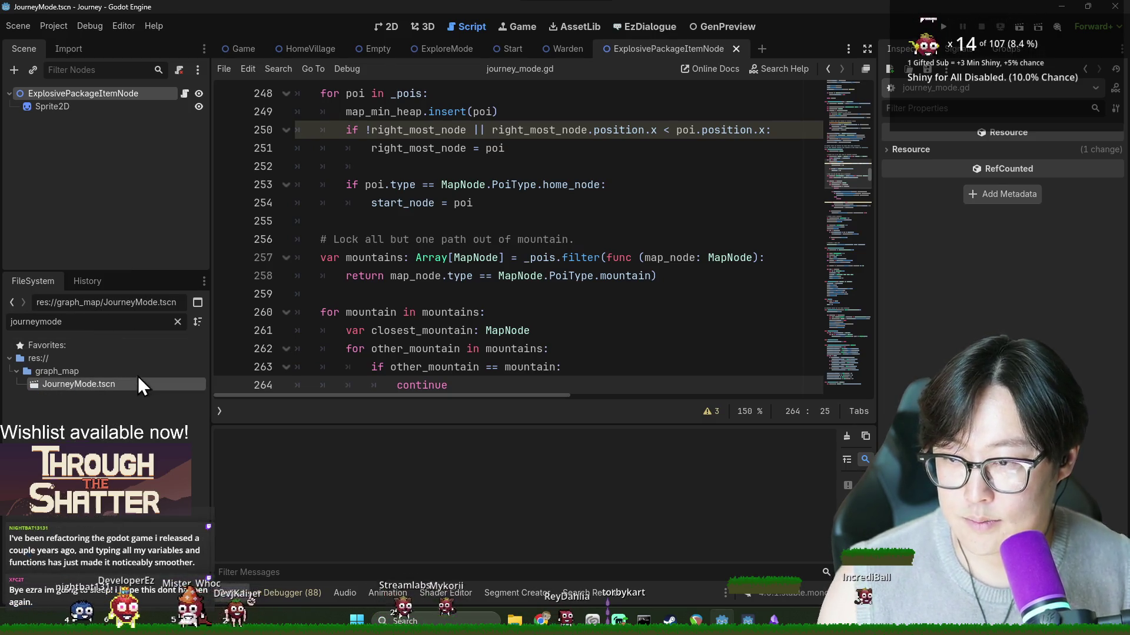
pyautogui.doubleClick(138, 381)
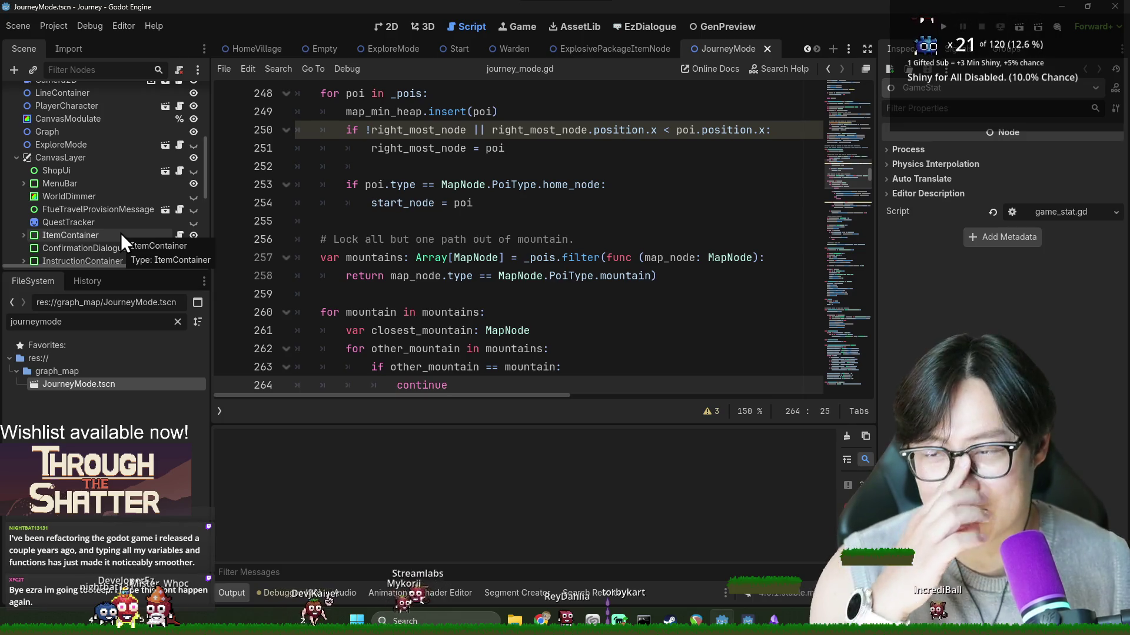
pyautogui.scroll(-5, 51, 206)
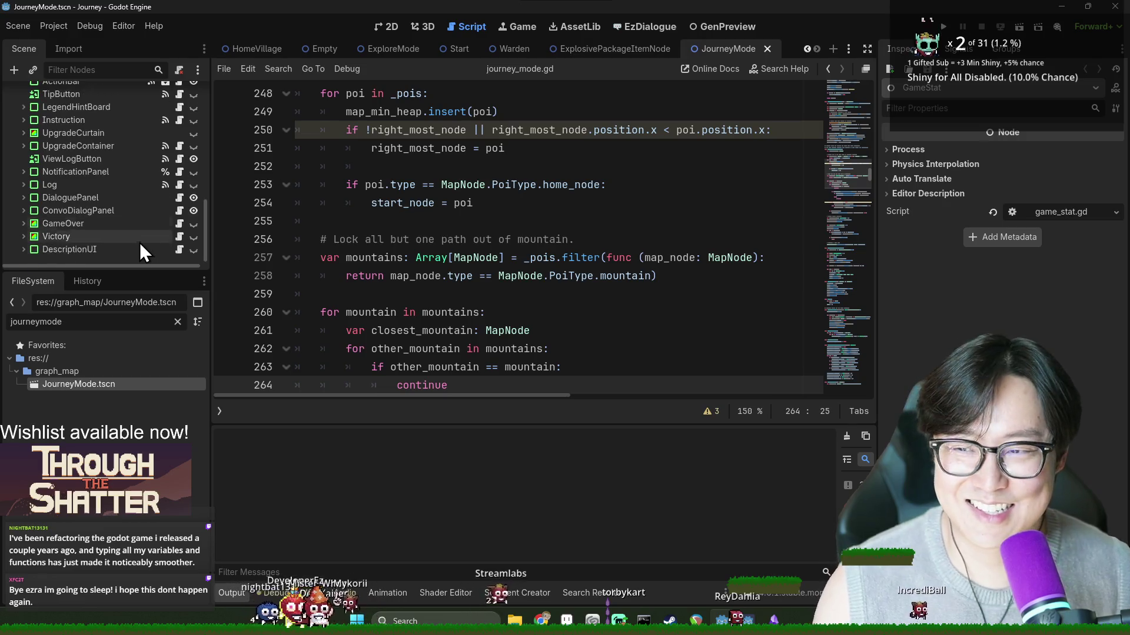
pyautogui.moveTo(512, 422); pyautogui.dragTo(512, 403)
pyautogui.scroll(-3, 311, 254)
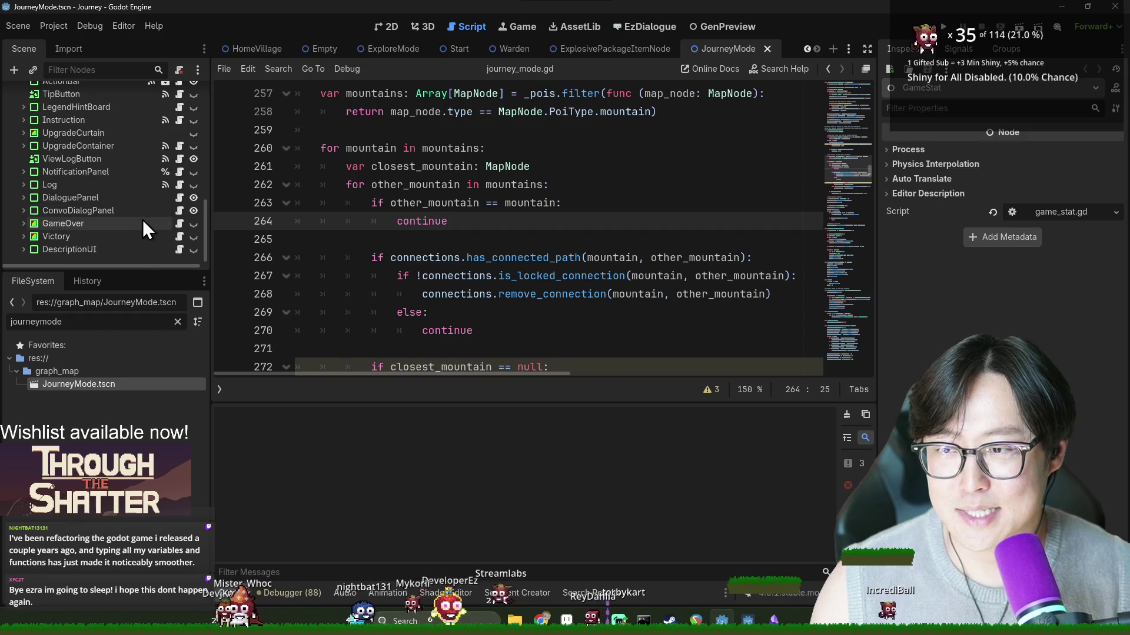
pyautogui.scroll(2, 129, 239)
pyautogui.scroll(-2, 129, 244)
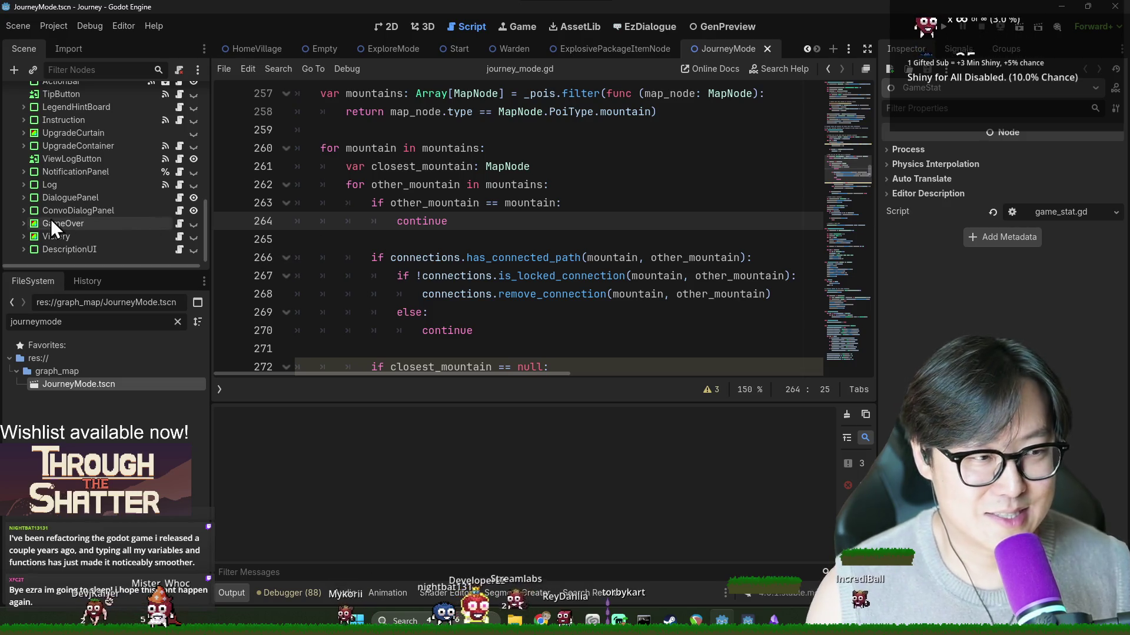
pyautogui.scroll(1, 82, 217)
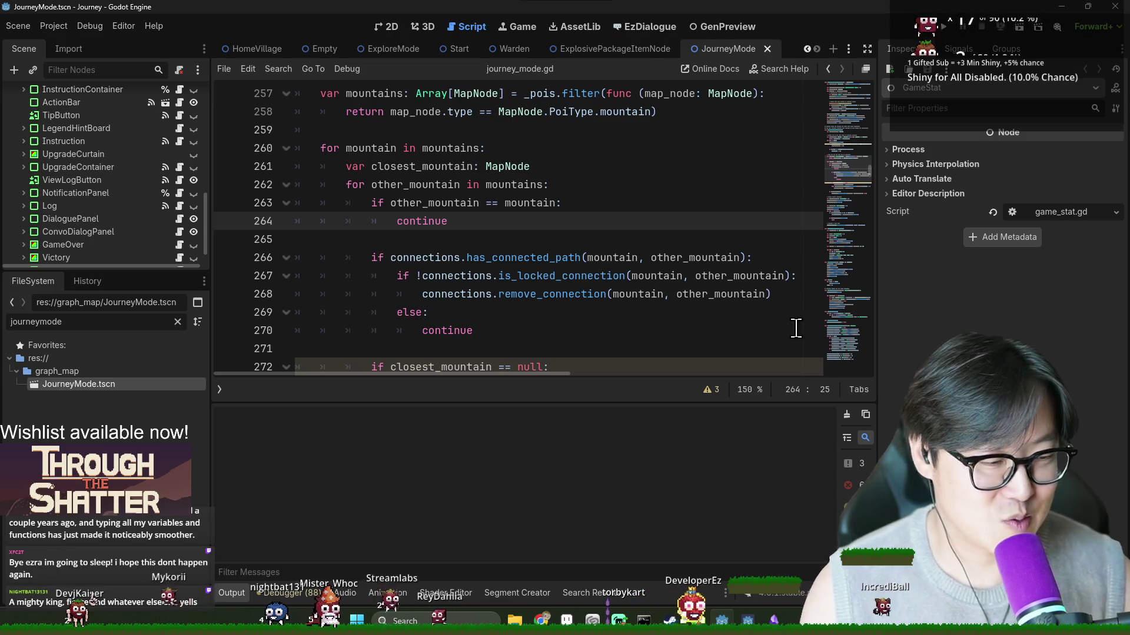
pyautogui.scroll(5, 189, 186)
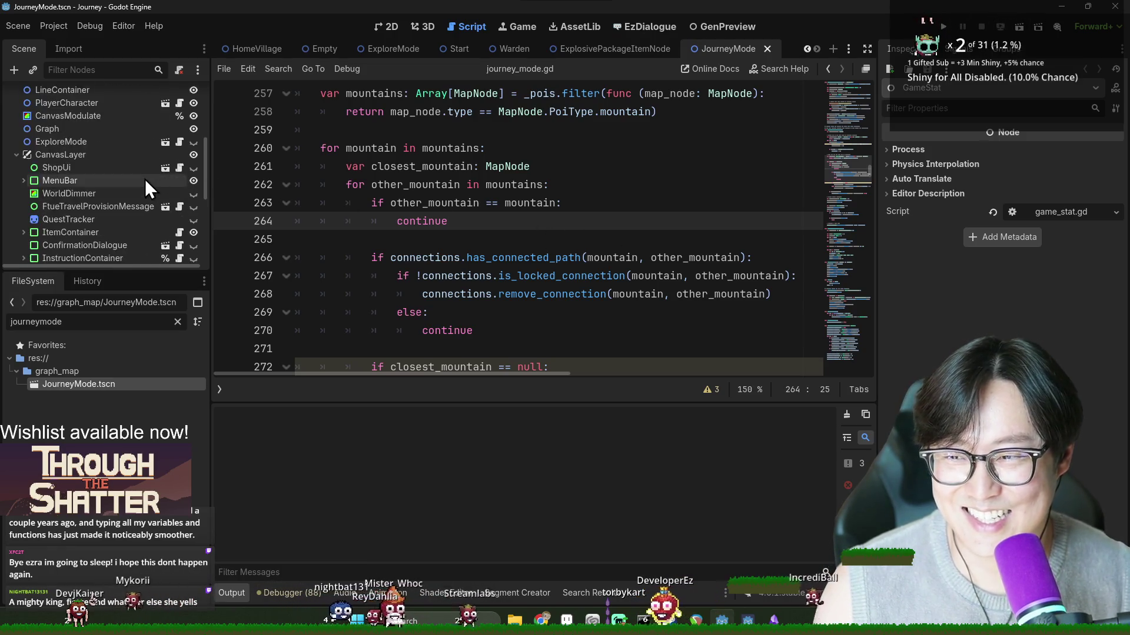
pyautogui.scroll(3, 144, 179)
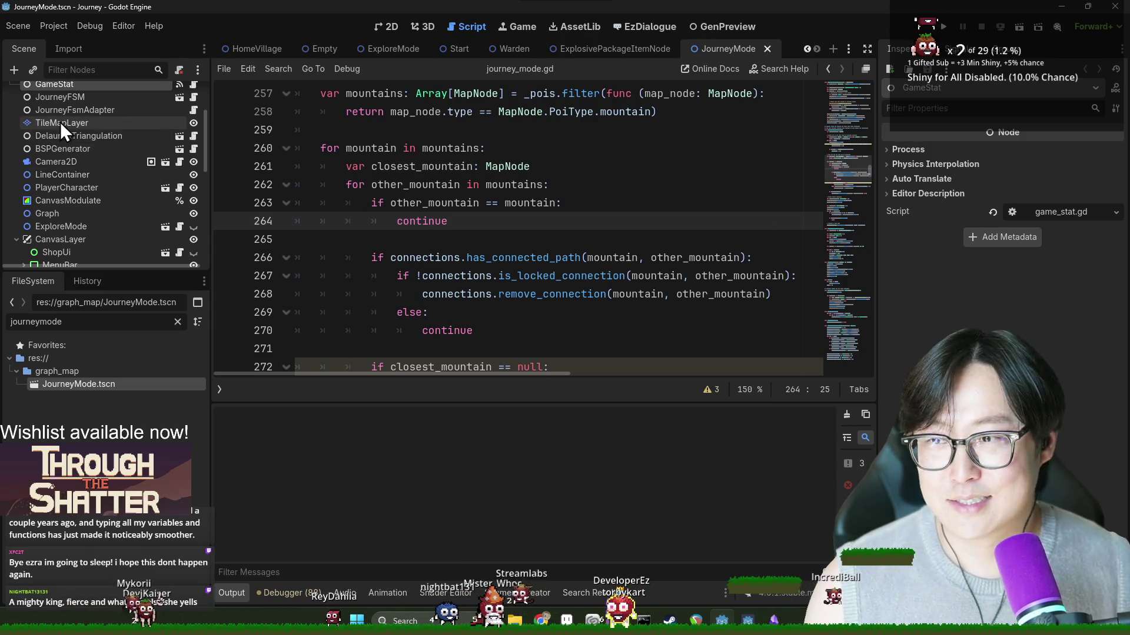
pyautogui.scroll(3, 99, 135)
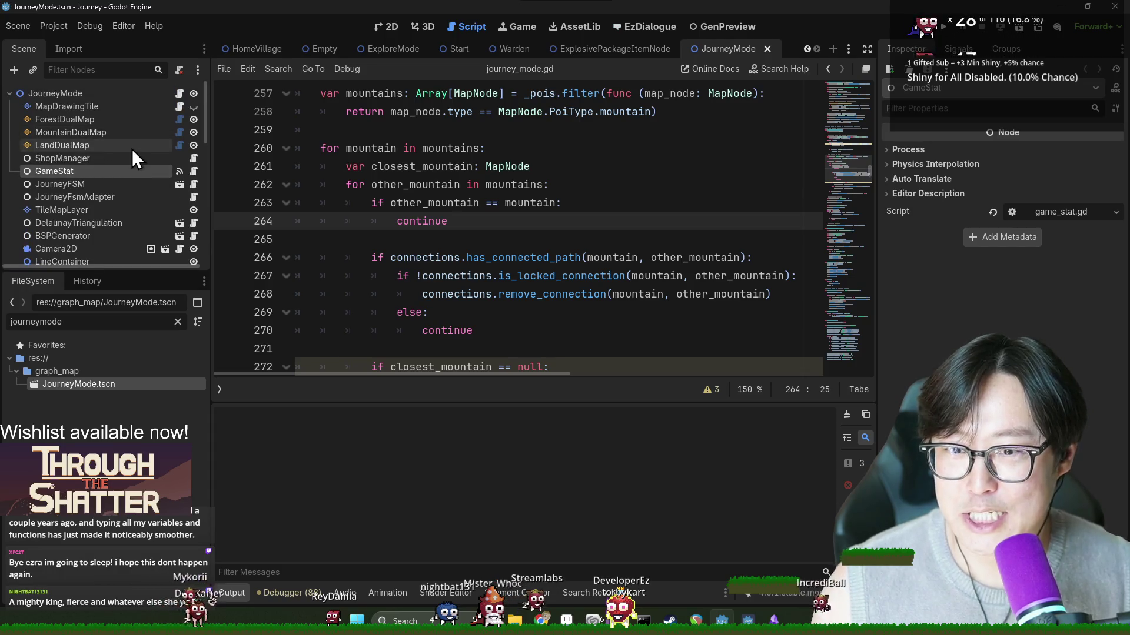
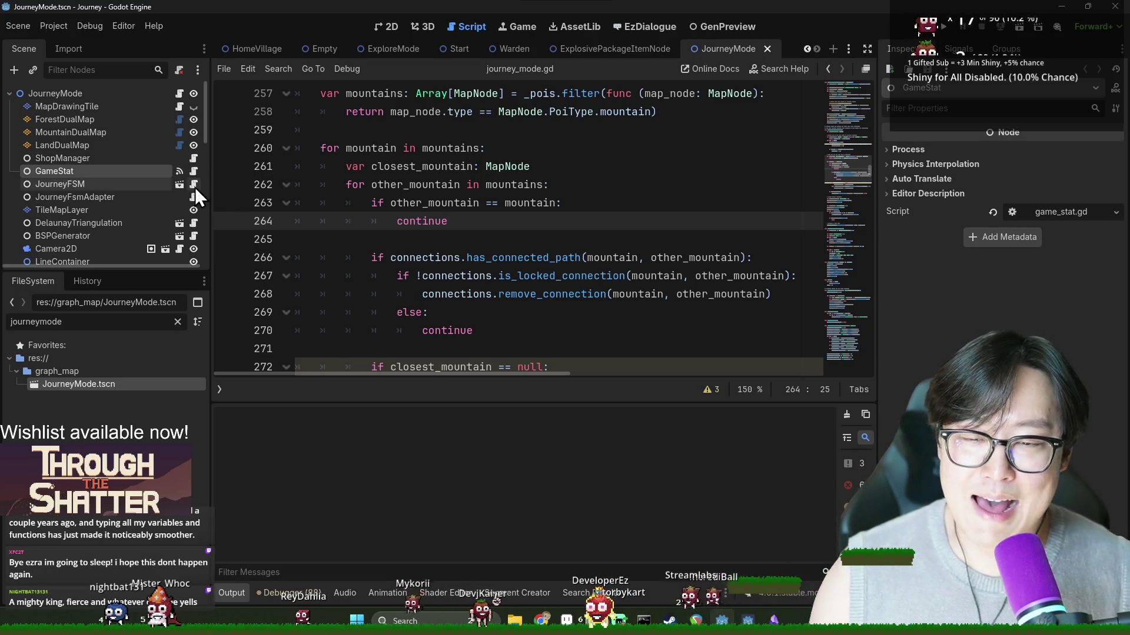
# Step: Add a breakpoint at journey_mode.gd line 261, then open DialogPanel.gd from the DialoguePanel node
pyautogui.click(225, 169)
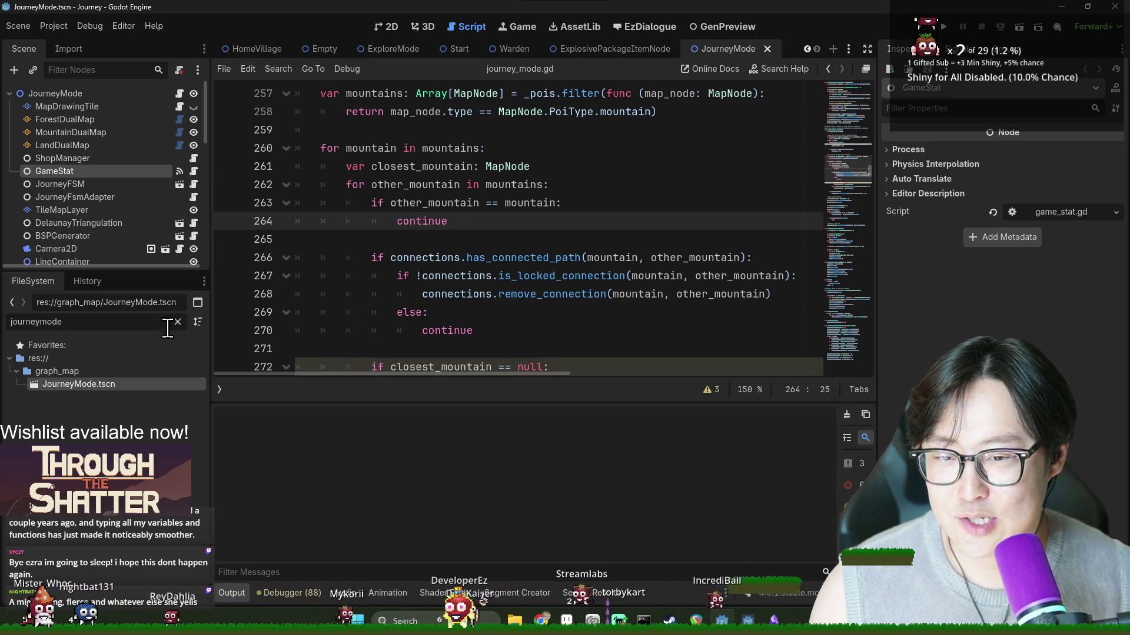
pyautogui.scroll(-3, 80, 197)
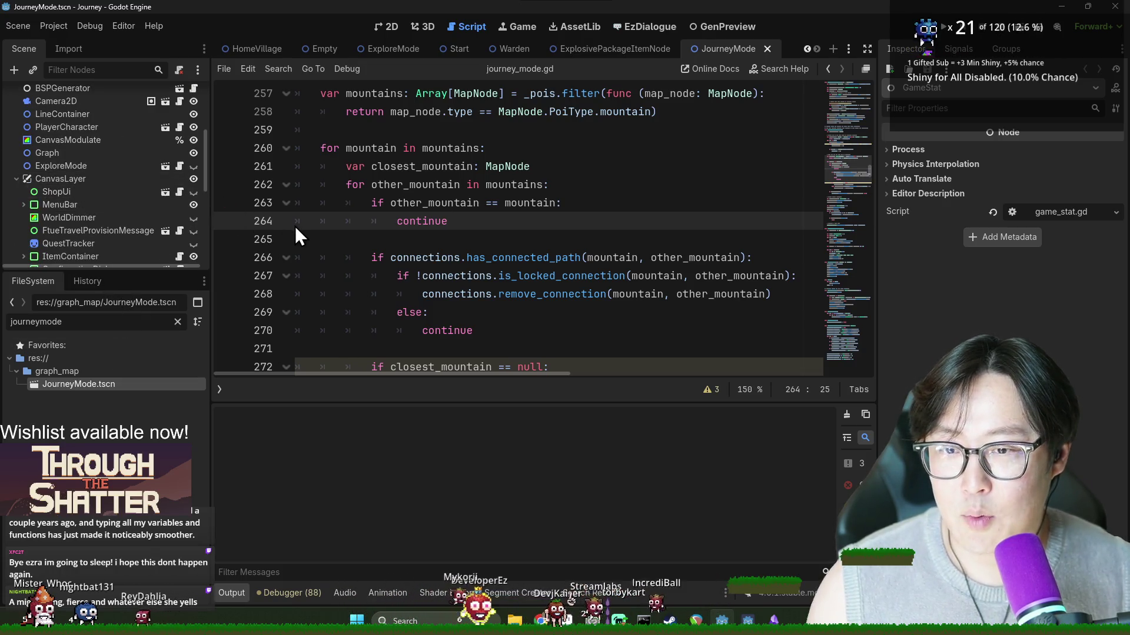
pyautogui.scroll(-2, 111, 217)
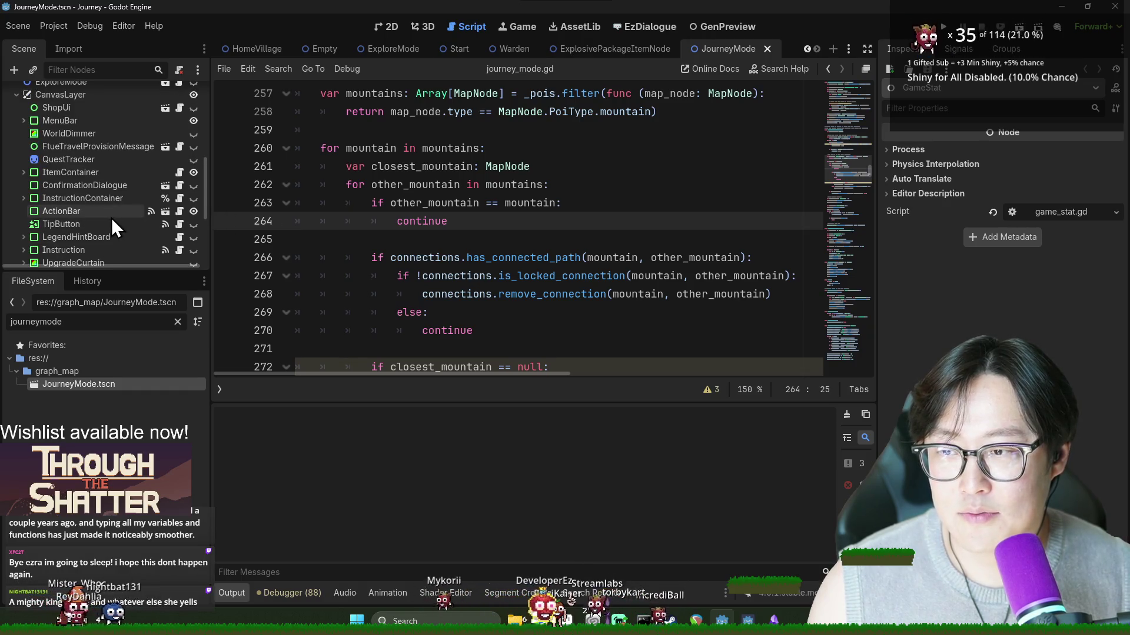
pyautogui.scroll(-3, 90, 222)
pyautogui.scroll(-1, 91, 217)
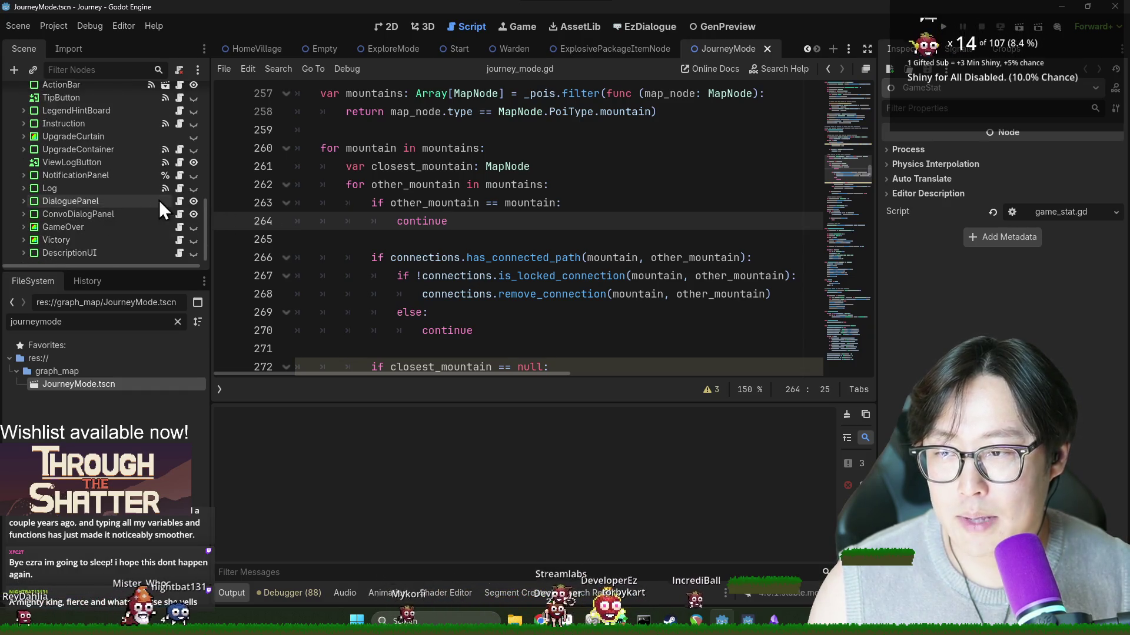
pyautogui.click(178, 201)
pyautogui.scroll(10, 449, 213)
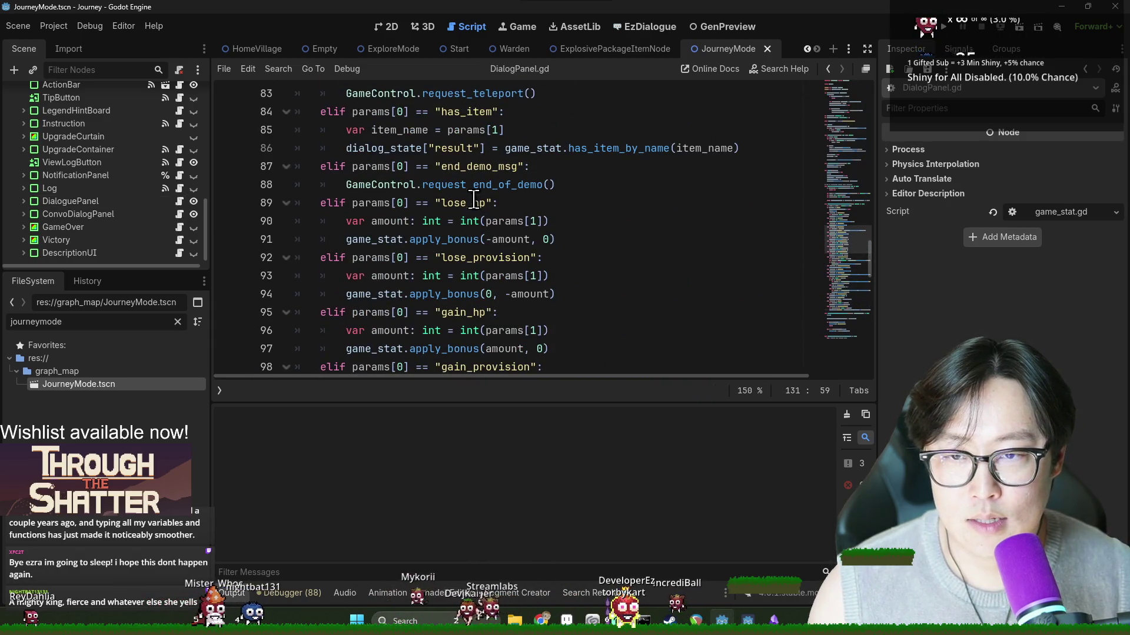
# Step: Inspect the has_item, add_quest, upgrade and gain_item signal branches in DialogPanel.gd
pyautogui.scroll(2, 466, 198)
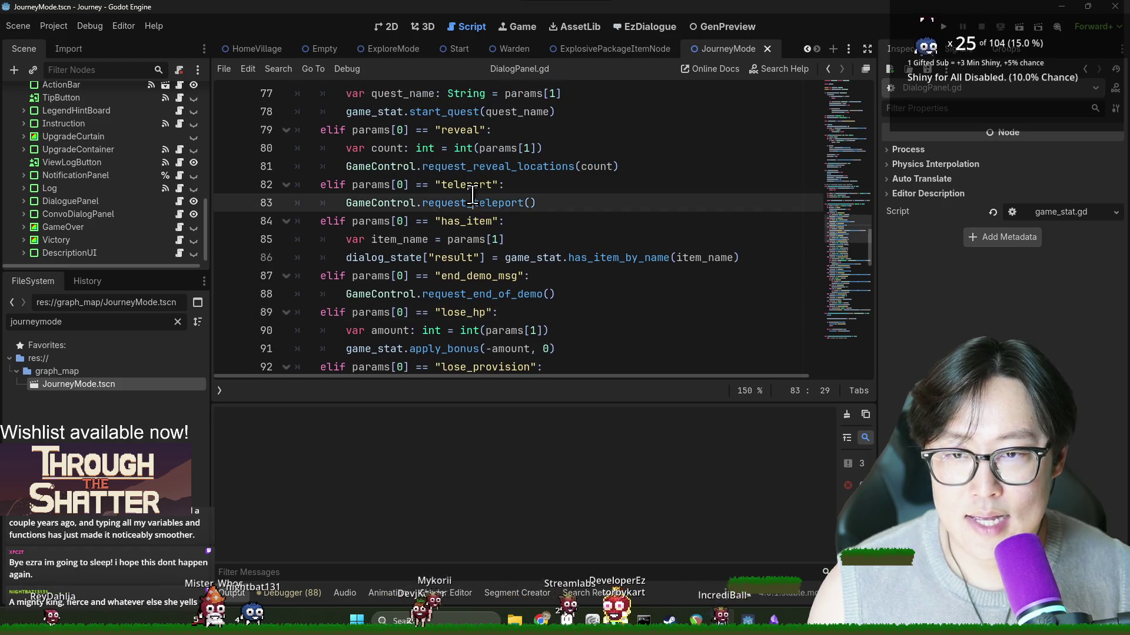
pyautogui.click(472, 221)
pyautogui.scroll(2, 473, 247)
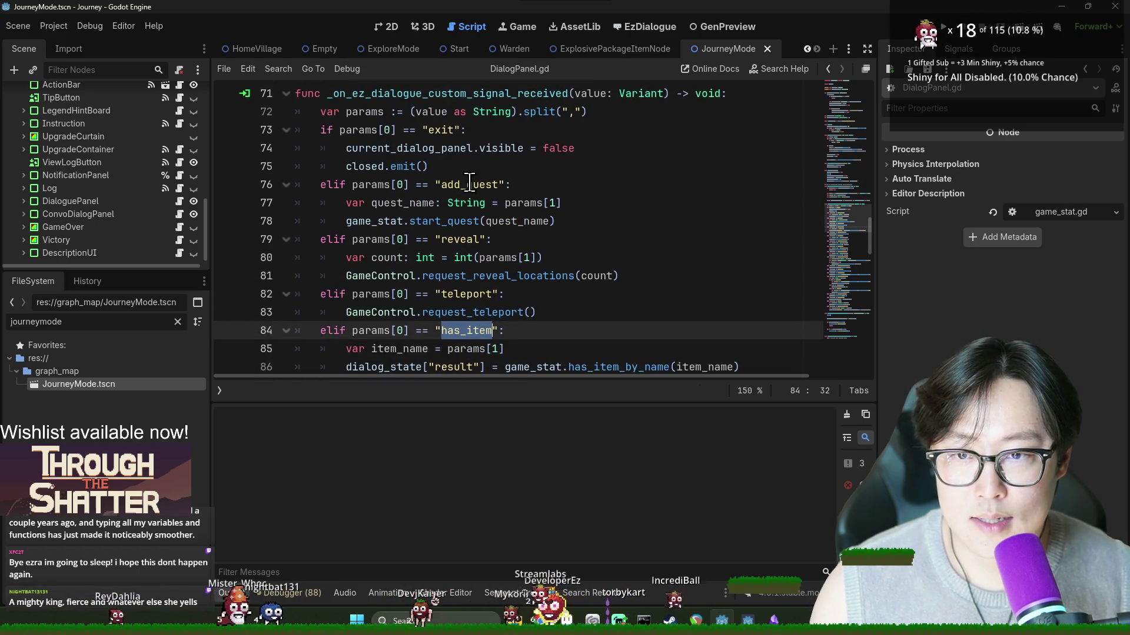
pyautogui.doubleClick(468, 184)
pyautogui.scroll(-3, 480, 216)
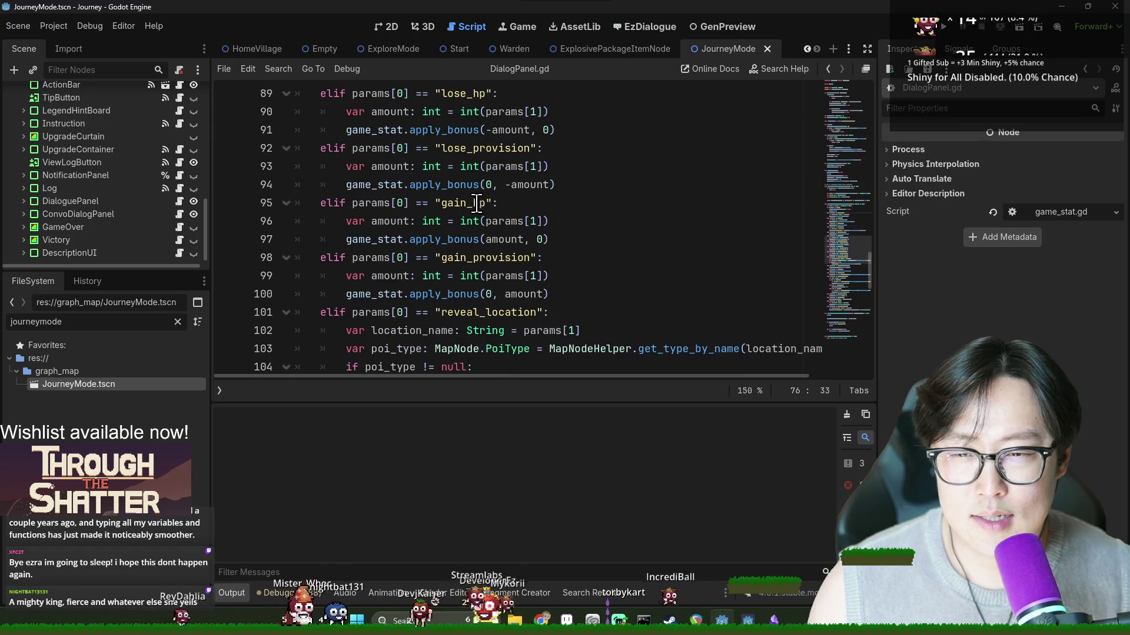
pyautogui.scroll(-2, 478, 213)
pyautogui.doubleClick(481, 205)
pyautogui.scroll(-2, 480, 207)
pyautogui.doubleClick(474, 186)
pyautogui.click(471, 241)
pyautogui.doubleClick(469, 257)
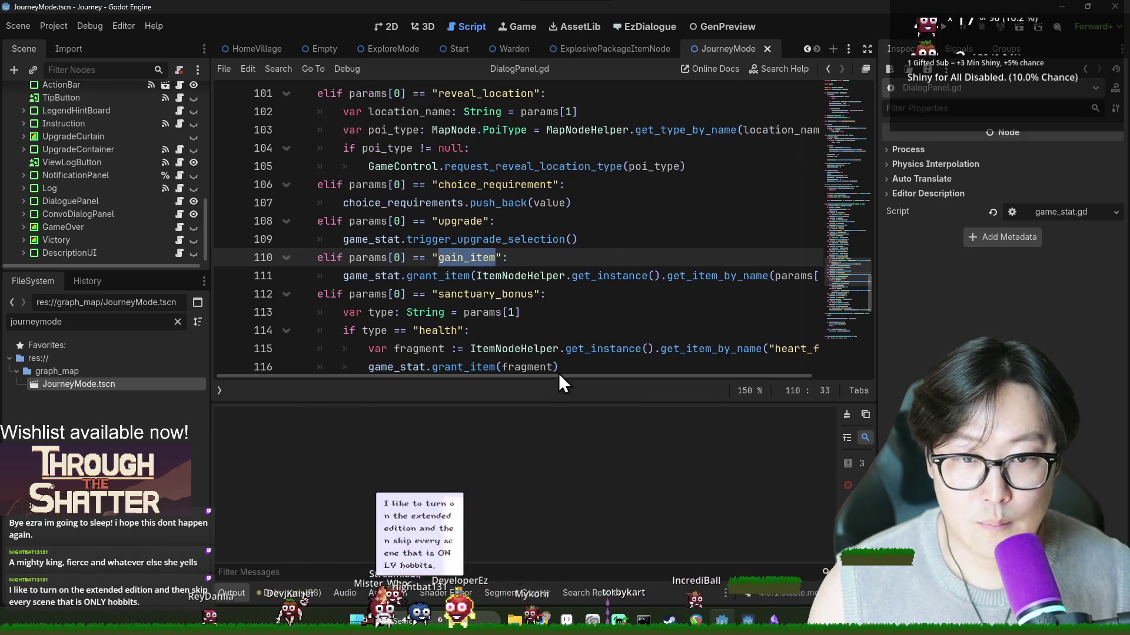
# Step: Save the scene with Ctrl+S and switch to the EzDialogue workspace
pyautogui.press('Up')
pyautogui.press('Up')
pyautogui.hotkey('ctrl', 's')
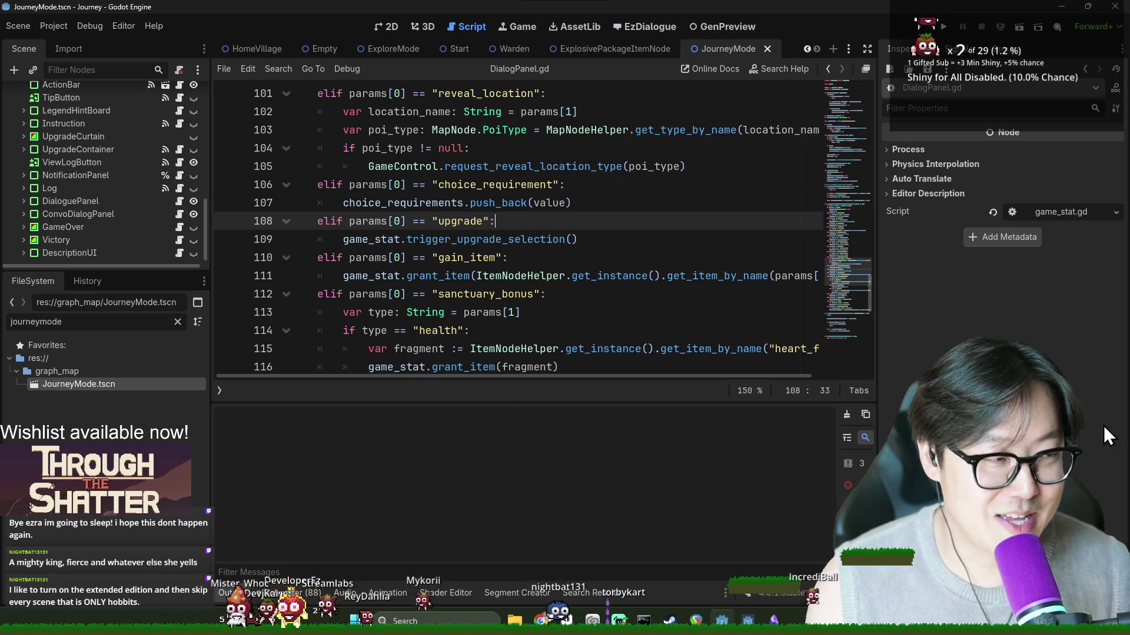
pyautogui.click(655, 288)
pyautogui.hotkey('ctrl', 's')
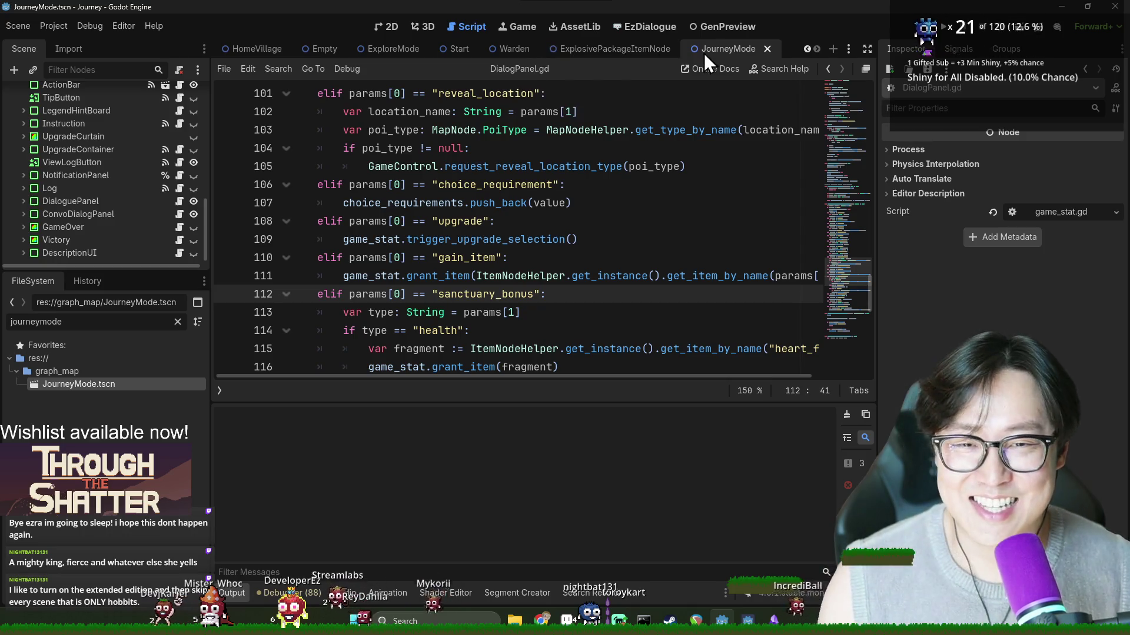
pyautogui.click(665, 28)
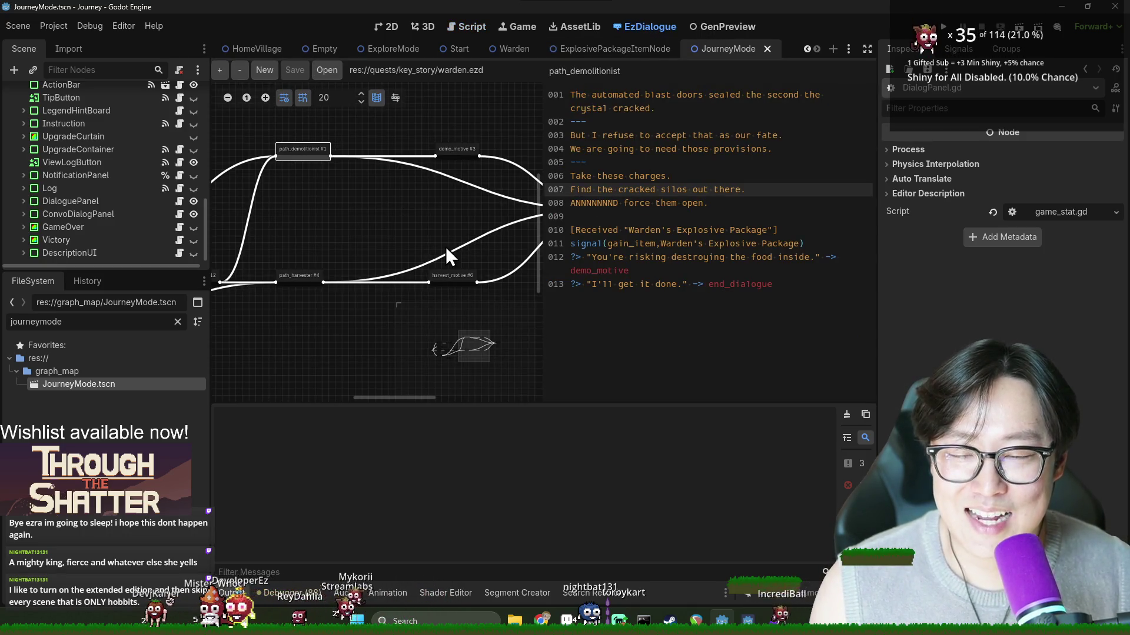
# Step: Browse the path_harvester, harvest_motive and path_demolitionist nodes, checking the Explosive item signal
pyautogui.click(309, 277)
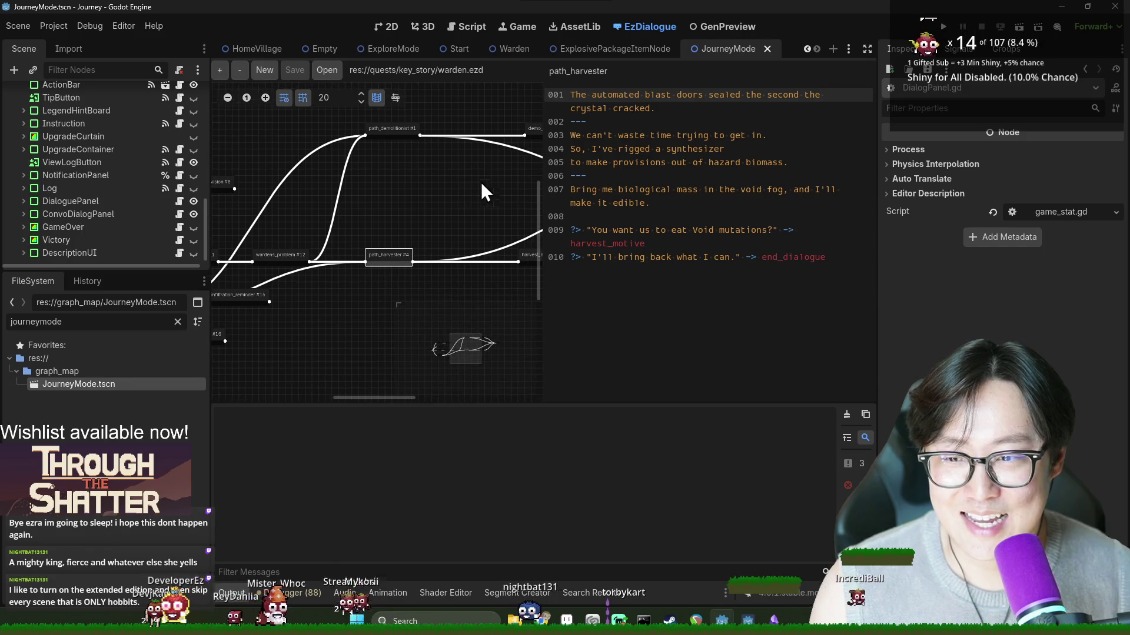
pyautogui.moveTo(290, 213); pyautogui.dragTo(368, 232)
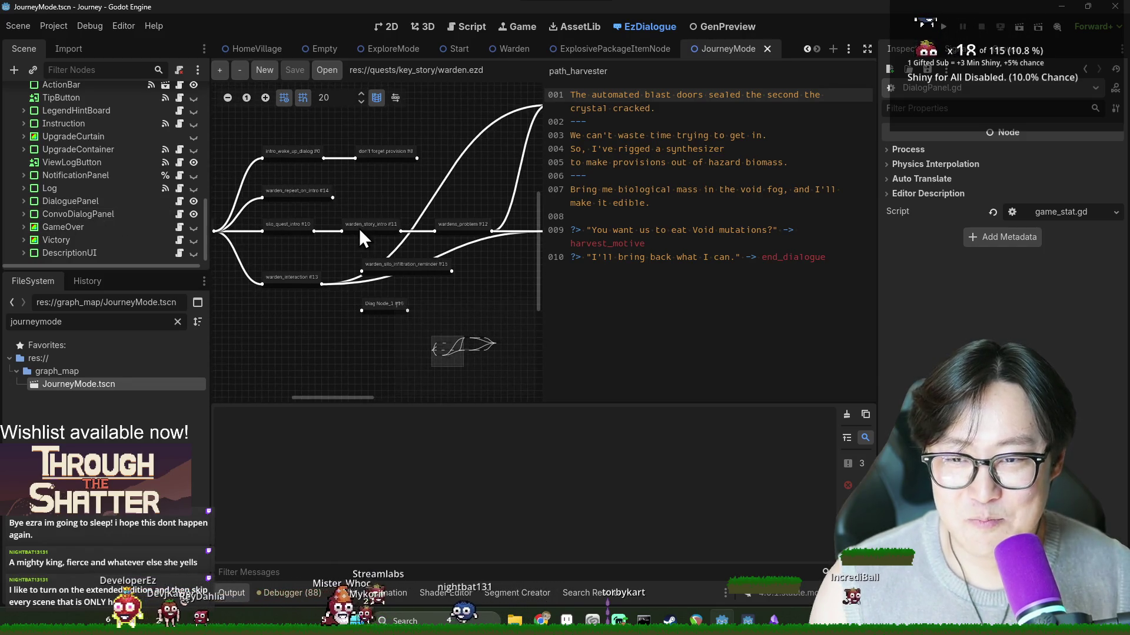
pyautogui.click(453, 227)
pyautogui.click(464, 229)
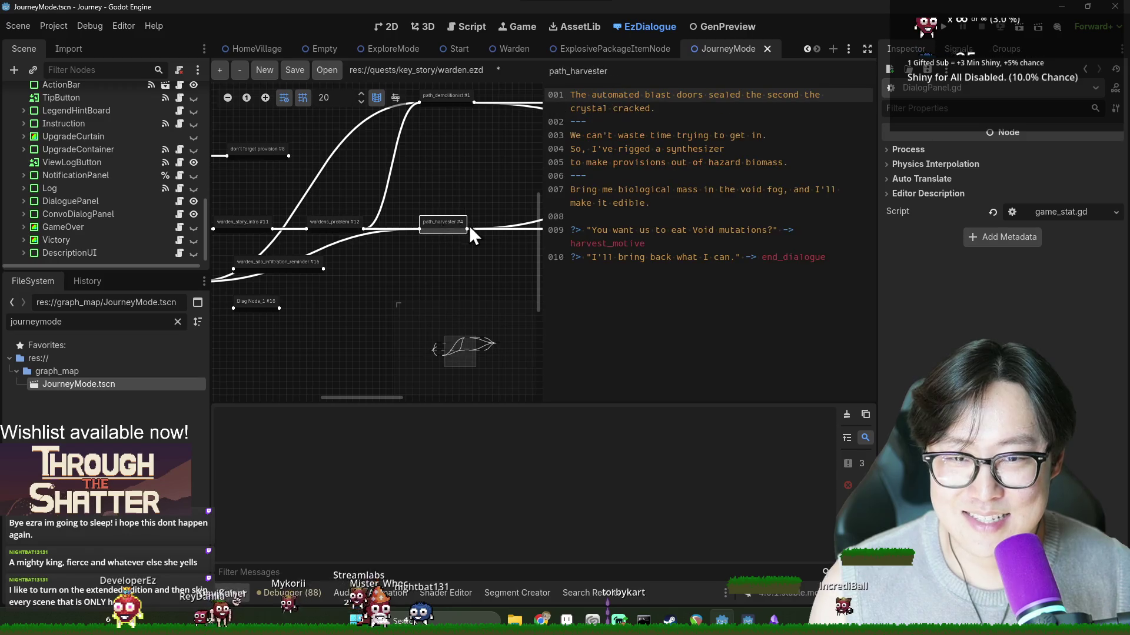
pyautogui.click(448, 242)
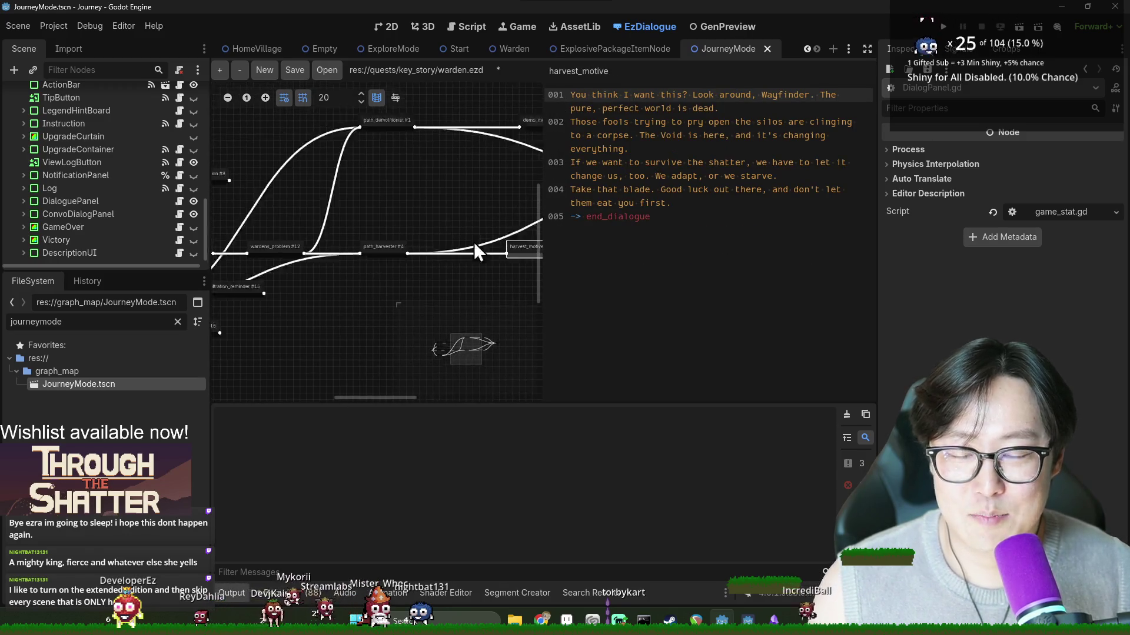
pyautogui.click(469, 125)
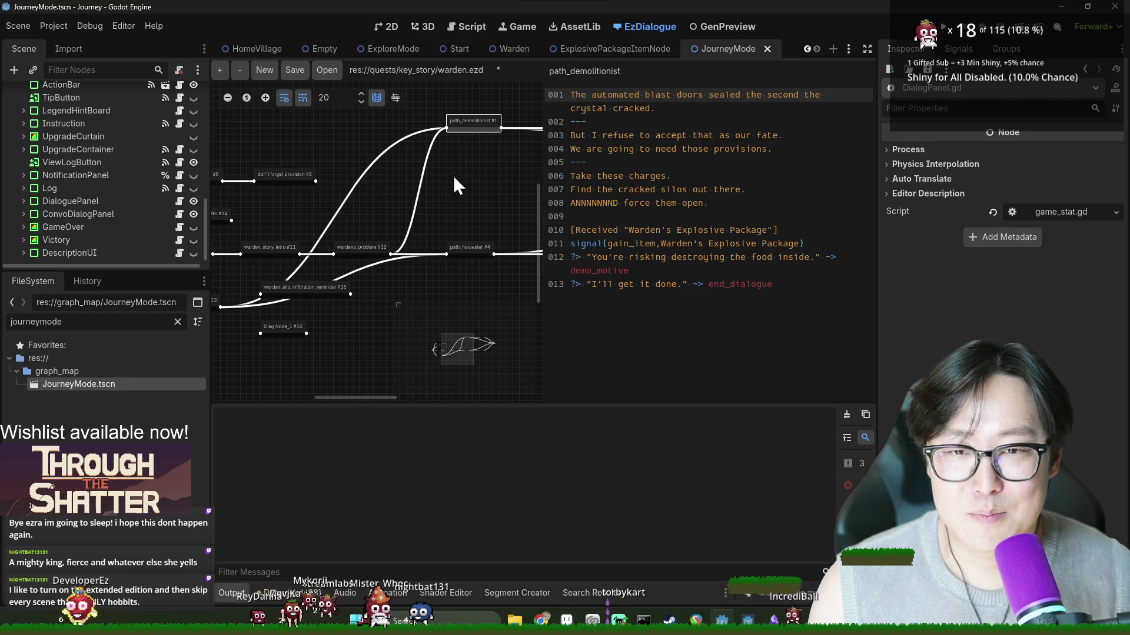
pyautogui.moveTo(478, 214)
pyautogui.mouseDown()
pyautogui.moveTo(393, 222)
pyautogui.moveTo(415, 225)
pyautogui.mouseUp()
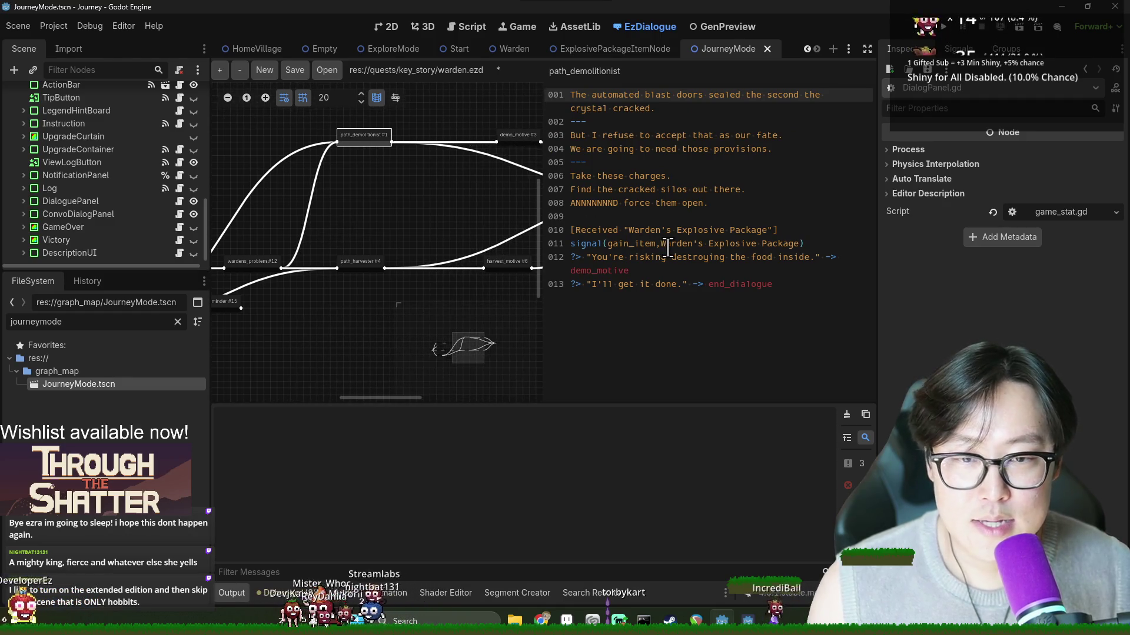
pyautogui.doubleClick(742, 242)
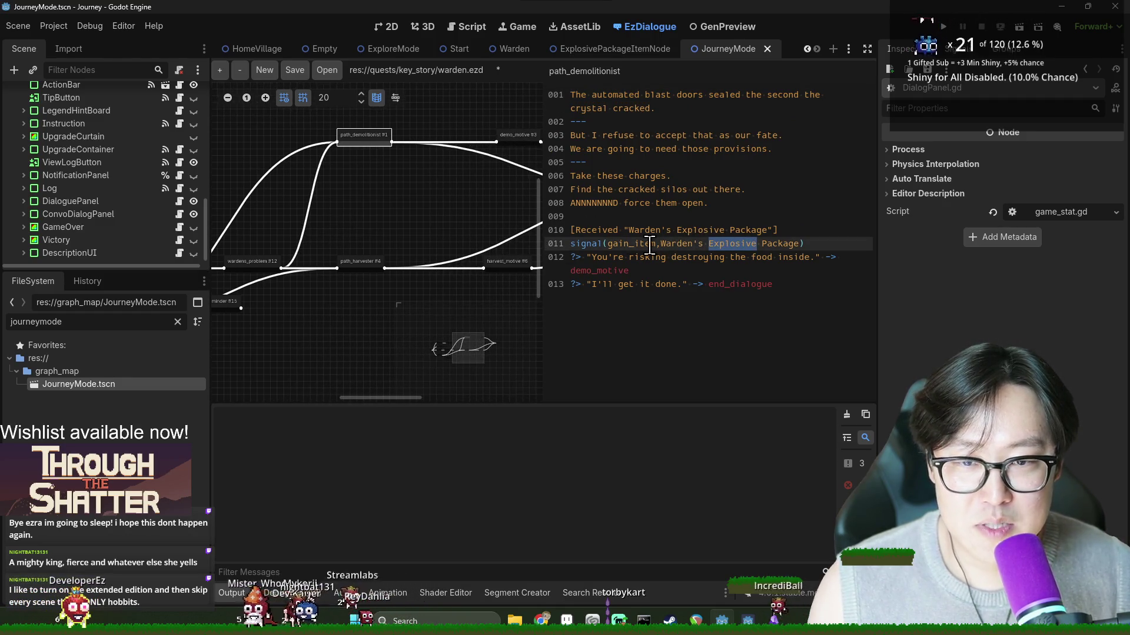
pyautogui.click(610, 257)
# Step: Recheck harvest_motive and path_demolitionist, then settle on the demo_motive node's dialogue
pyautogui.click(463, 145)
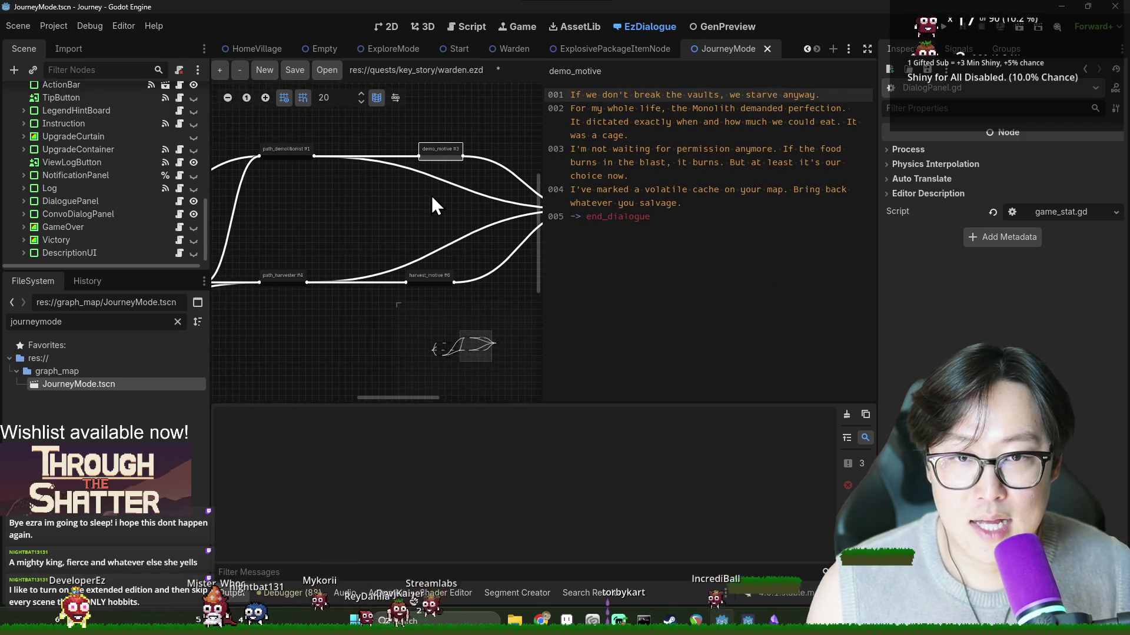
pyautogui.click(289, 286)
pyautogui.click(425, 287)
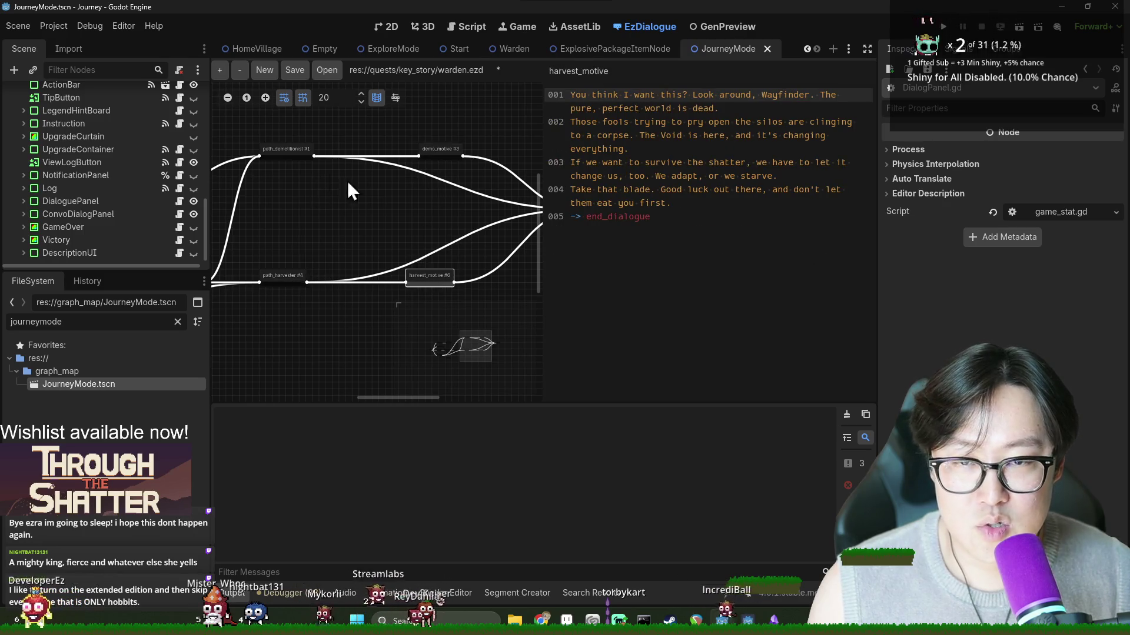
pyautogui.click(287, 151)
pyautogui.click(612, 257)
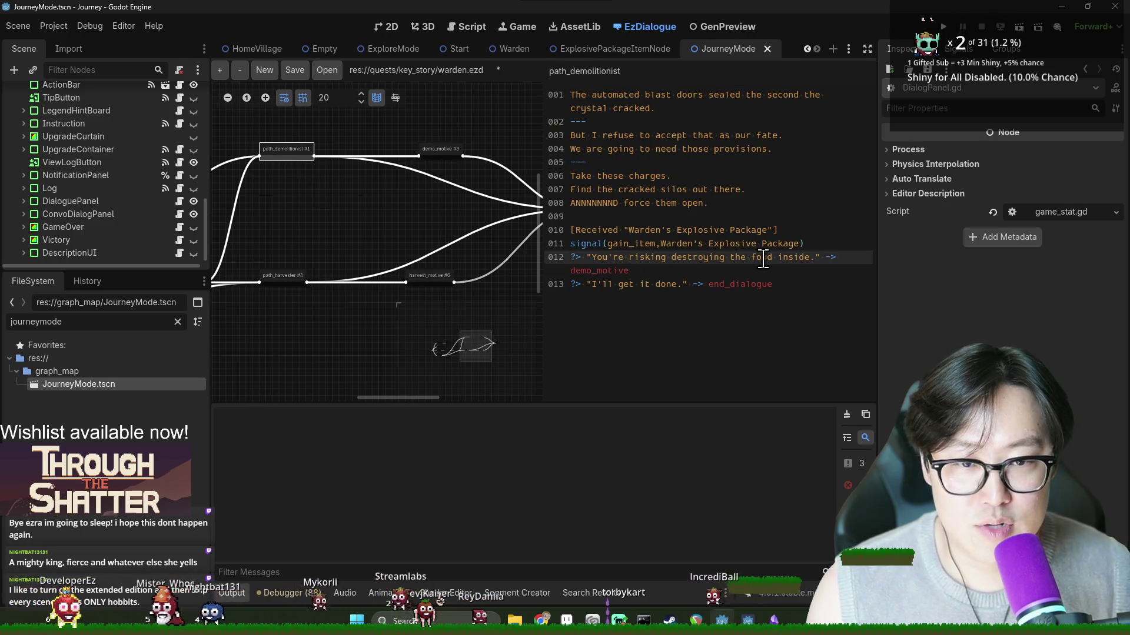
pyautogui.click(607, 257)
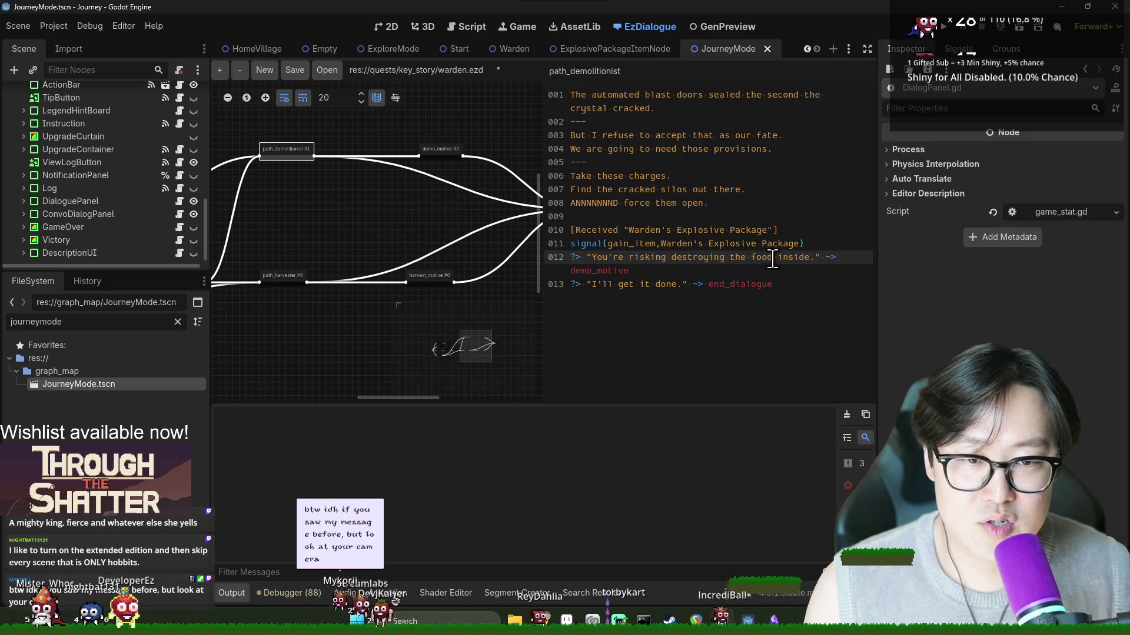
pyautogui.click(431, 149)
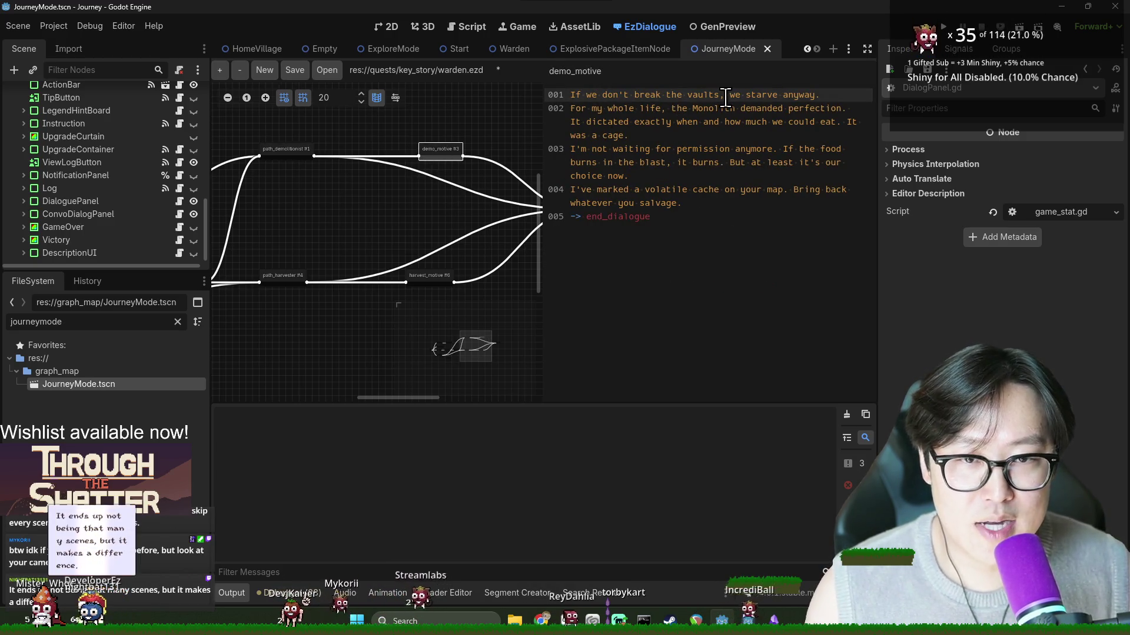
# Step: Add a --- divider after line 001 and clear the Monolith line's text
pyautogui.click(825, 98)
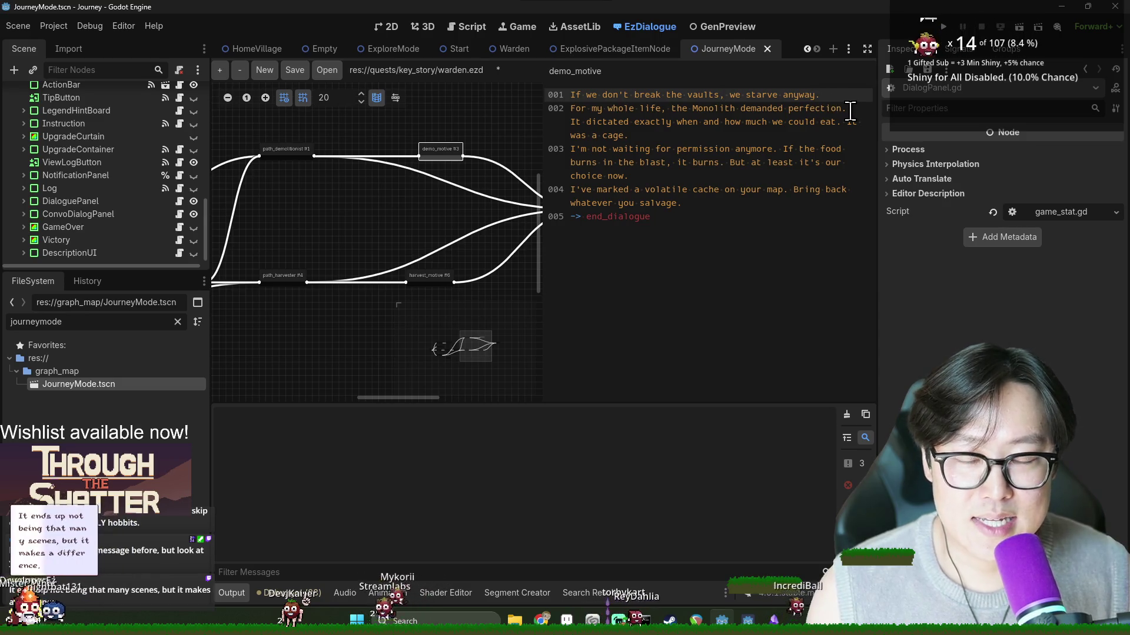
pyautogui.press('Return')
pyautogui.write('---')
pyautogui.tripleClick(637, 140)
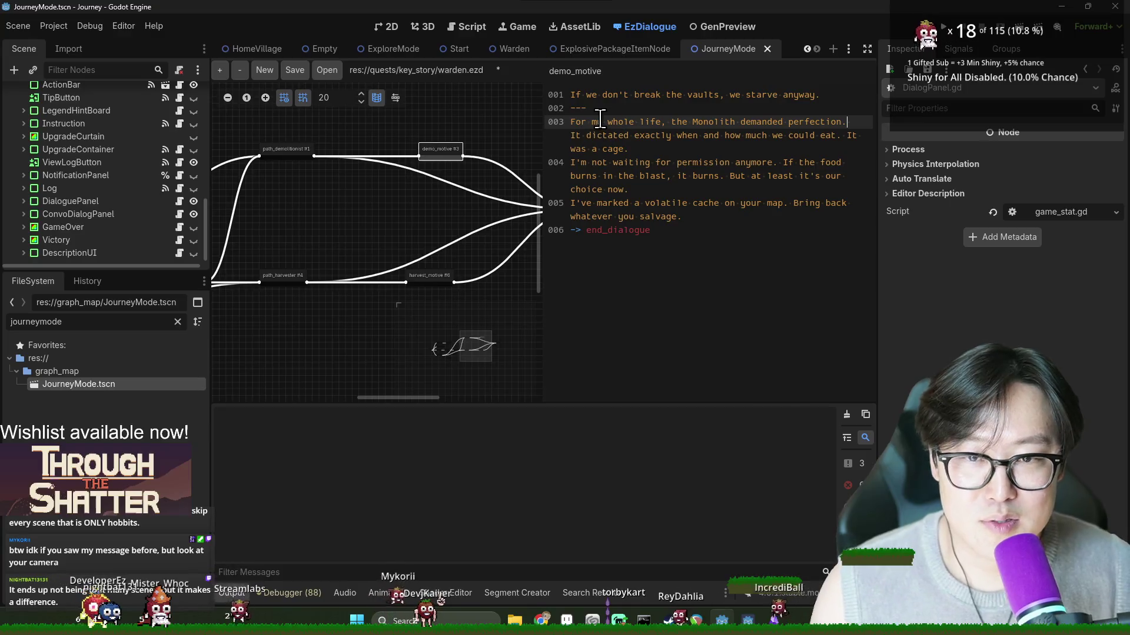
pyautogui.tripleClick(663, 125)
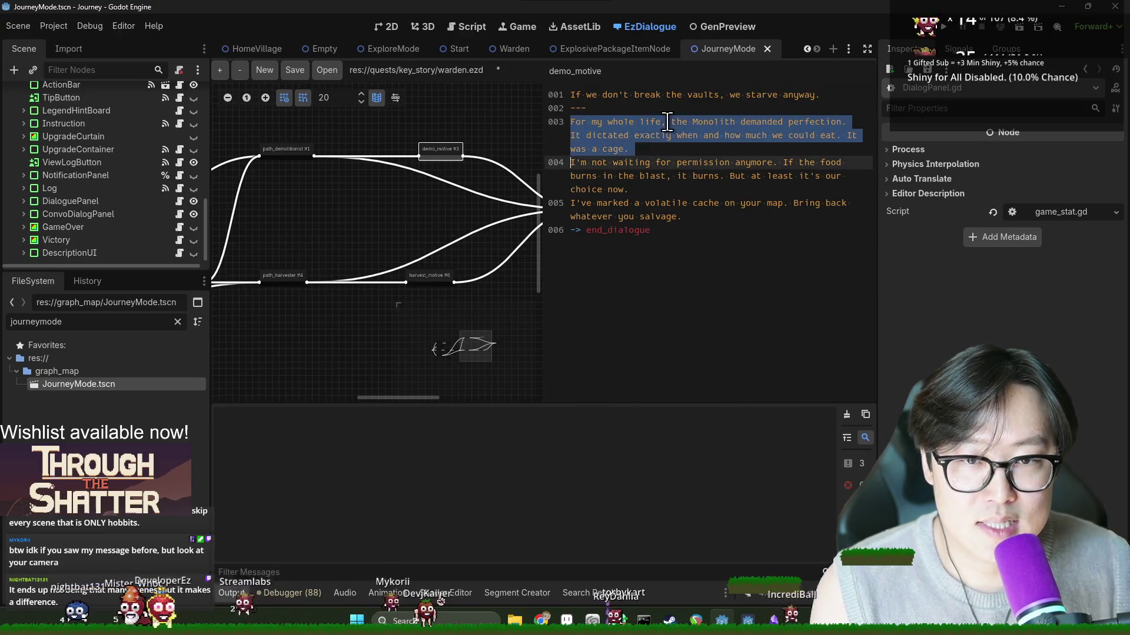
pyautogui.tripleClick(676, 143)
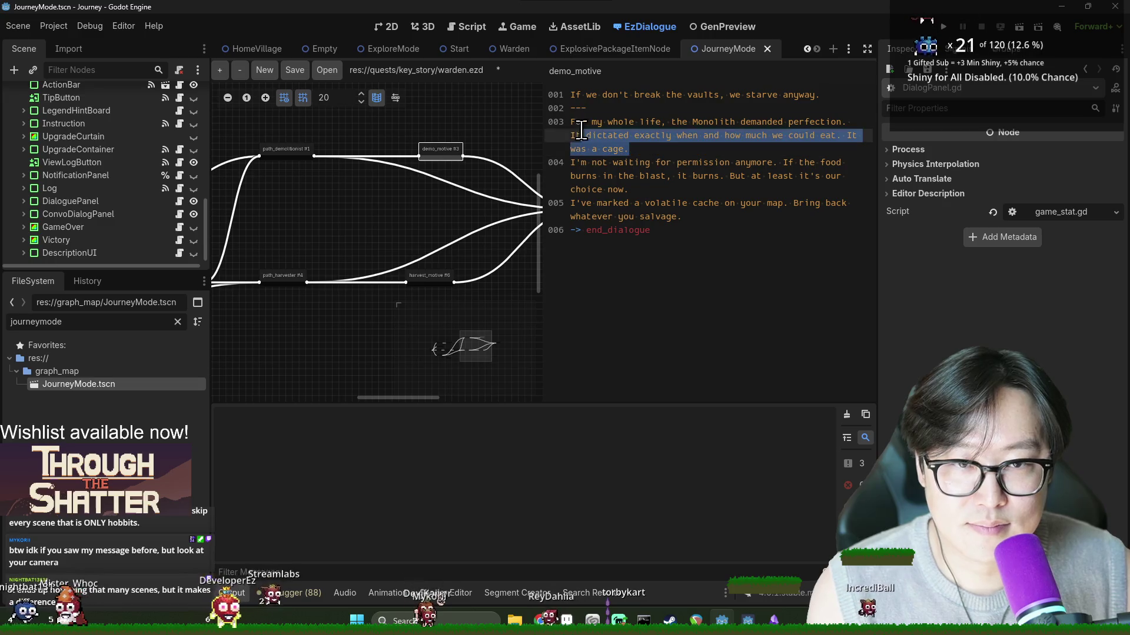
pyautogui.press('BackSpace')
# Step: Trim the permission sentence and split before 'But at least', then undo back to the earlier text
pyautogui.press('BackSpace')
pyautogui.click(667, 135)
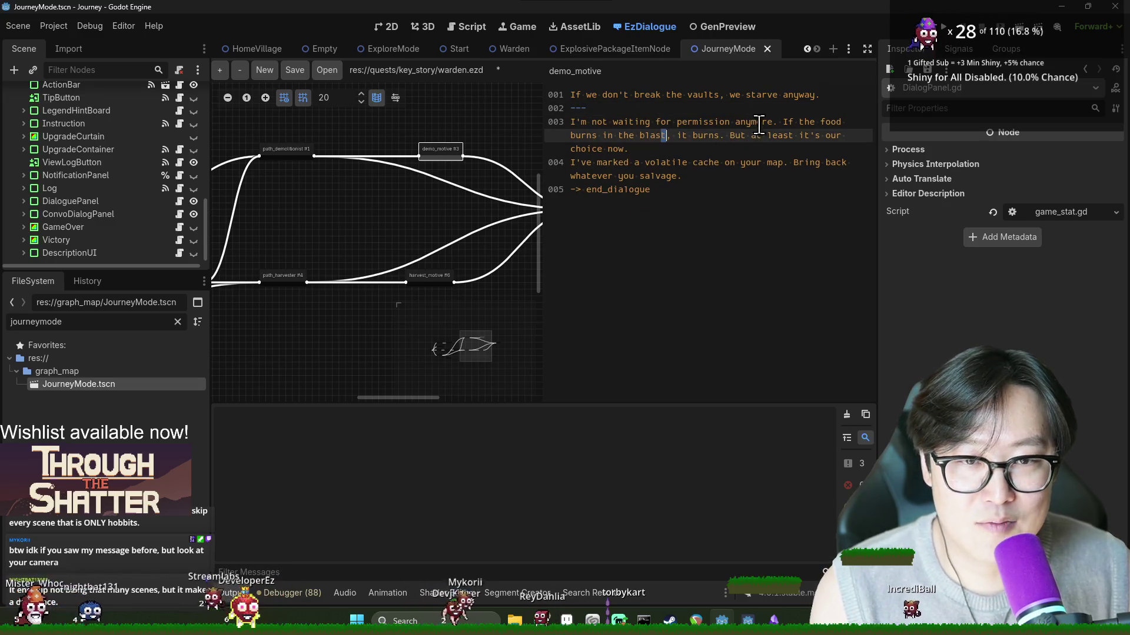
pyautogui.doubleClick(756, 122)
pyautogui.click(773, 124)
pyautogui.click(751, 122)
pyautogui.moveTo(782, 122); pyautogui.dragTo(570, 122)
pyautogui.press('BackSpace')
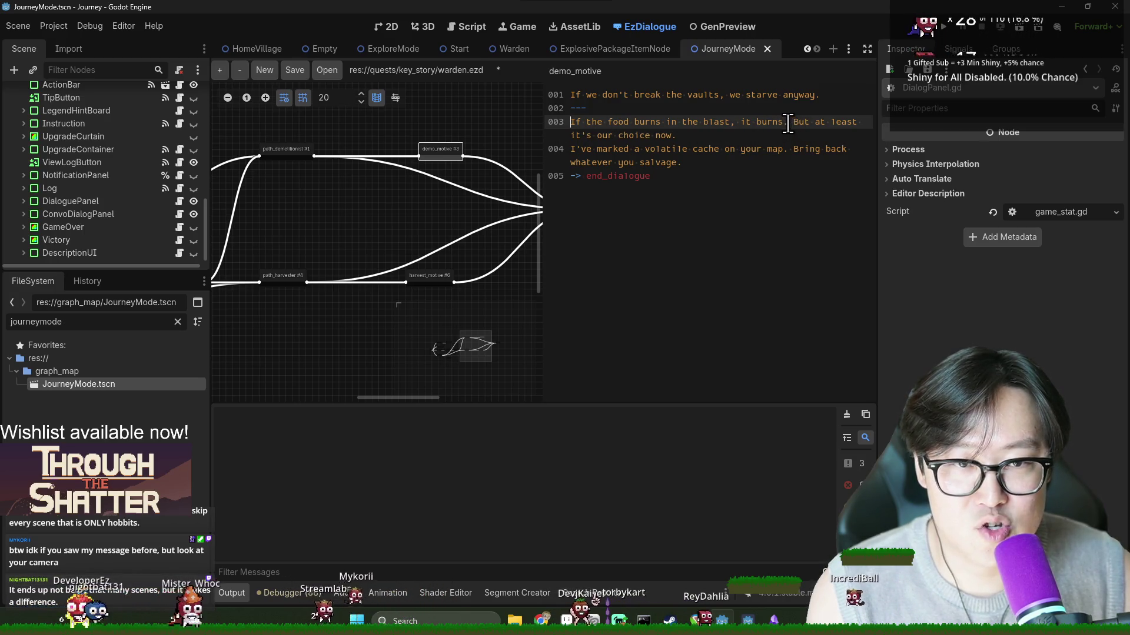
pyautogui.click(793, 121)
pyautogui.press('Return')
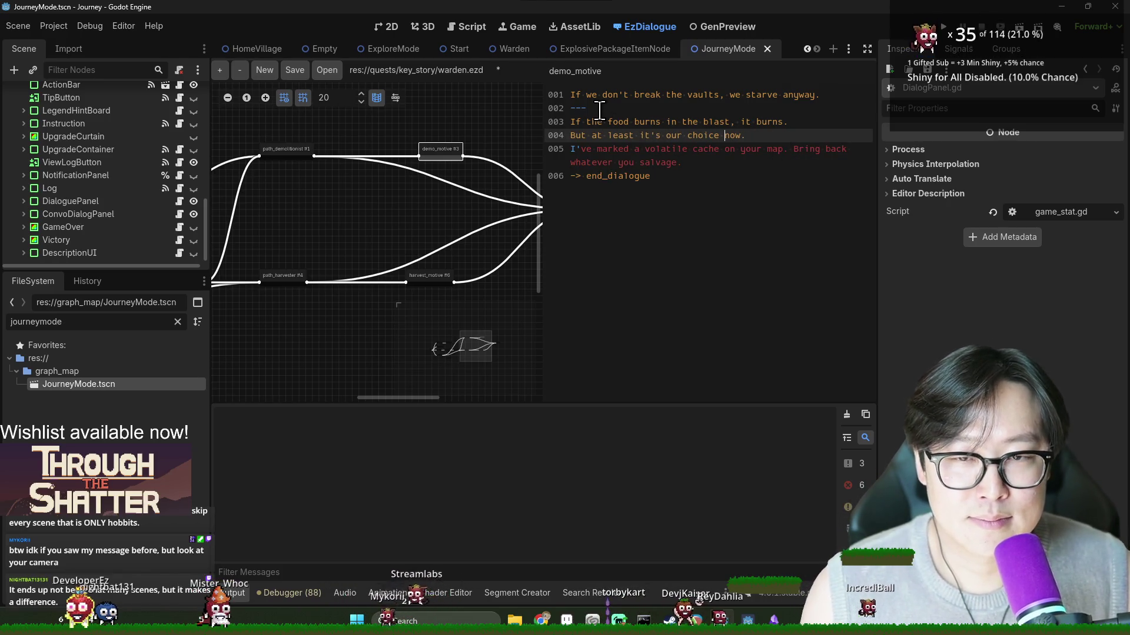
pyautogui.hotkey('ctrl', 'z')
pyautogui.hotkey('ctrl', 'z')
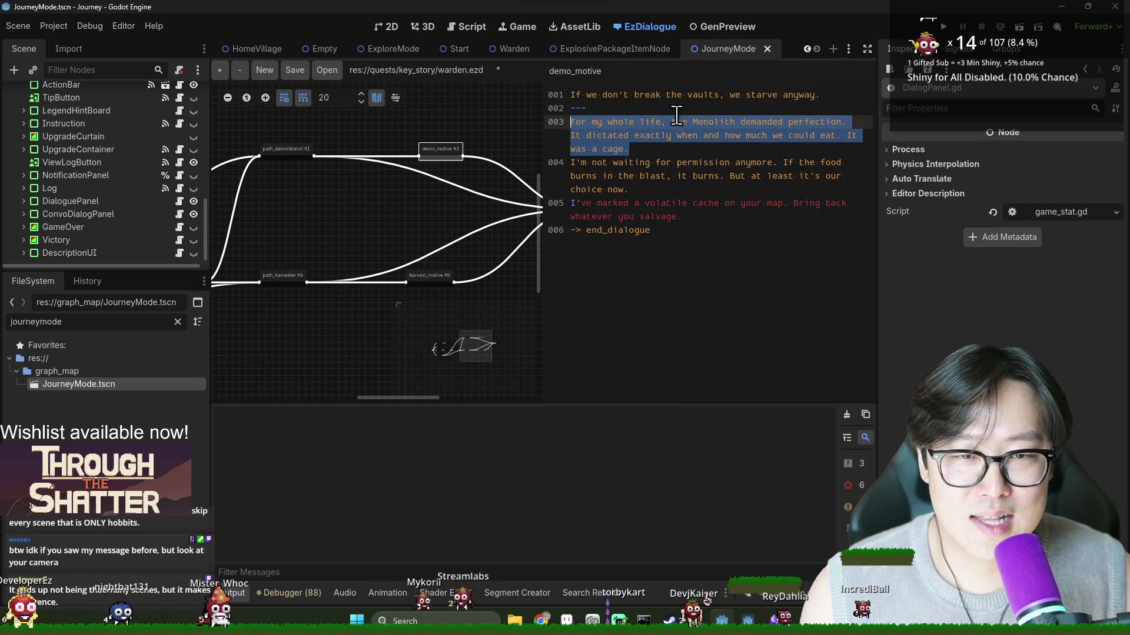
# Step: Replace Monolith with Crystal and break lines after 'perfection.' and before 'It was a cage.'
pyautogui.doubleClick(713, 121)
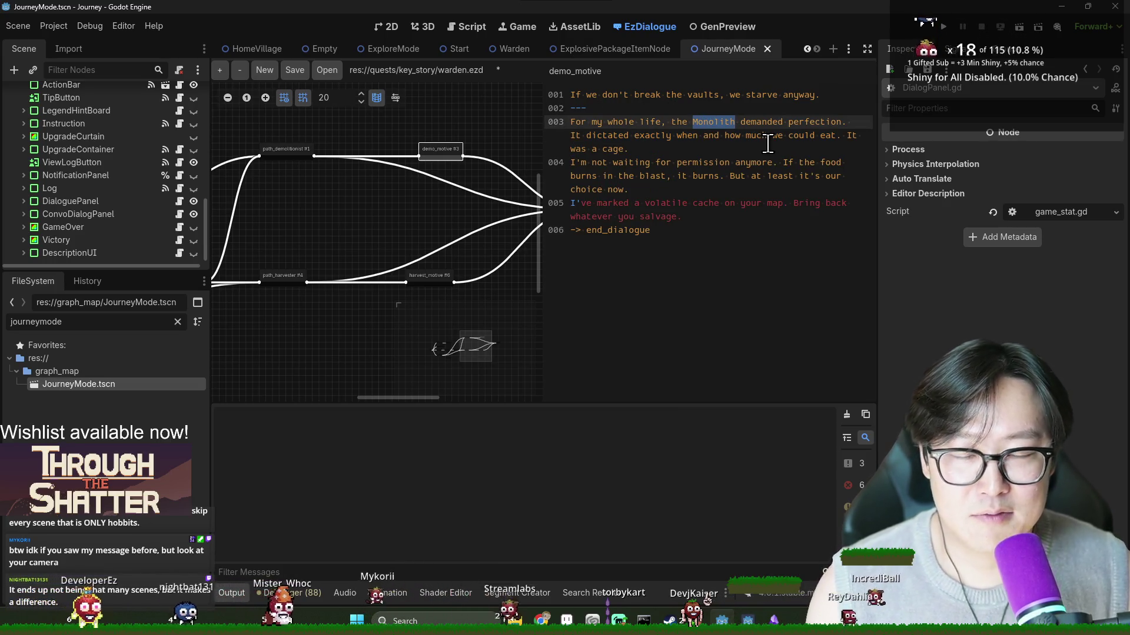
pyautogui.write('Cy')
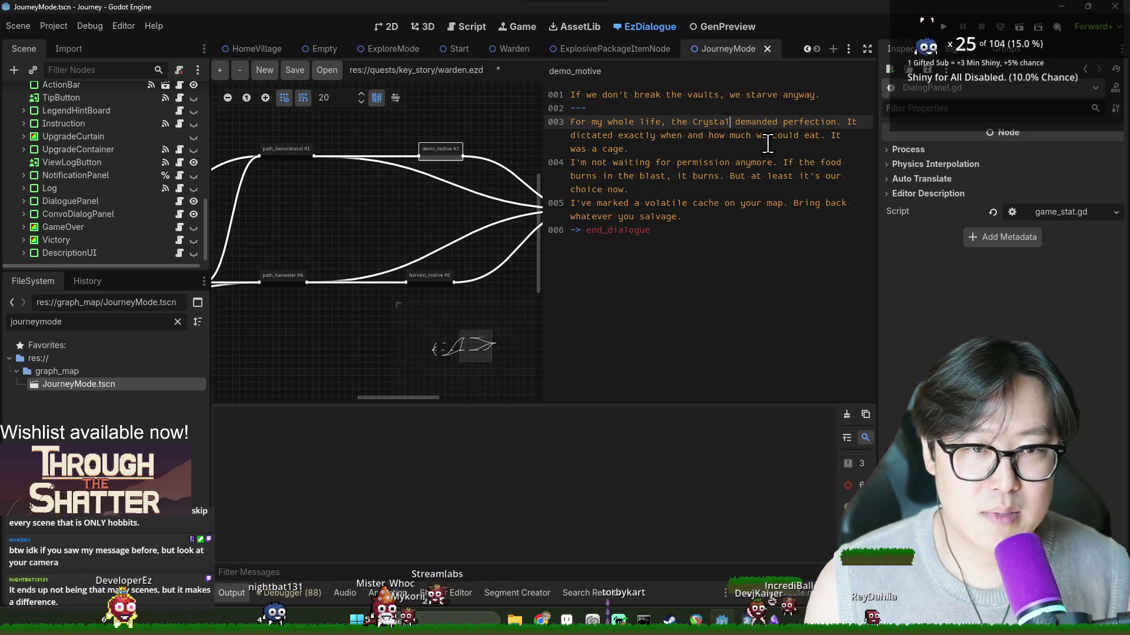
pyautogui.click(846, 125)
pyautogui.press('Return')
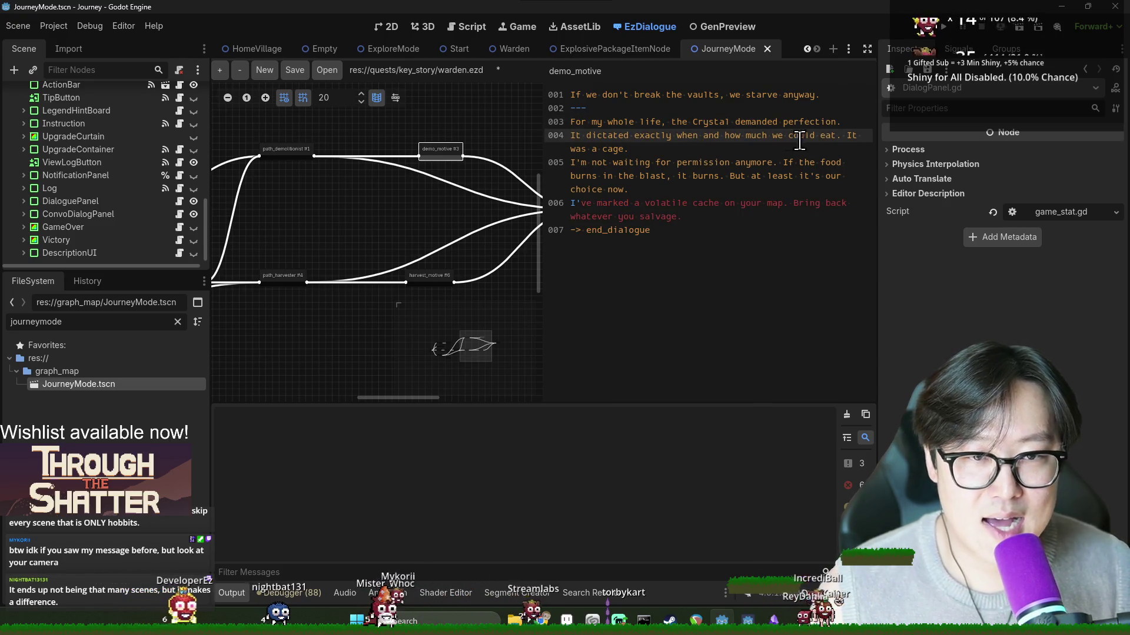
pyautogui.click(849, 135)
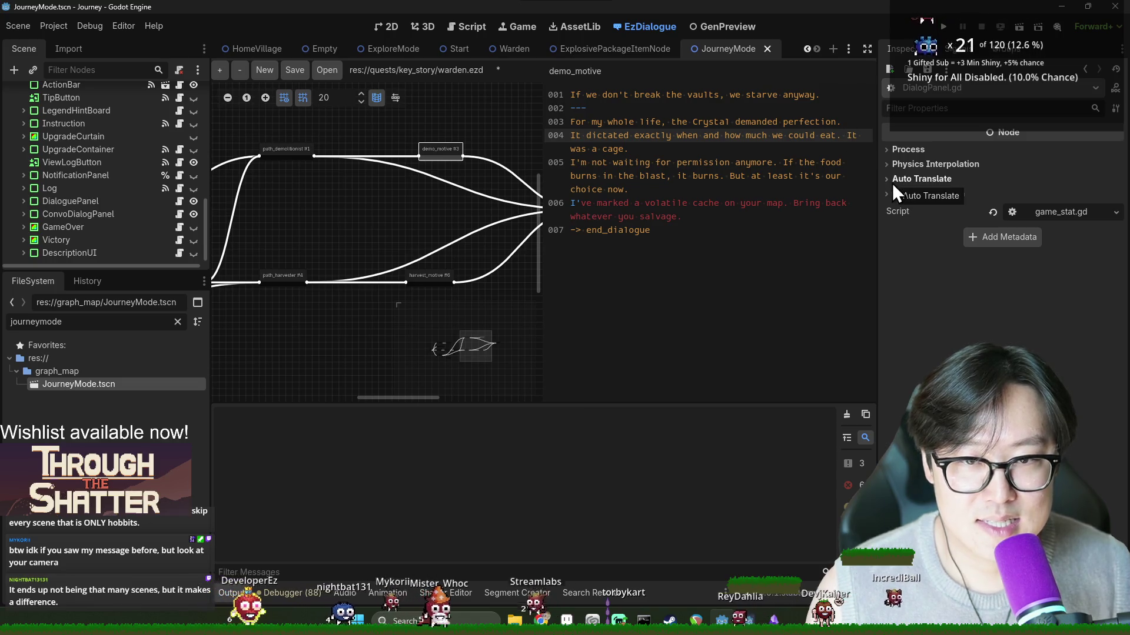
pyautogui.press('Return')
pyautogui.write('---')
# Step: Break lines before 'If the food burns' and 'But at least', adding a divider after 'our choice now'
pyautogui.click(692, 162)
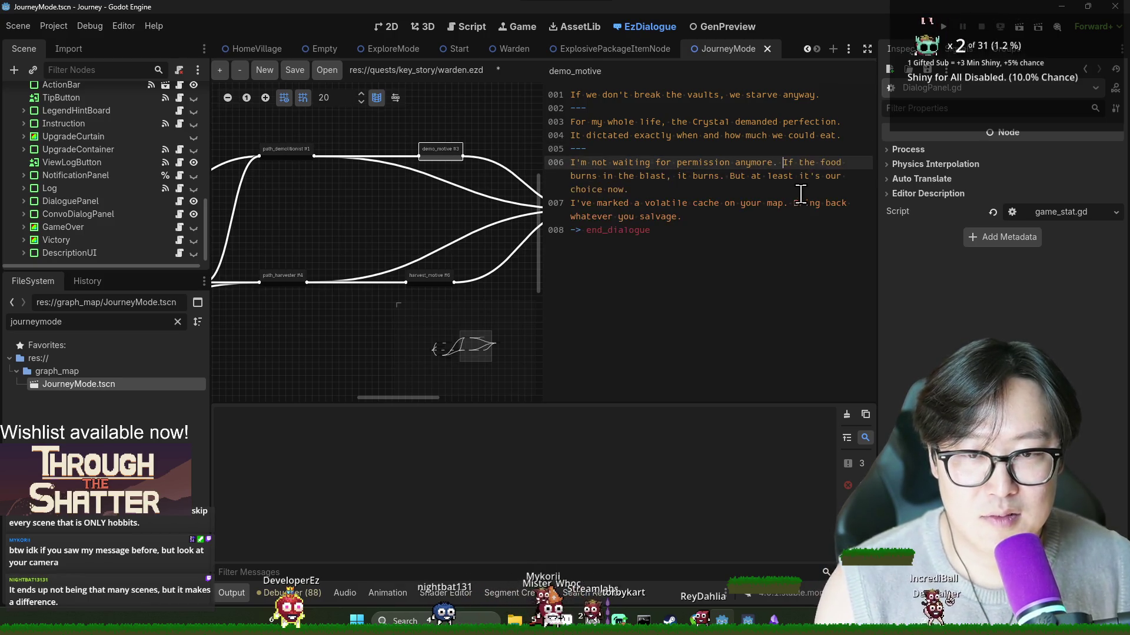
pyautogui.press('Return')
pyautogui.click(793, 176)
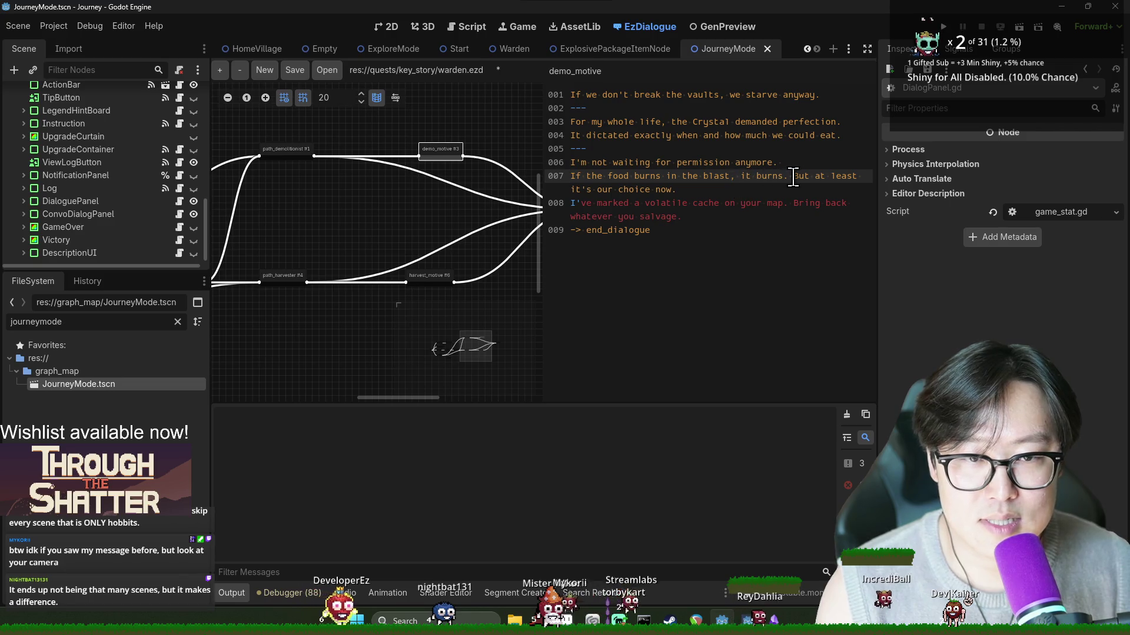
pyautogui.press('Return')
pyautogui.click(774, 193)
pyautogui.press('Return')
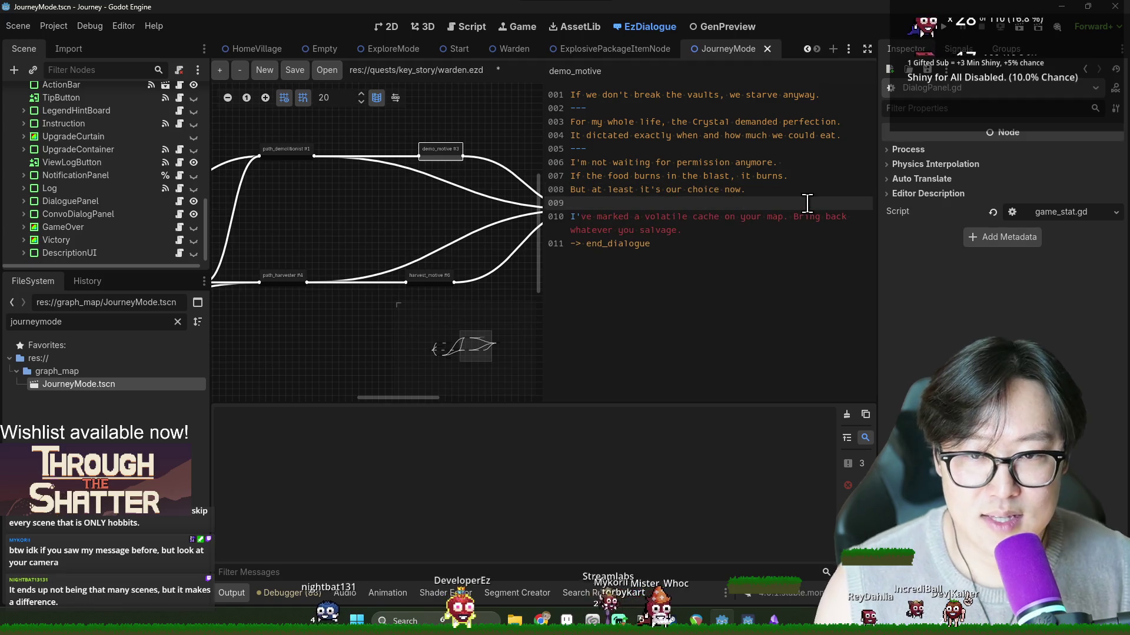
pyautogui.write('---')
# Step: Delete the volatile cache line with its divider and save the scene
pyautogui.click(735, 230)
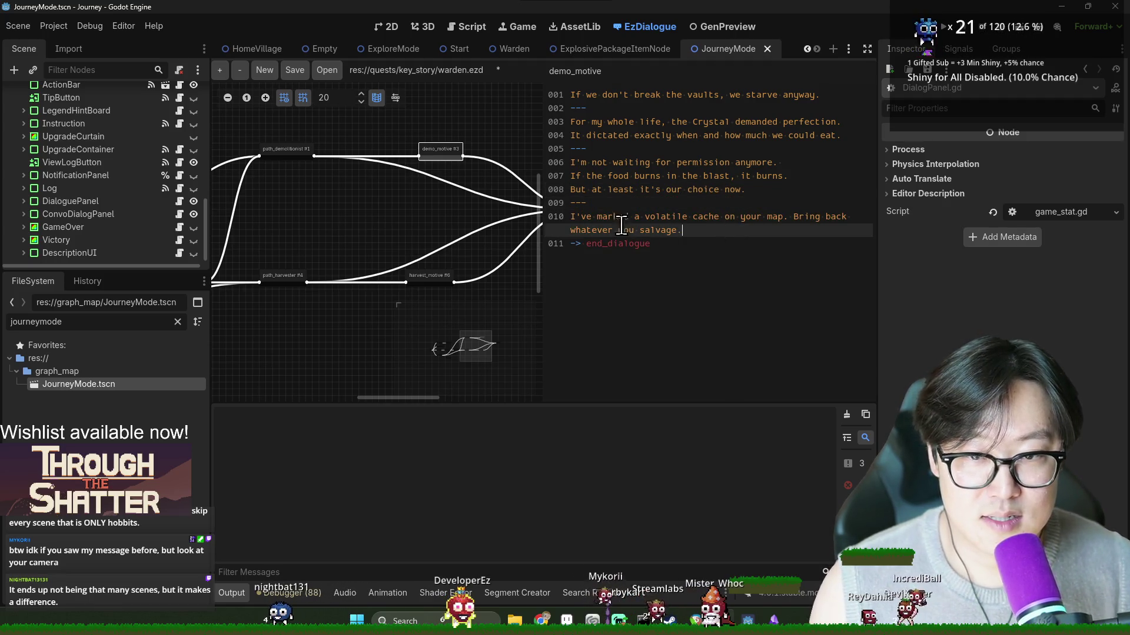
pyautogui.keyDown('shift'); pyautogui.click(571, 203); pyautogui.keyUp('shift')
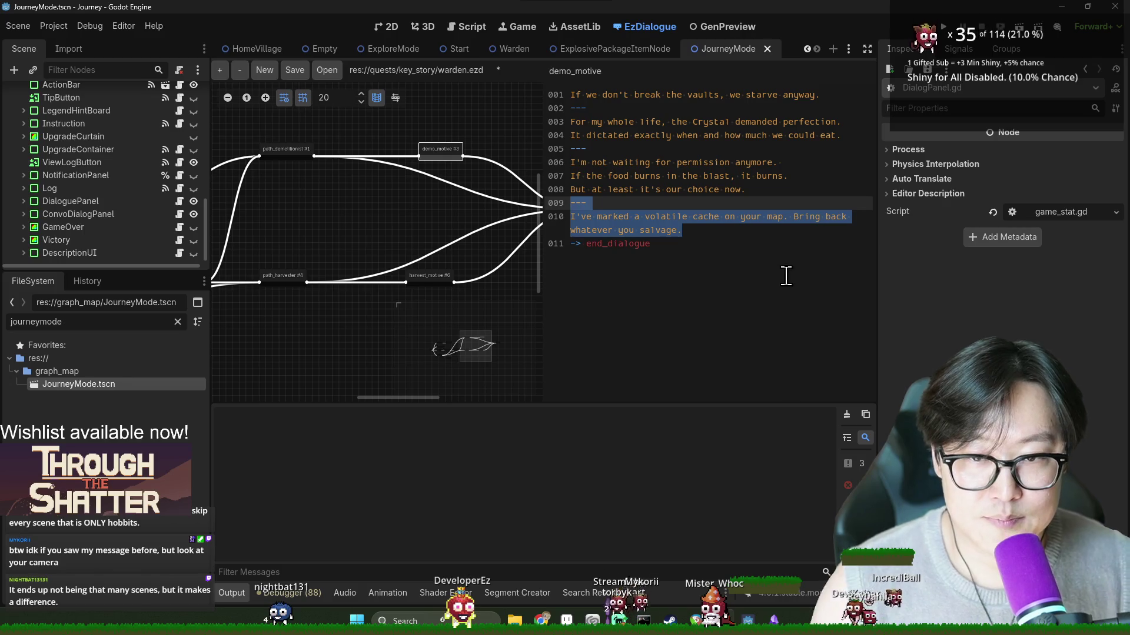
pyautogui.press('BackSpace')
pyautogui.click(669, 216)
pyautogui.hotkey('ctrl', 's')
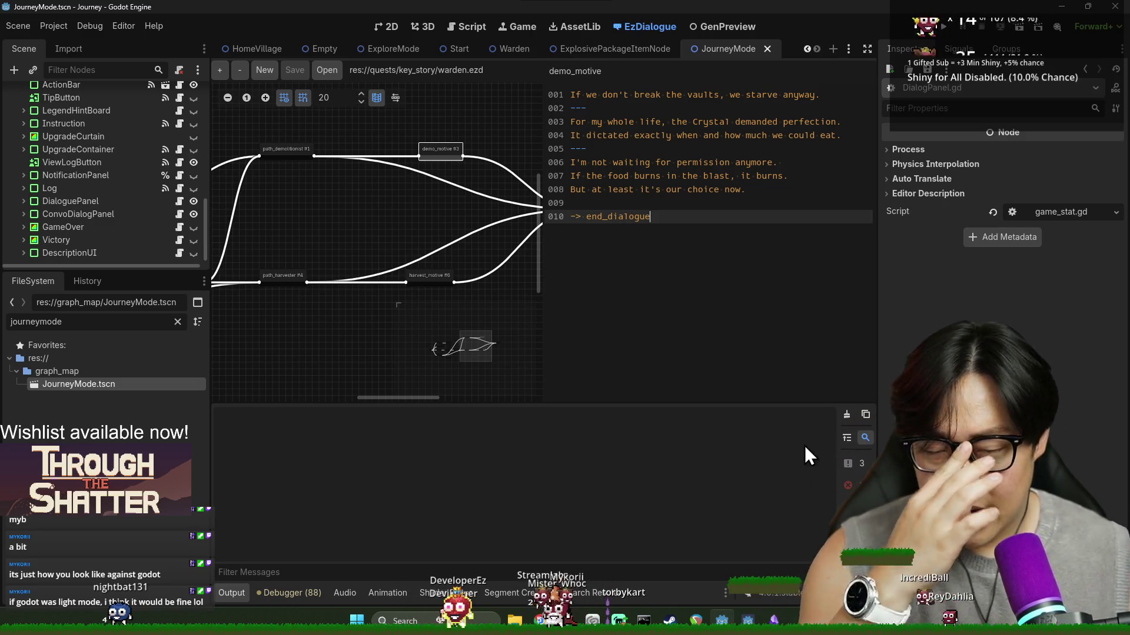
# Step: Save the dialogue, then click through the end_dialogue, demo_motive and path_harvester nodes
pyautogui.click(677, 203)
pyautogui.hotkey('ctrl', 's')
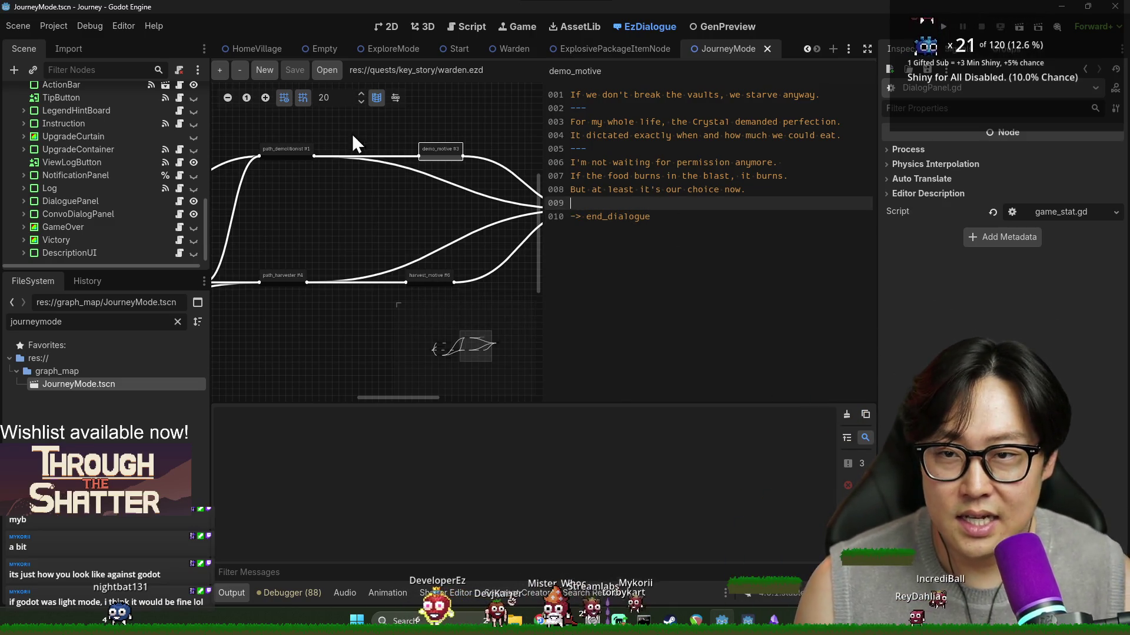
pyautogui.hscroll(5, 363, 242)
pyautogui.click(465, 208)
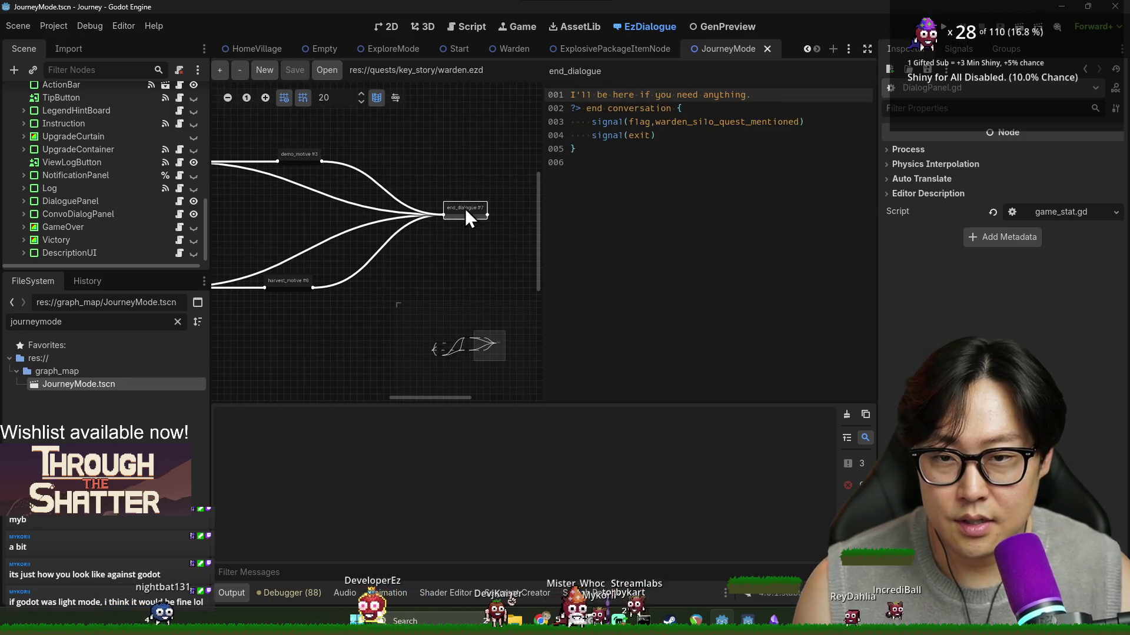
pyautogui.click(305, 154)
pyautogui.hscroll(-3, 369, 238)
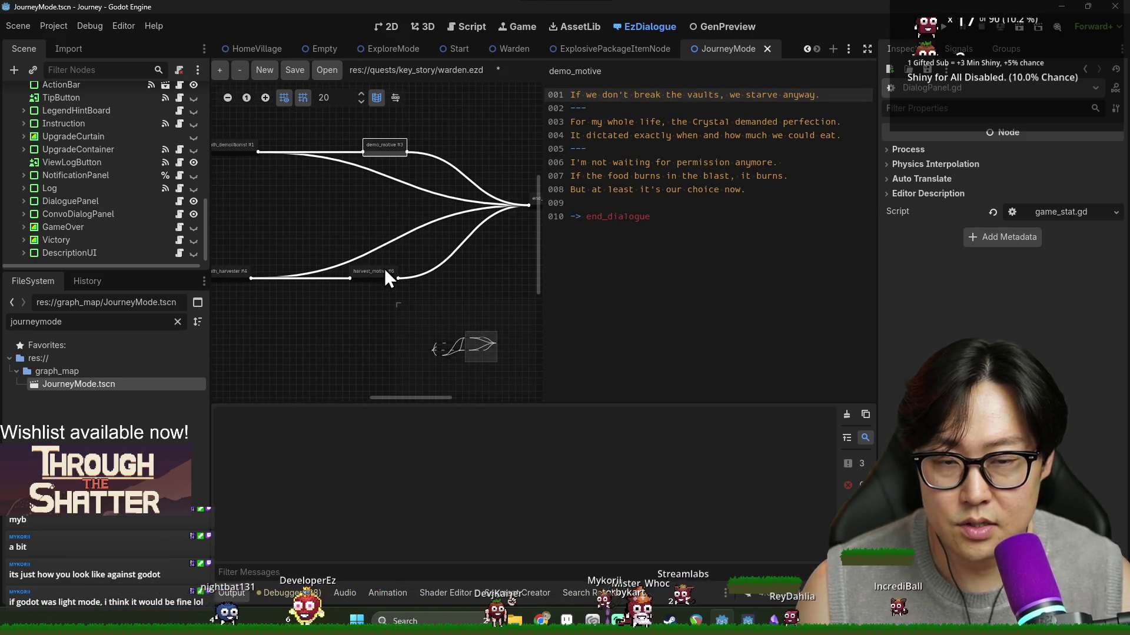
pyautogui.hscroll(-2, 356, 268)
pyautogui.click(305, 271)
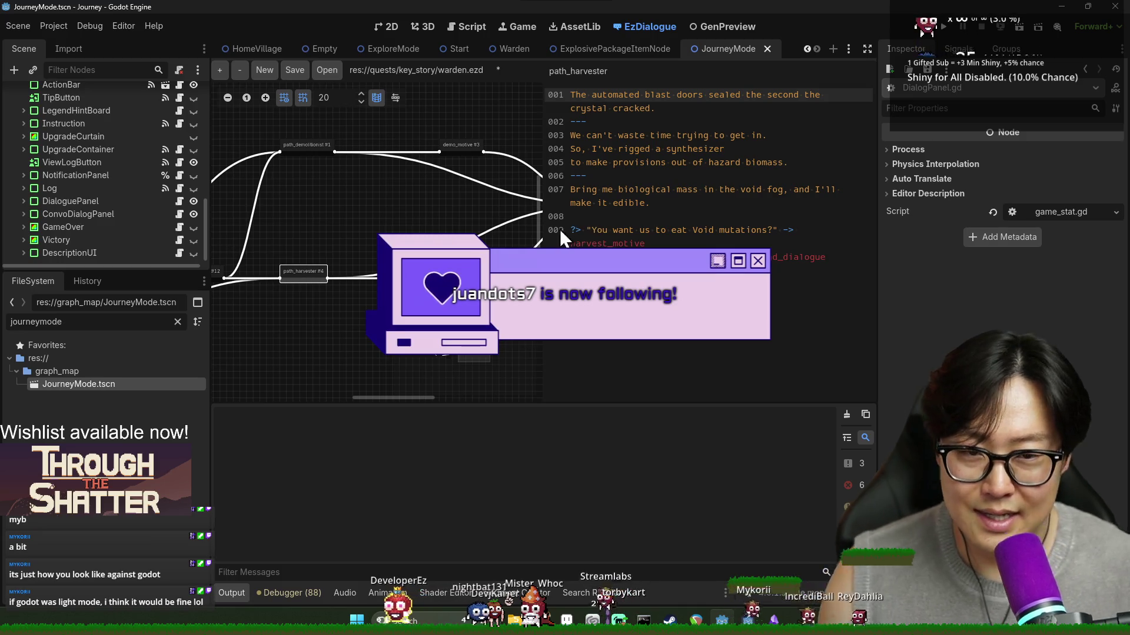
# Step: Switch between path_harvester and harvest_motive, ending on harvest_motive's dialogue text
pyautogui.click(450, 274)
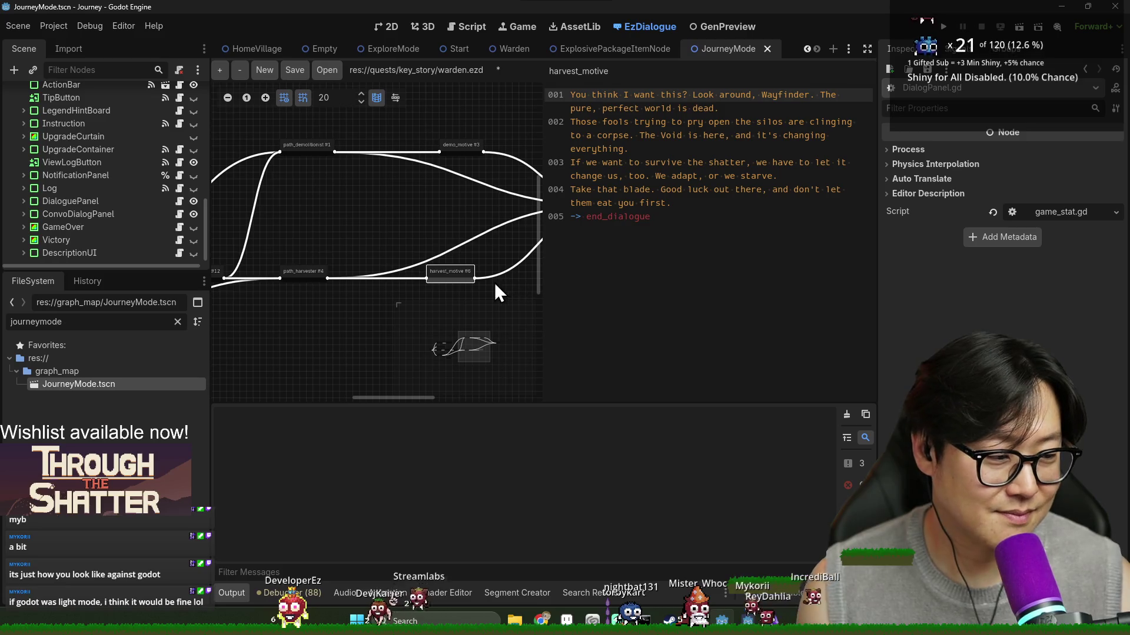
pyautogui.click(310, 275)
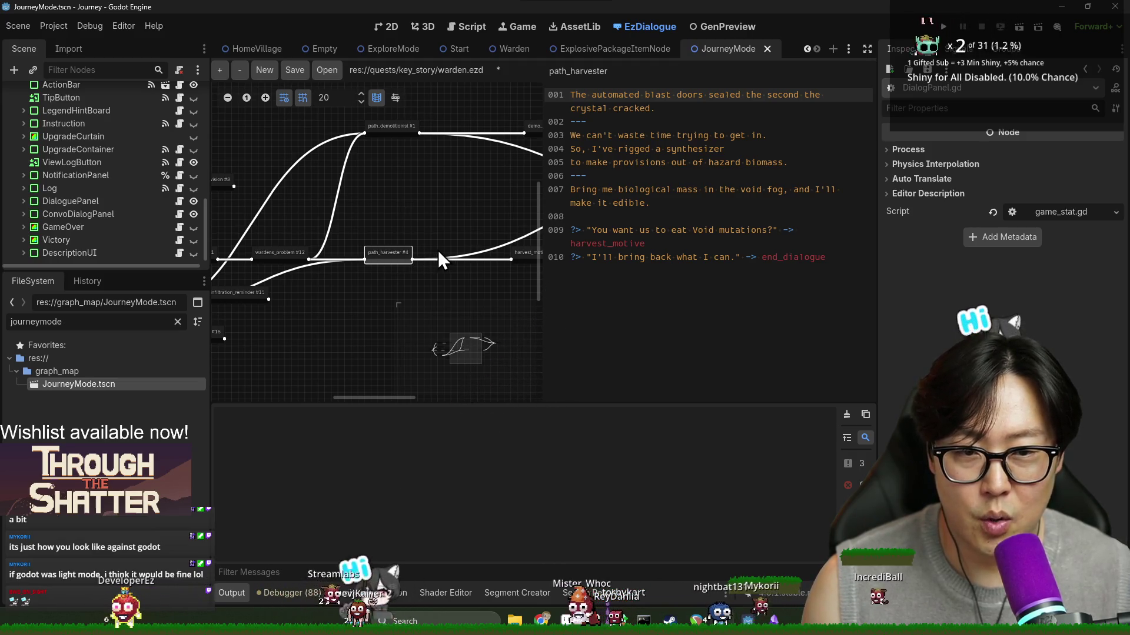
pyautogui.moveTo(427, 264); pyautogui.dragTo(398, 266)
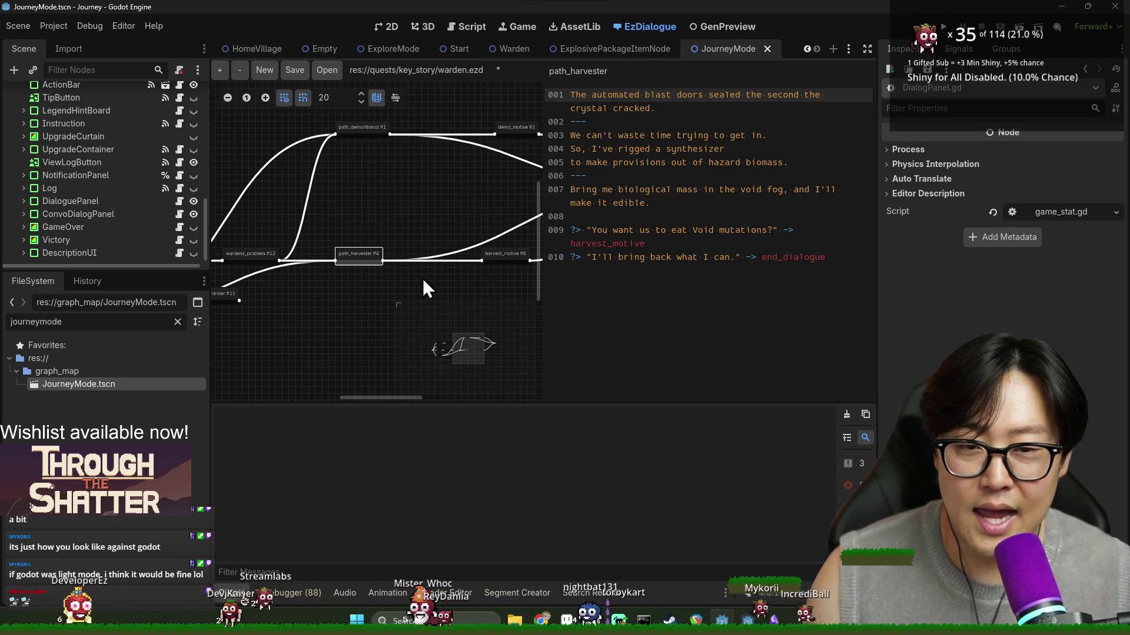
pyautogui.hscroll(2, 412, 280)
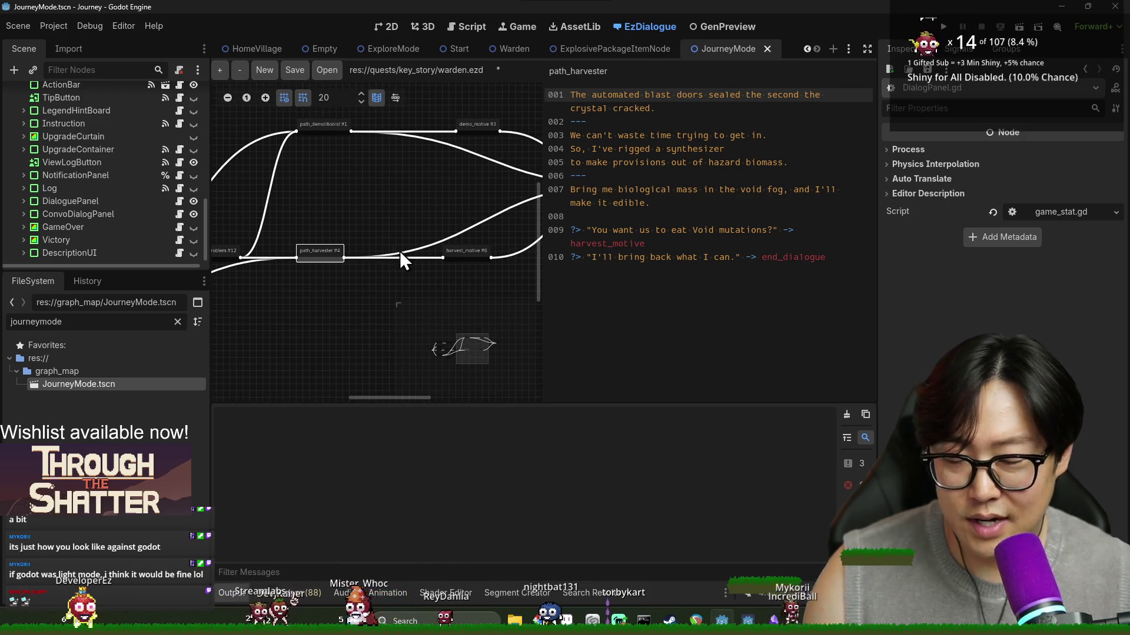
pyautogui.click(457, 256)
pyautogui.click(332, 253)
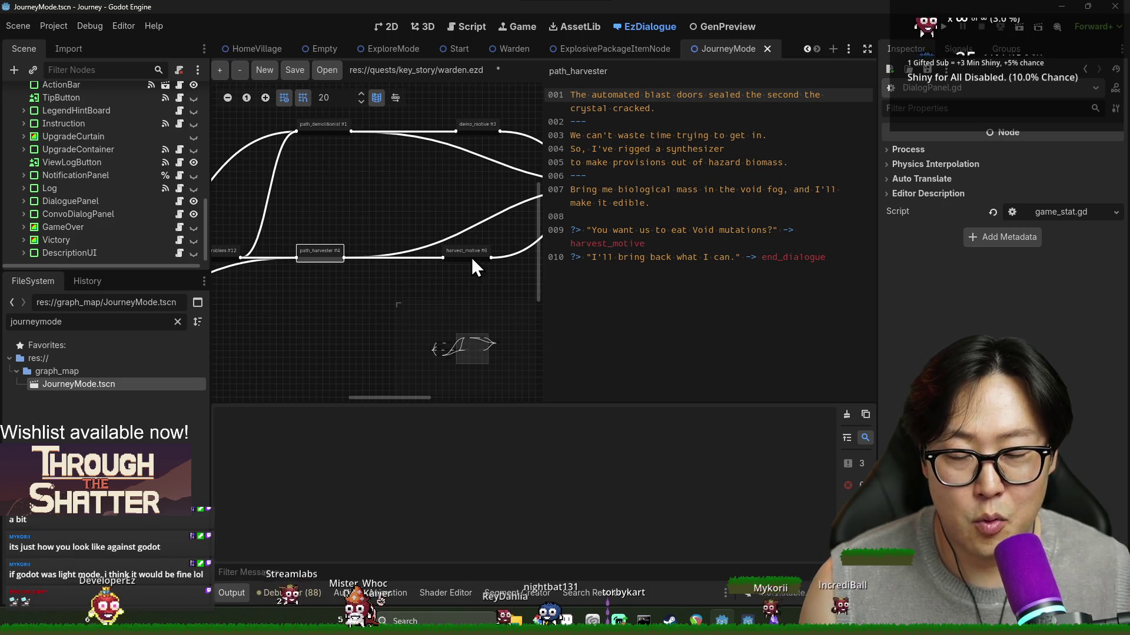
pyautogui.click(471, 257)
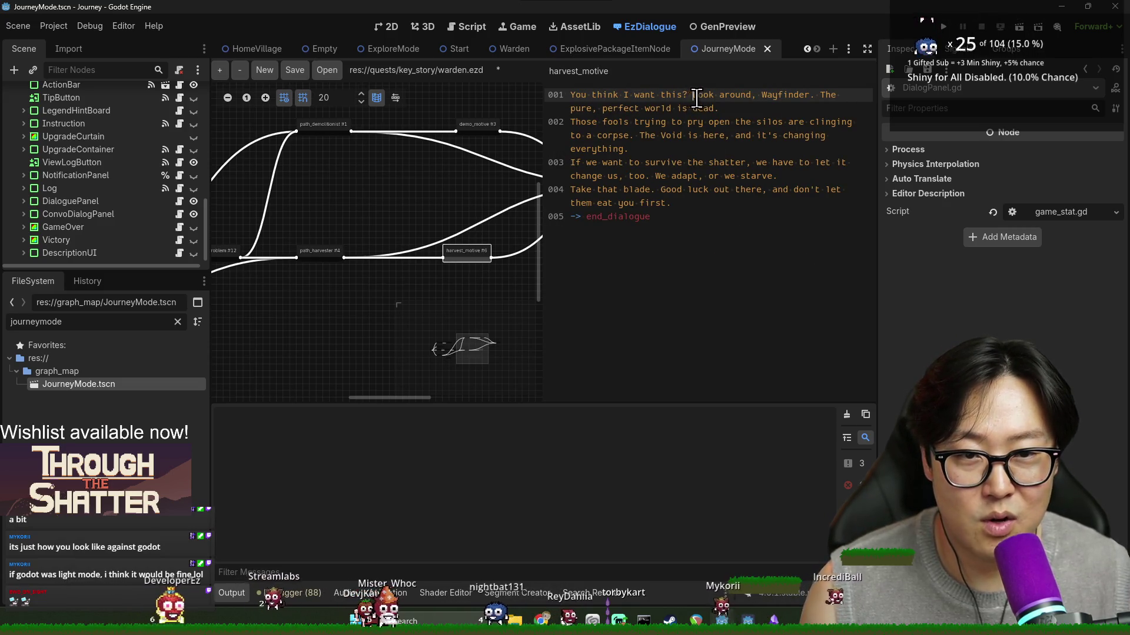
# Step: Delete 'Wayfinder' and give 'The pure, perfect world is dead.' and 'The Void is here' their own lines
pyautogui.doubleClick(801, 94)
pyautogui.press('BackSpace')
pyautogui.press('BackSpace')
pyautogui.press('BackSpace')
pyautogui.press('Right')
pyautogui.press('Delete')
pyautogui.press('Return')
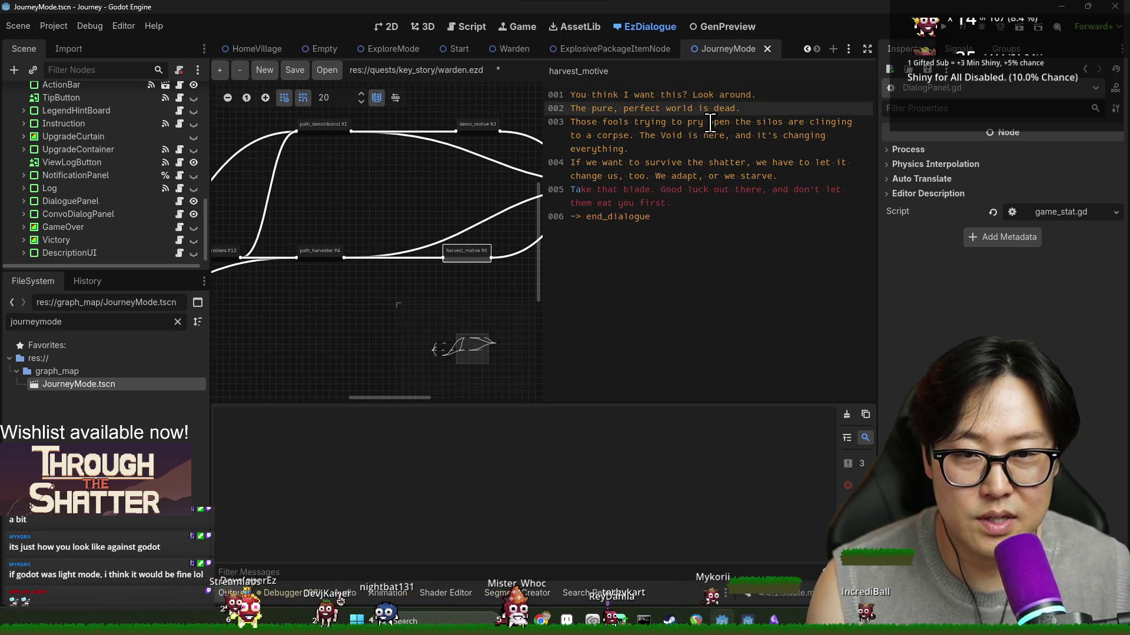
pyautogui.press('Return')
pyautogui.write('---')
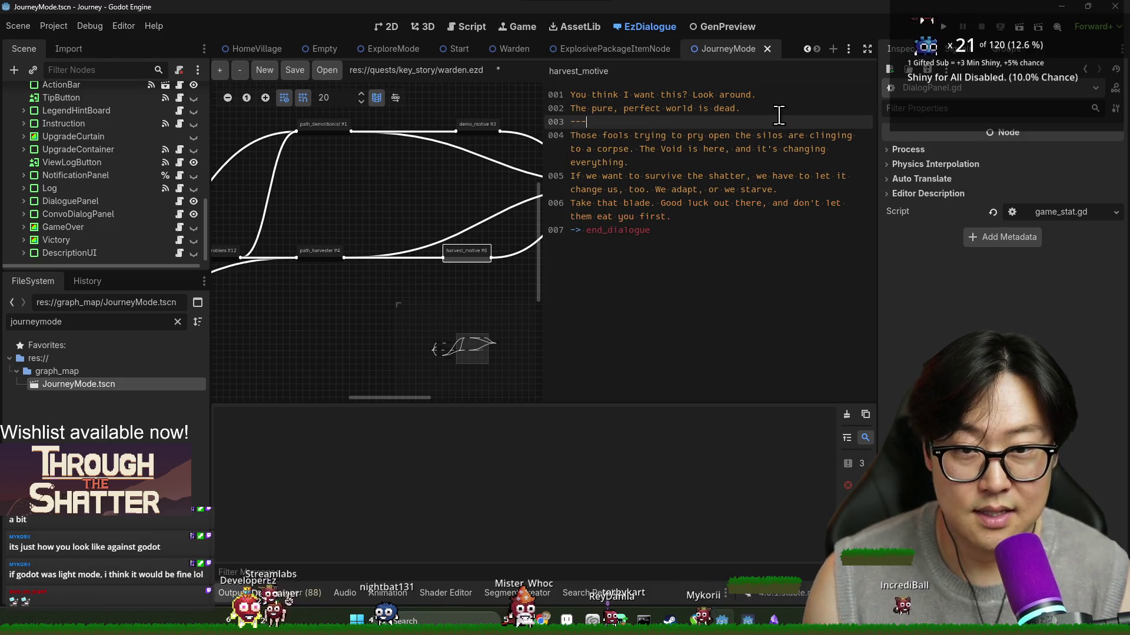
pyautogui.press('Down')
pyautogui.hotkey('ctrl', 'Right')
pyautogui.hotkey('ctrl', 'Right')
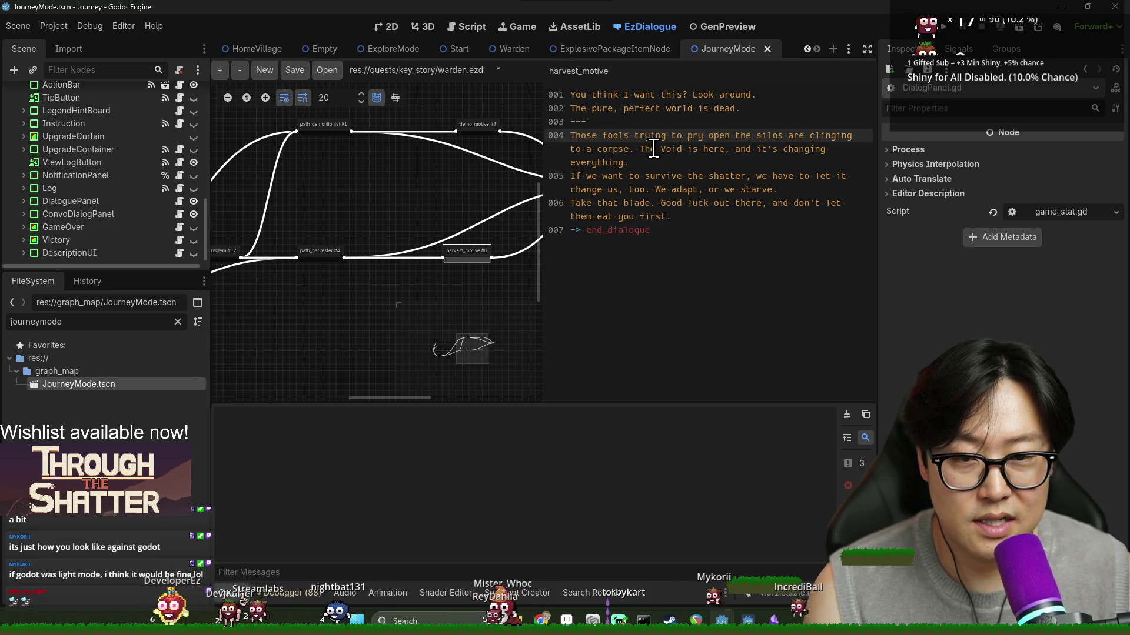
pyautogui.press('BackSpace')
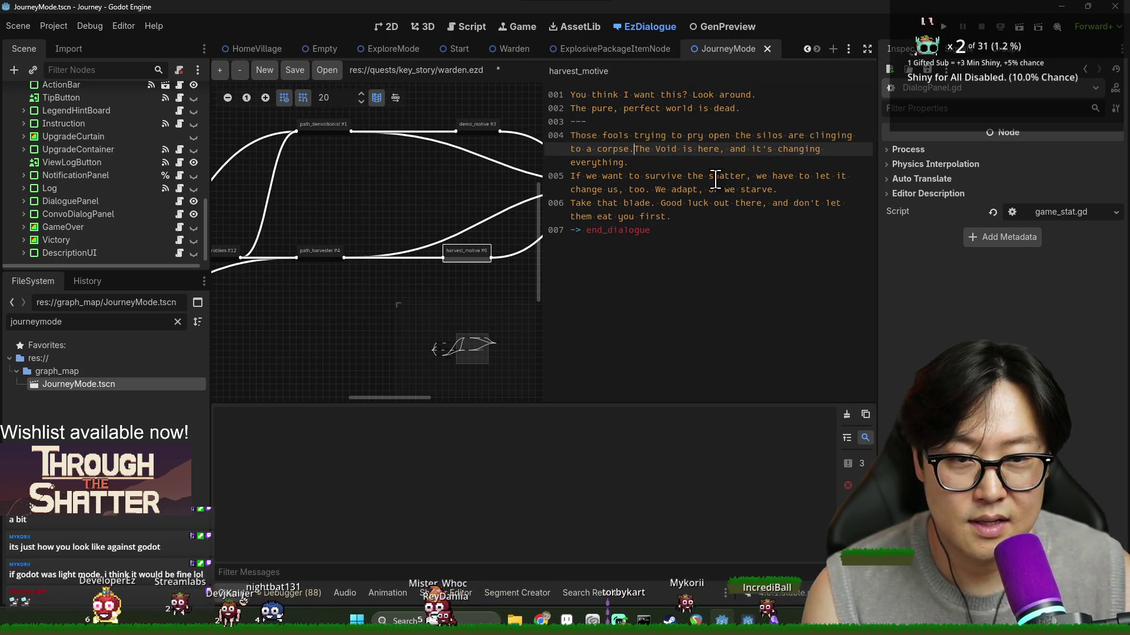
pyautogui.press('Return')
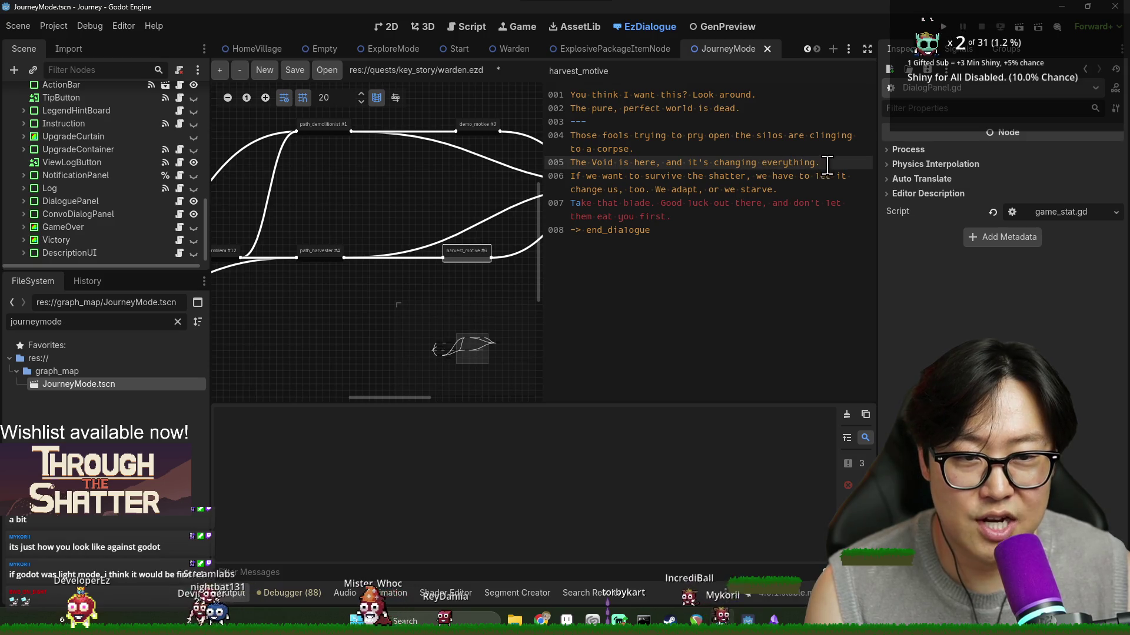
pyautogui.press('Return')
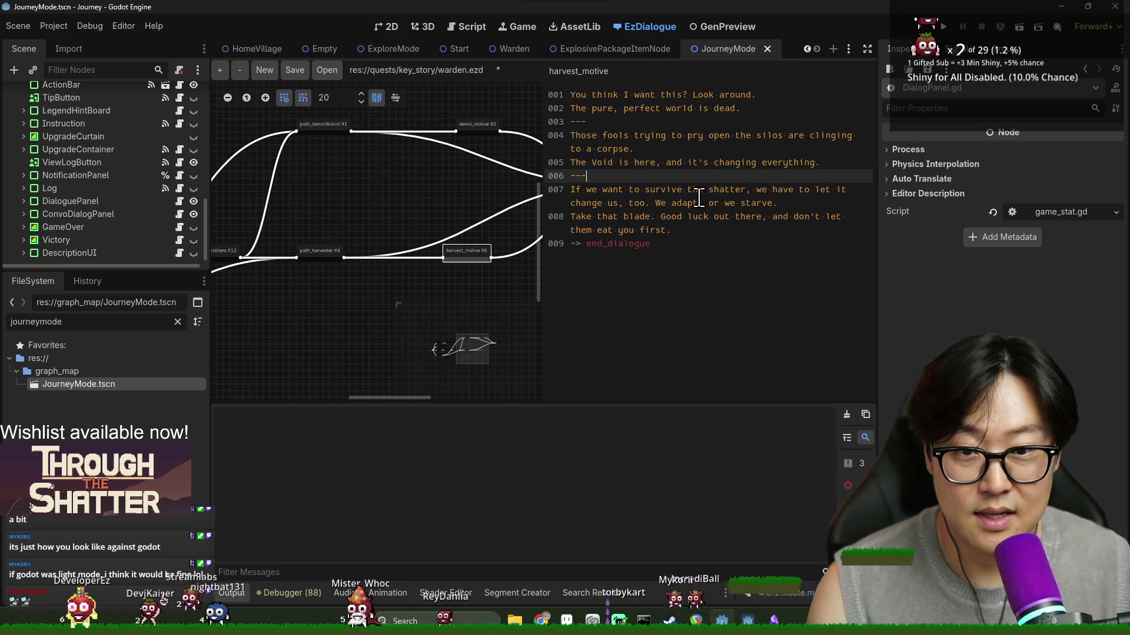
# Step: Cut the trailing 'Take that blade' farewell line and save warden.ezd
pyautogui.click(649, 202)
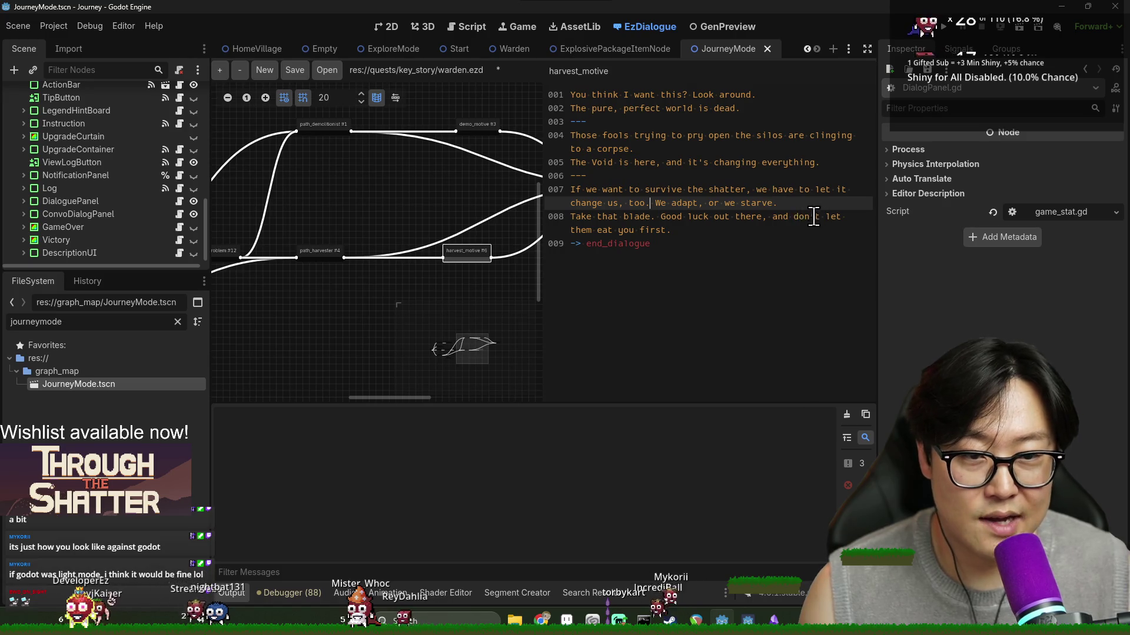
pyautogui.press('Right')
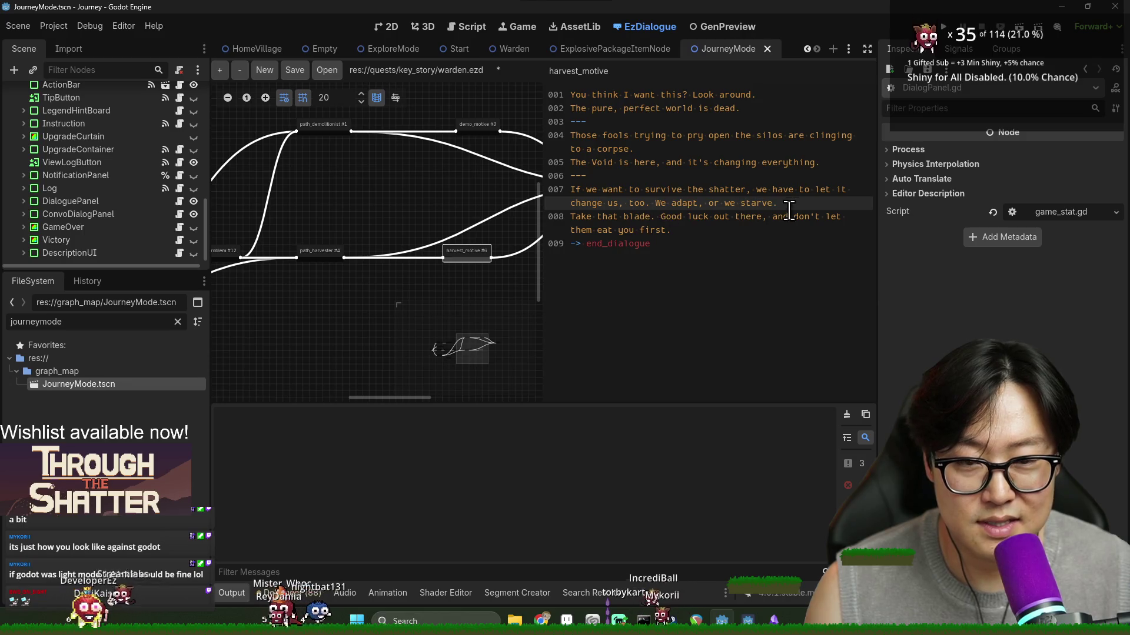
pyautogui.keyDown('shift'); pyautogui.click(712, 228); pyautogui.keyUp('shift')
pyautogui.press('BackSpace')
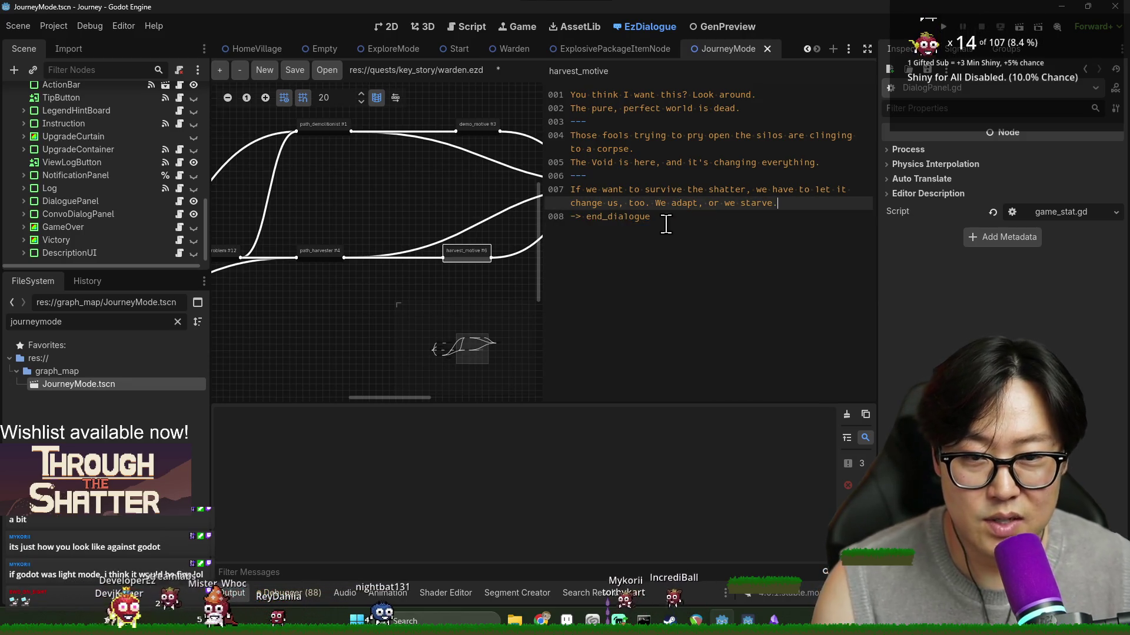
pyautogui.hotkey('ctrl', 's')
pyautogui.hscroll(4, 444, 235)
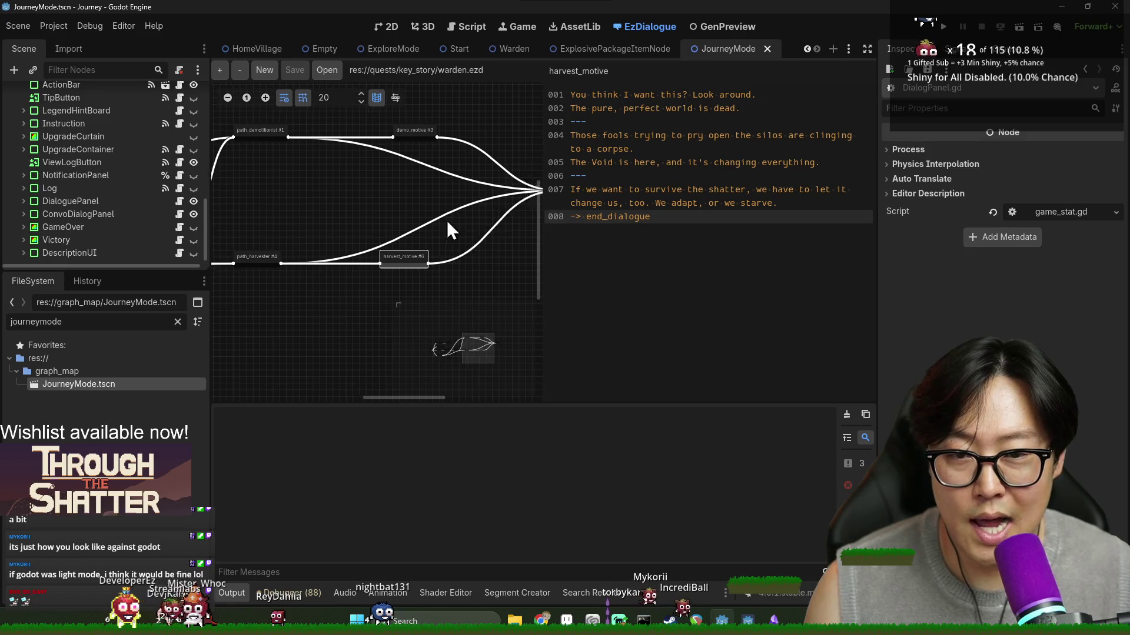
# Step: Review the end_dialogue and path_harvester nodes and save the scene
pyautogui.click(503, 188)
pyautogui.hscroll(-5, 412, 232)
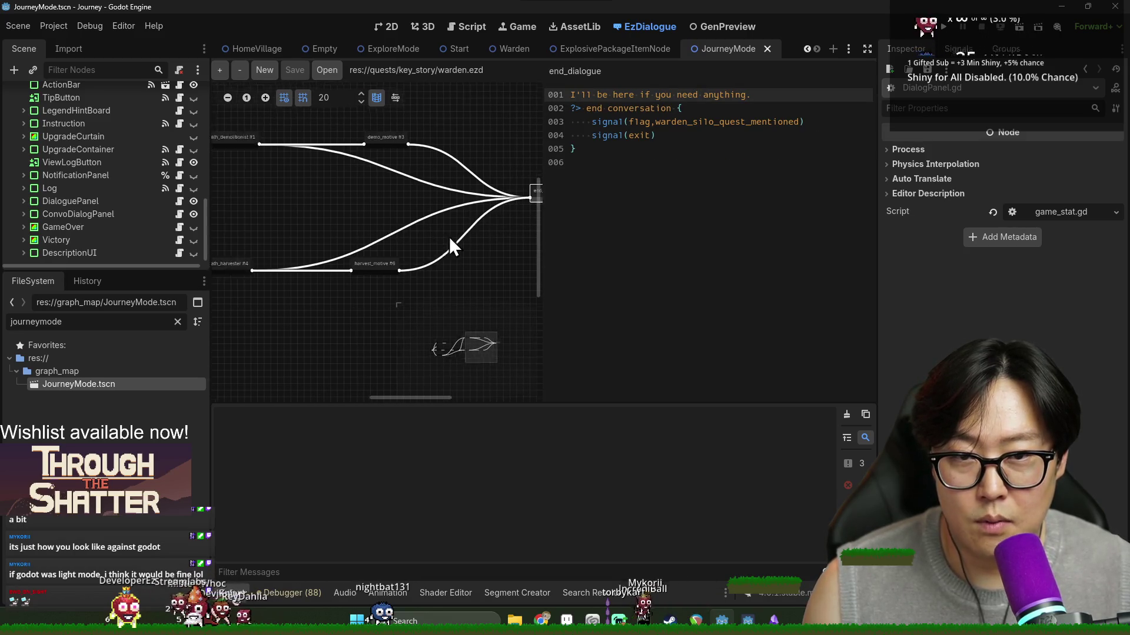
pyautogui.click(333, 266)
pyautogui.hscroll(-2, 450, 228)
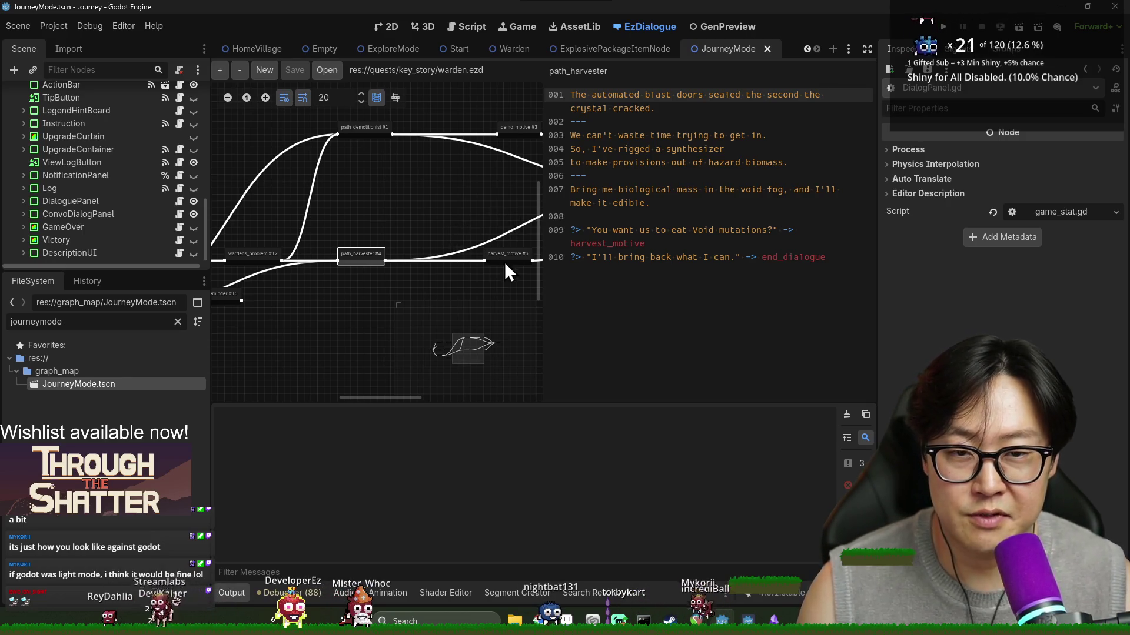
pyautogui.hscroll(-2, 418, 235)
pyautogui.hotkey('ctrl', 's')
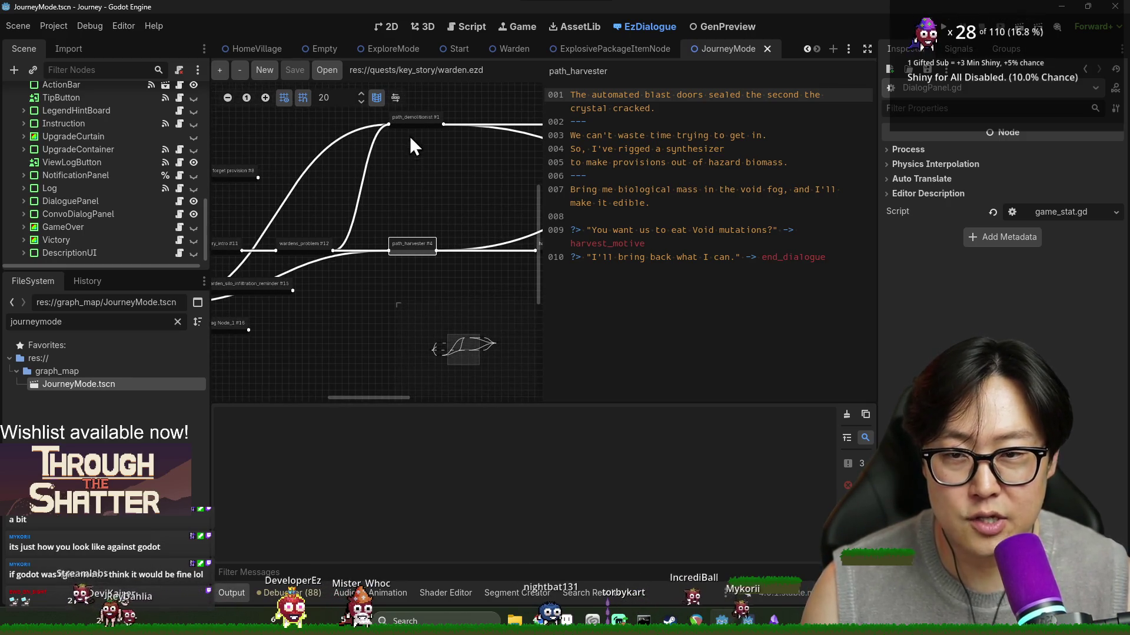
# Step: Check path_demolitionist and path_harvester again, then bring up the warden_interaction node's dialogue
pyautogui.click(415, 122)
pyautogui.scroll(3, 403, 229)
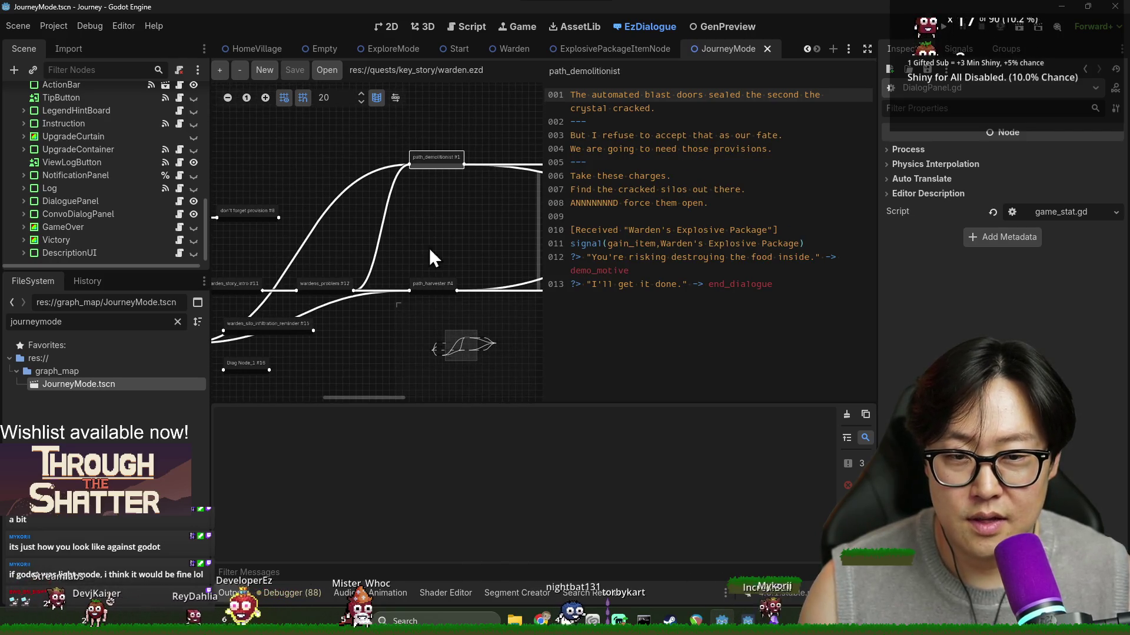
pyautogui.hscroll(1, 451, 167)
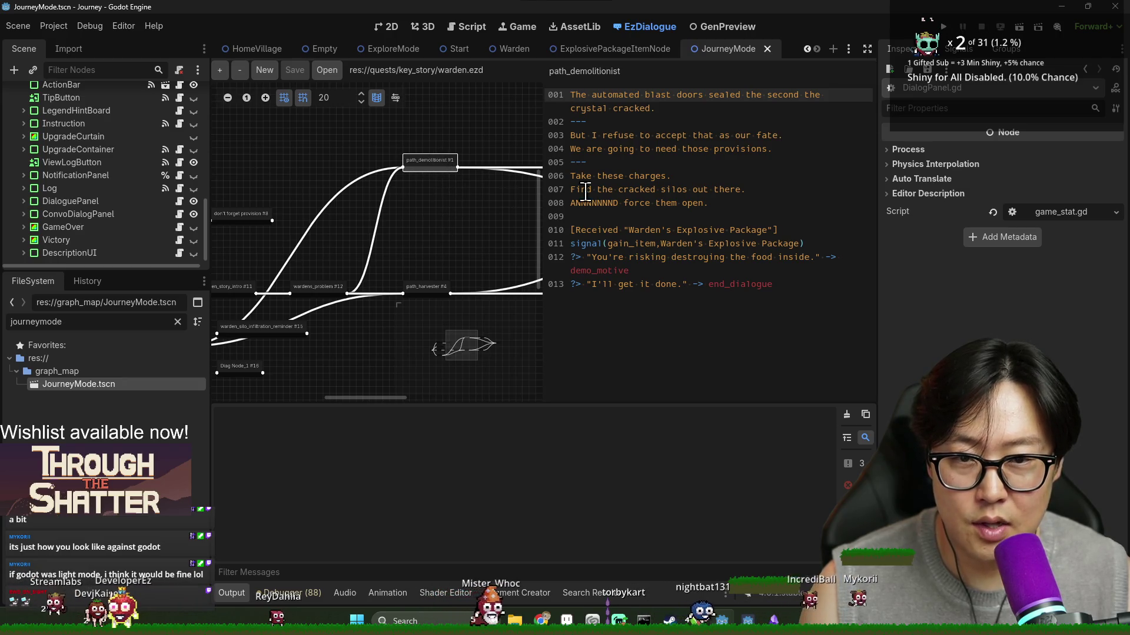
pyautogui.scroll(-2, 493, 260)
pyautogui.click(428, 258)
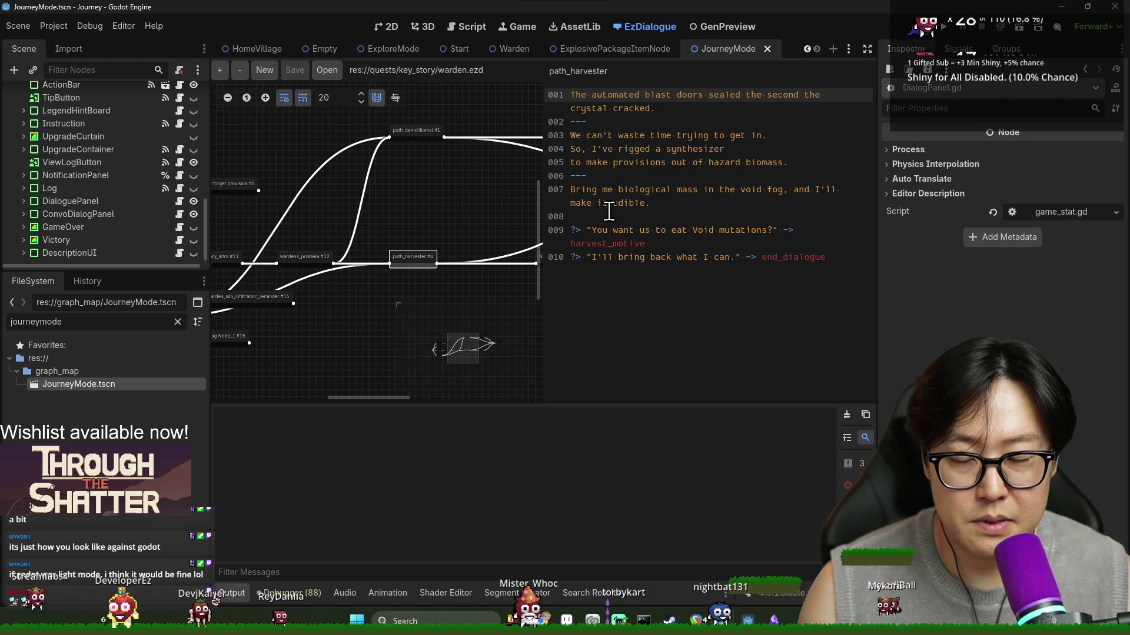
pyautogui.hscroll(-5, 437, 199)
pyautogui.click(308, 252)
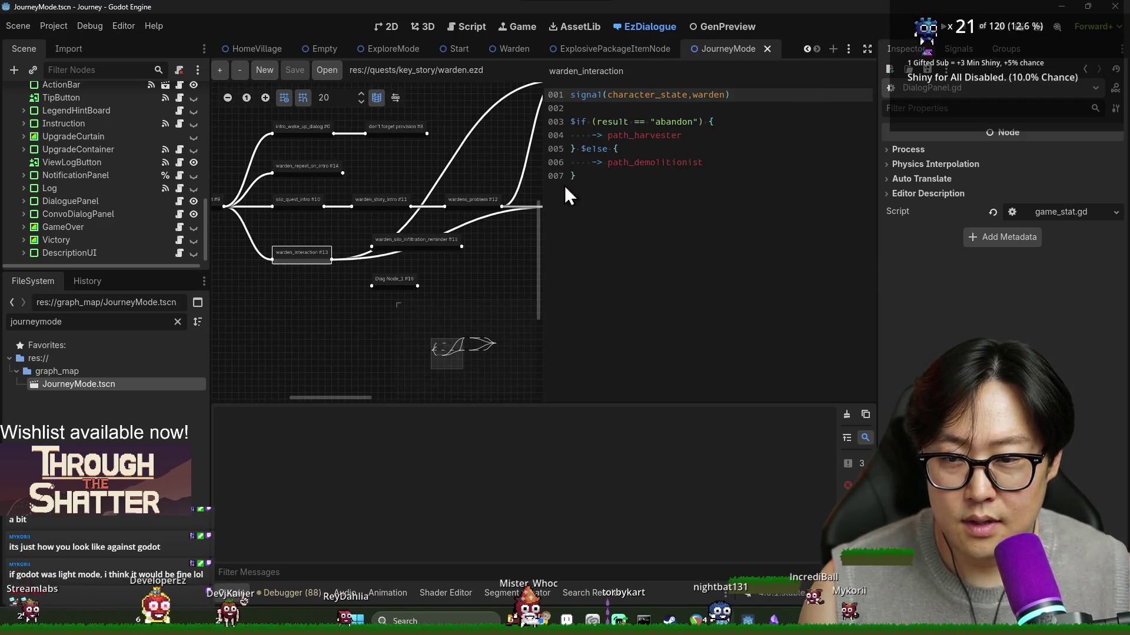
# Step: Start a new player choice line after line 001 in warden_interaction and draft the question
pyautogui.click(606, 109)
pyautogui.hscroll(-3, 352, 222)
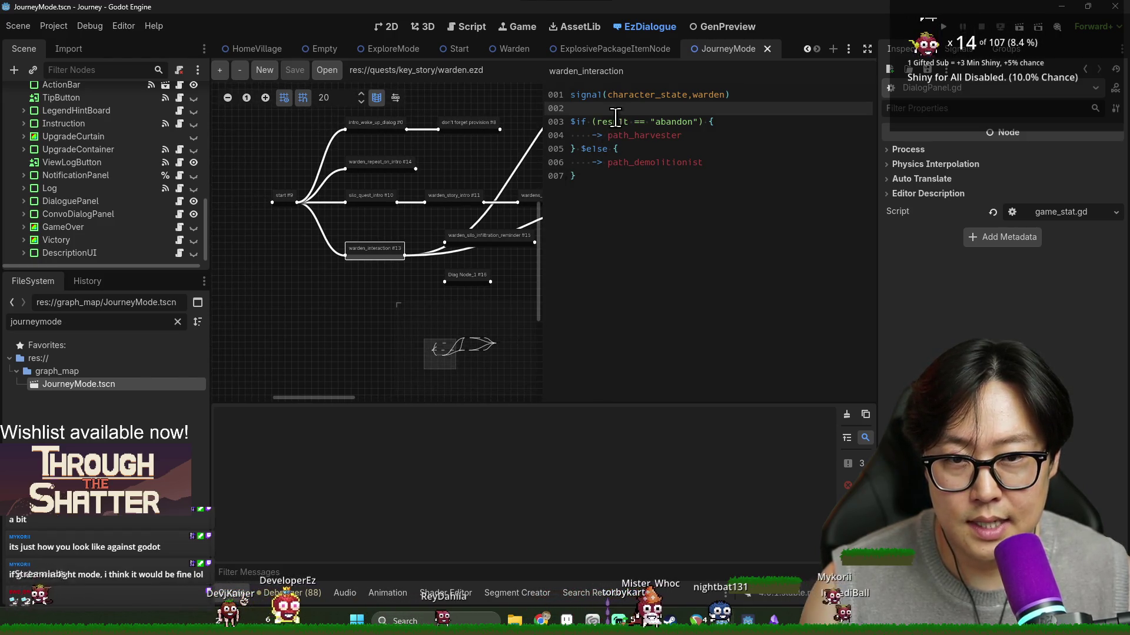
pyautogui.click(763, 97)
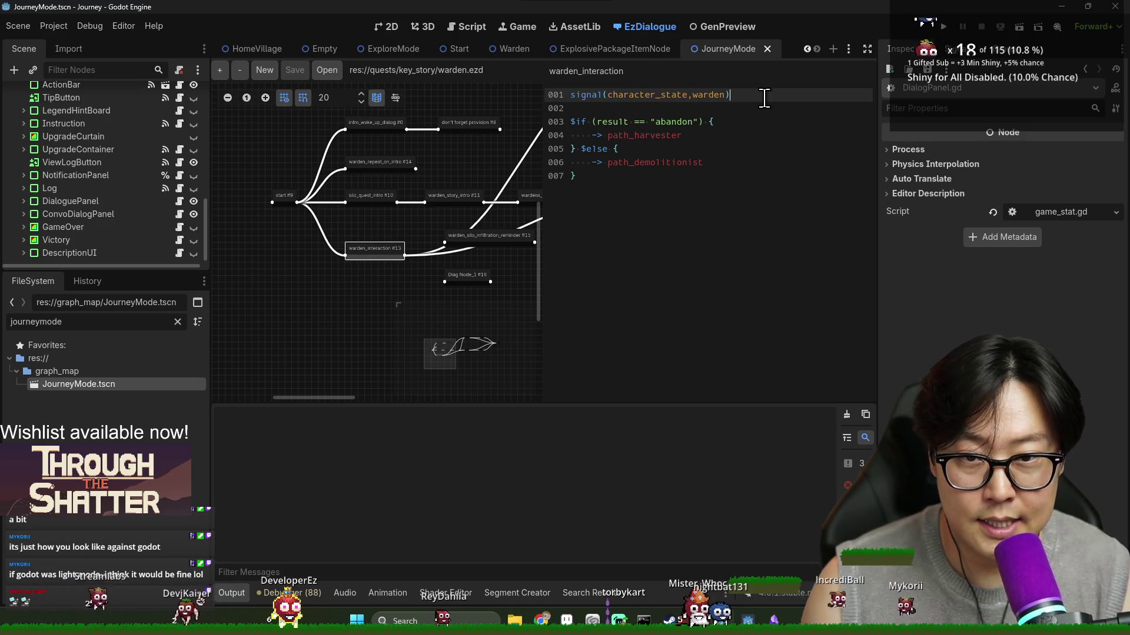
pyautogui.press('Return')
pyautogui.write('?>')
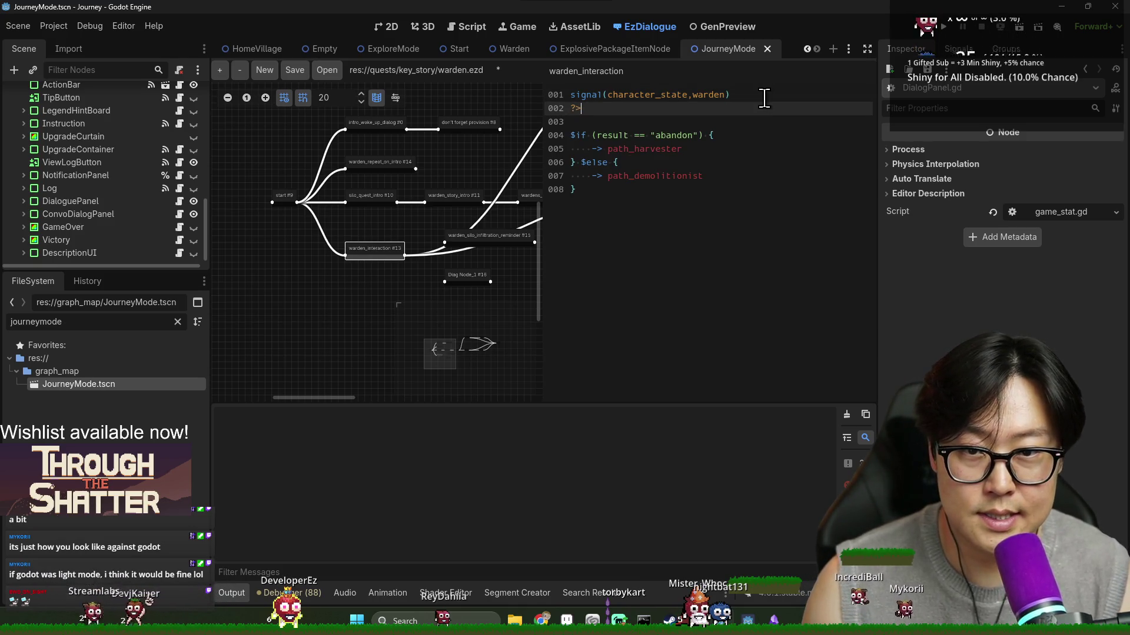
pyautogui.press('Home')
pyautogui.press('Return')
pyautogui.press('End')
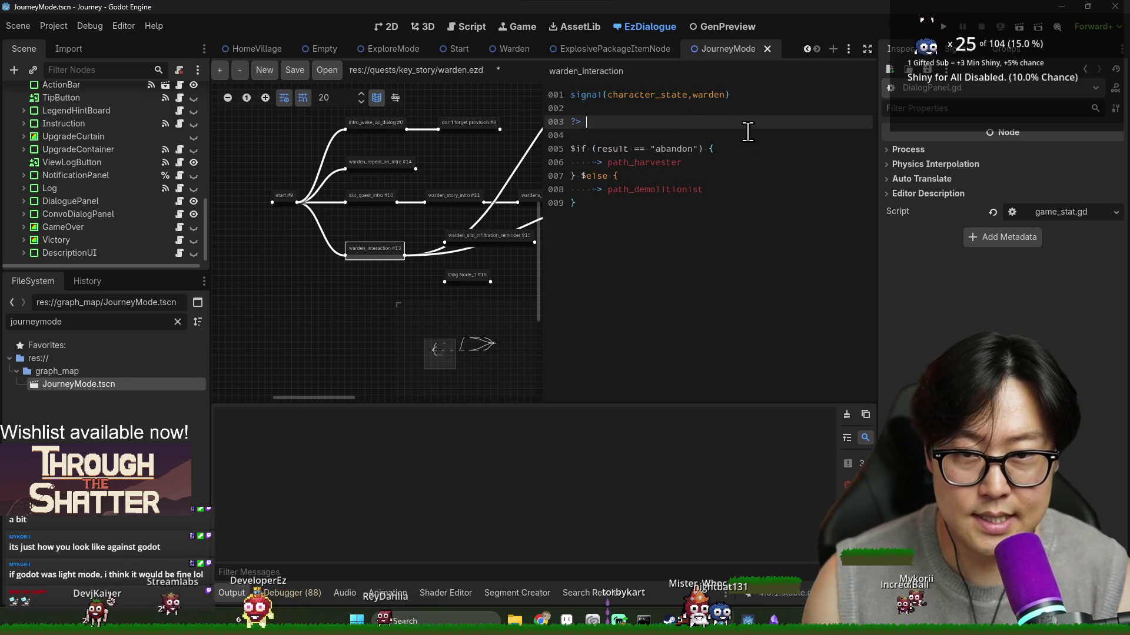
pyautogui.write('"')
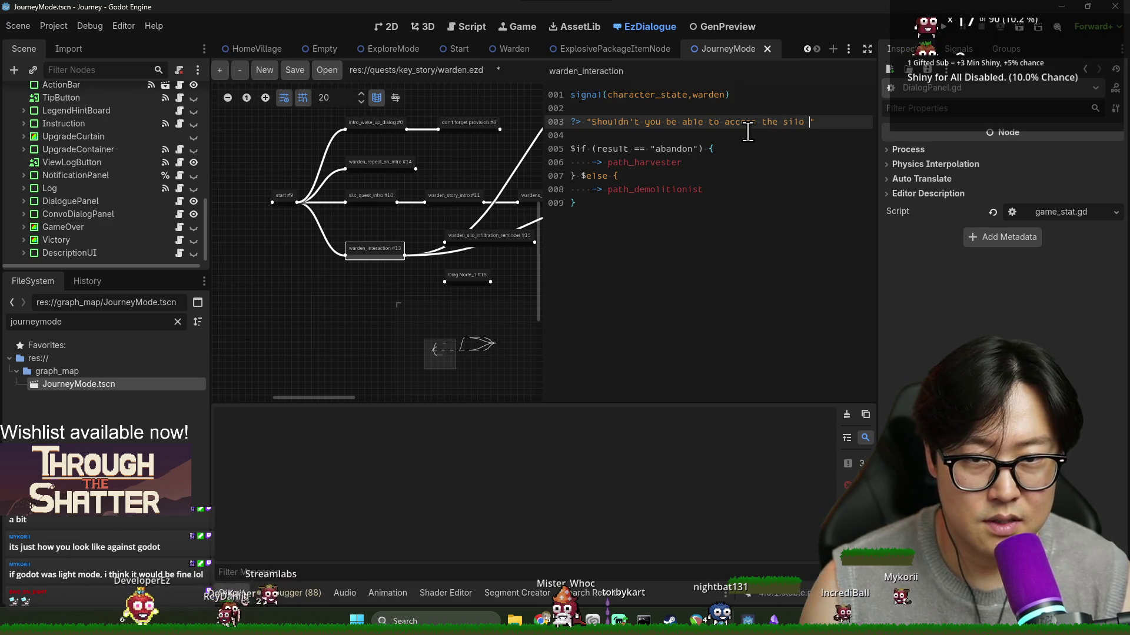
pyautogui.write('since you')
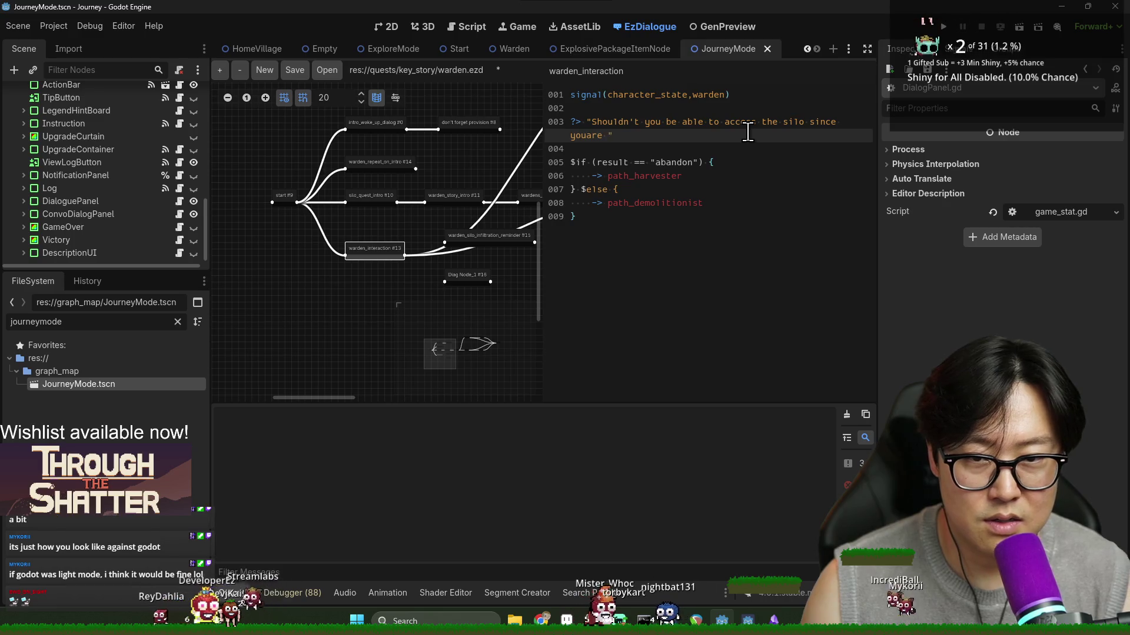
pyautogui.write(' are a wa')
pyautogui.write('rden')
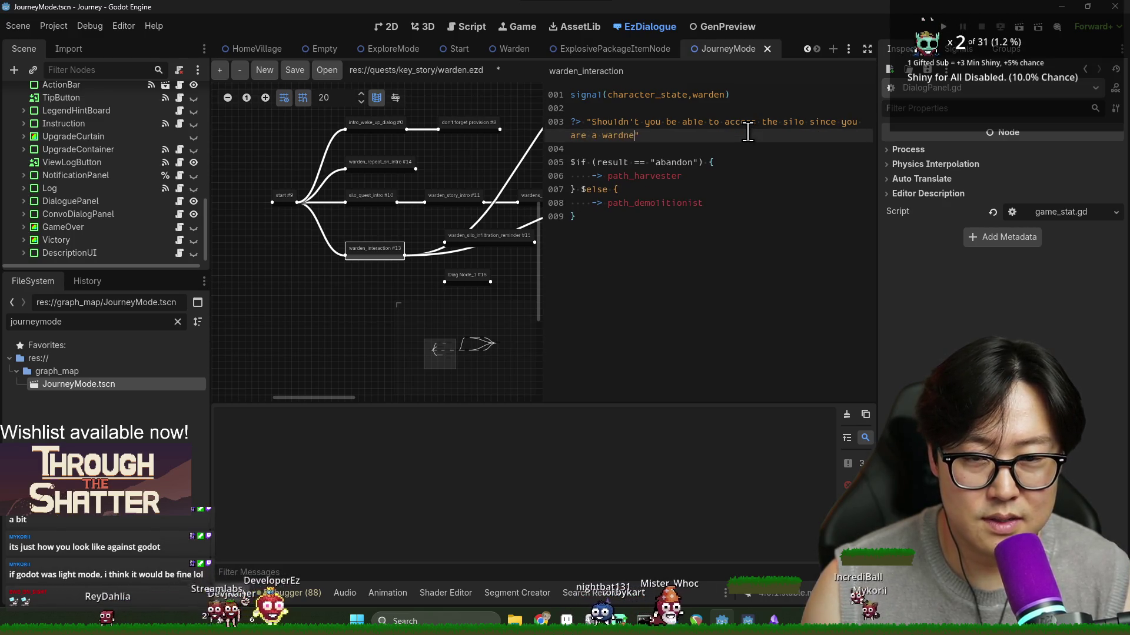
pyautogui.doubleClick(625, 136)
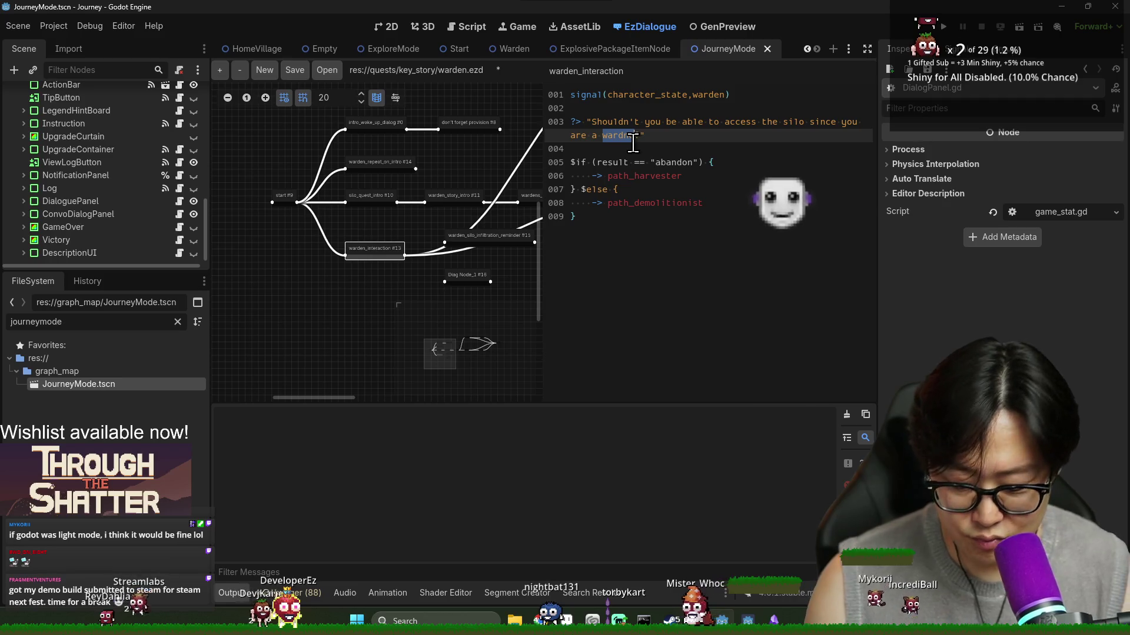
pyautogui.press('BackSpace')
pyautogui.press('BackSpace')
pyautogui.write('?')
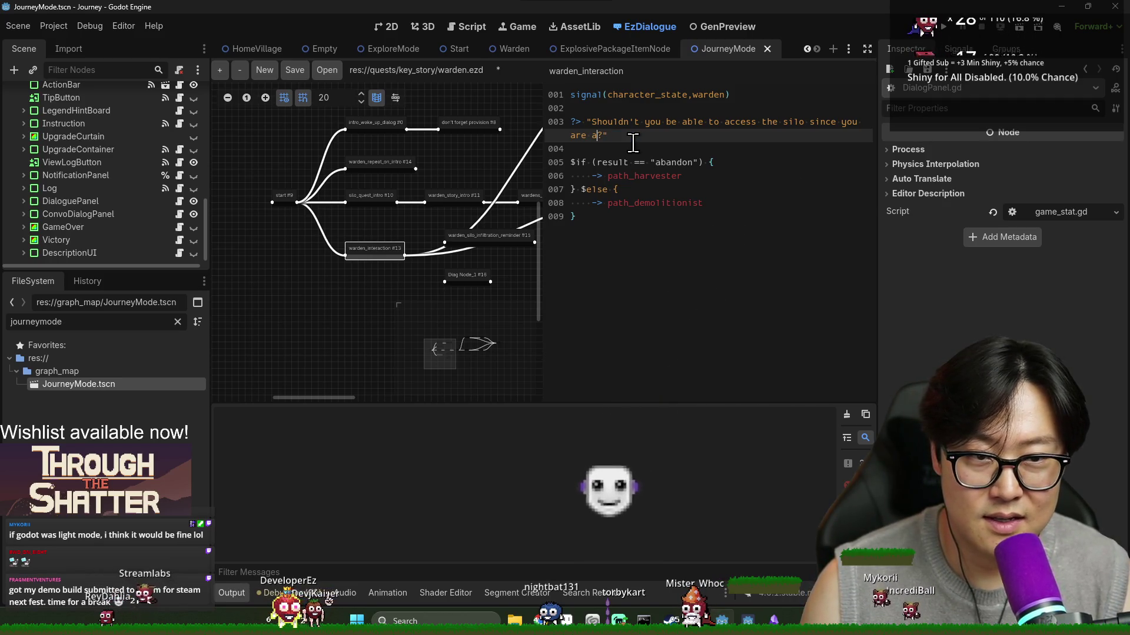
pyautogui.press('Left')
pyautogui.press('BackSpace')
pyautogui.write('in')
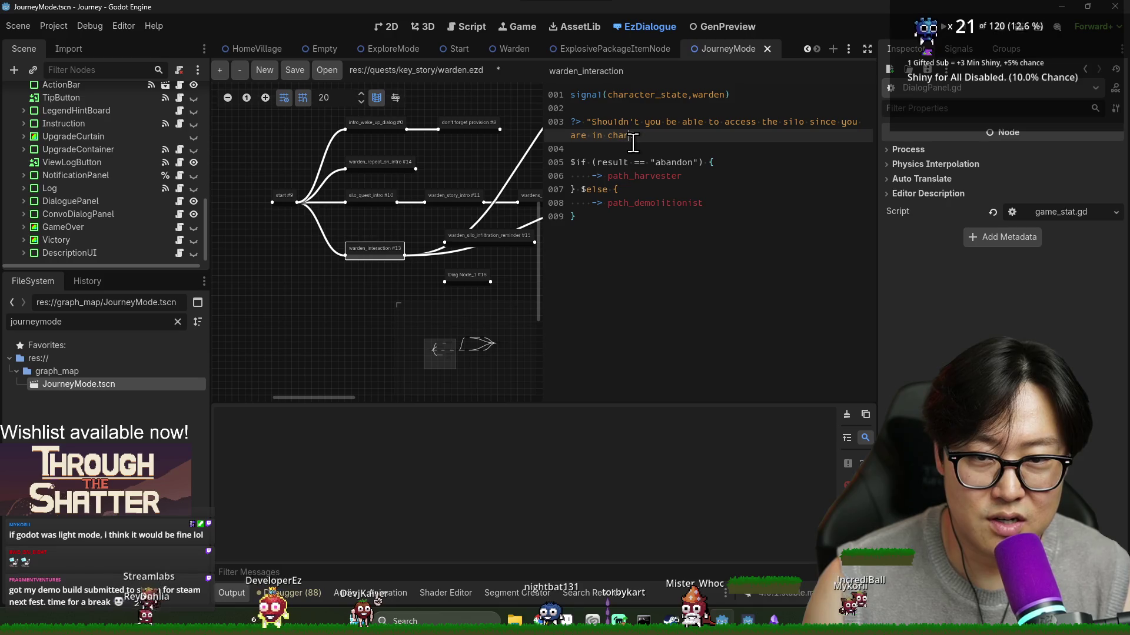
# Step: Reword the choice to "Why do you not have access to the silo?" -> question_about_access
pyautogui.keyDown('shift'); pyautogui.click(592, 122); pyautogui.keyUp('shift')
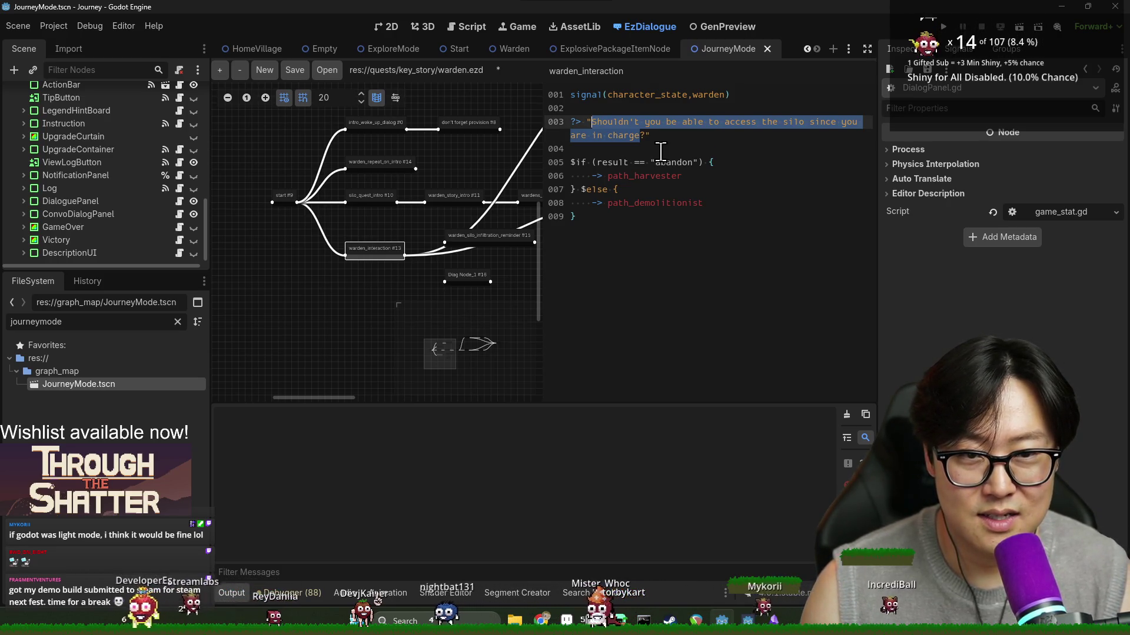
pyautogui.write('Why do you not have access')
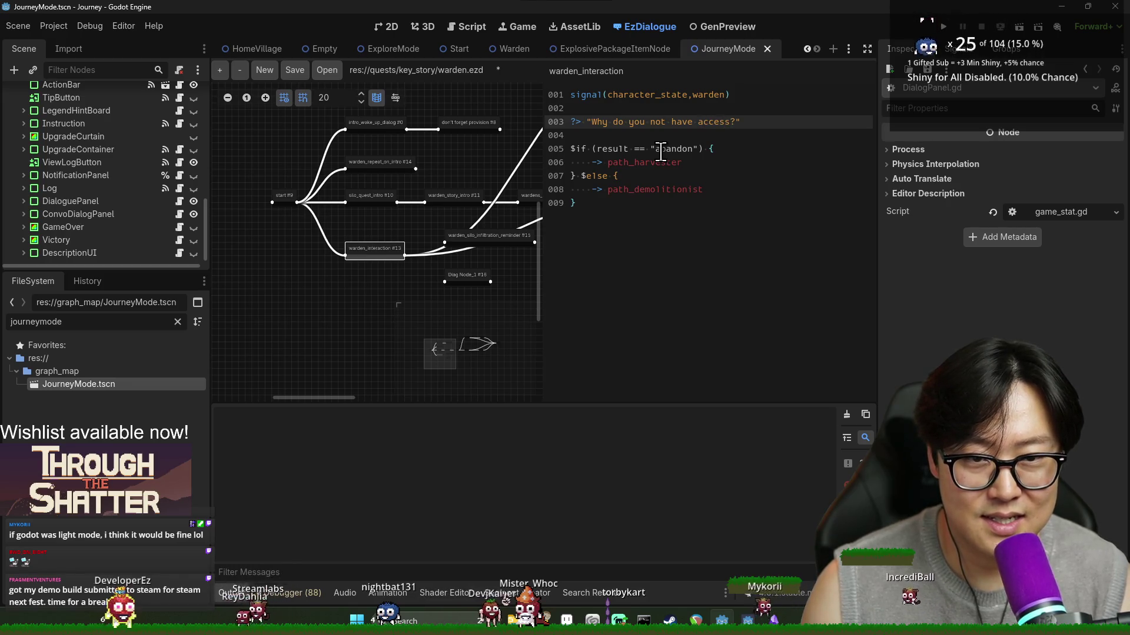
pyautogui.press('BackSpace')
pyautogui.press('BackSpace')
pyautogui.press('BackSpace')
pyautogui.write('to the silo')
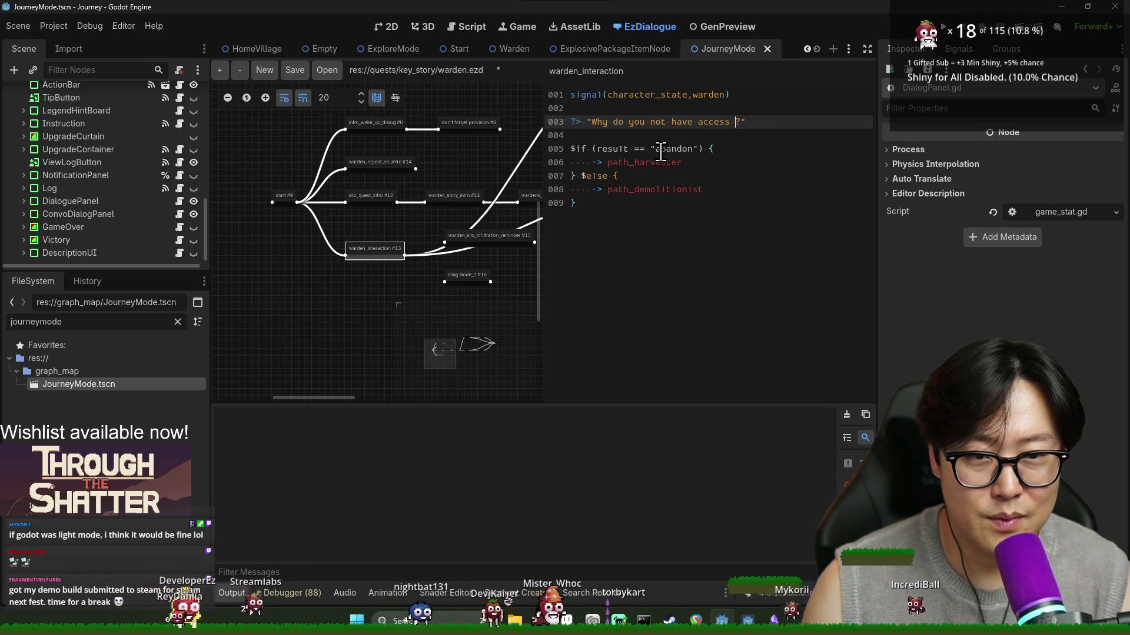
pyautogui.click(660, 151)
pyautogui.click(833, 123)
pyautogui.write('-> qu')
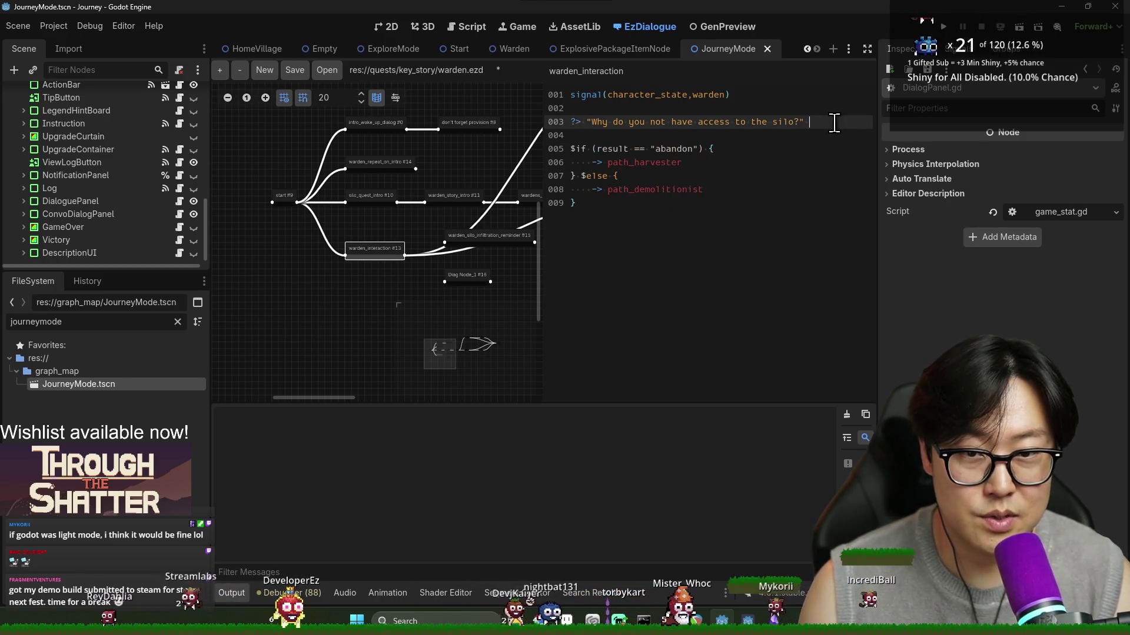
pyautogui.write('estion')
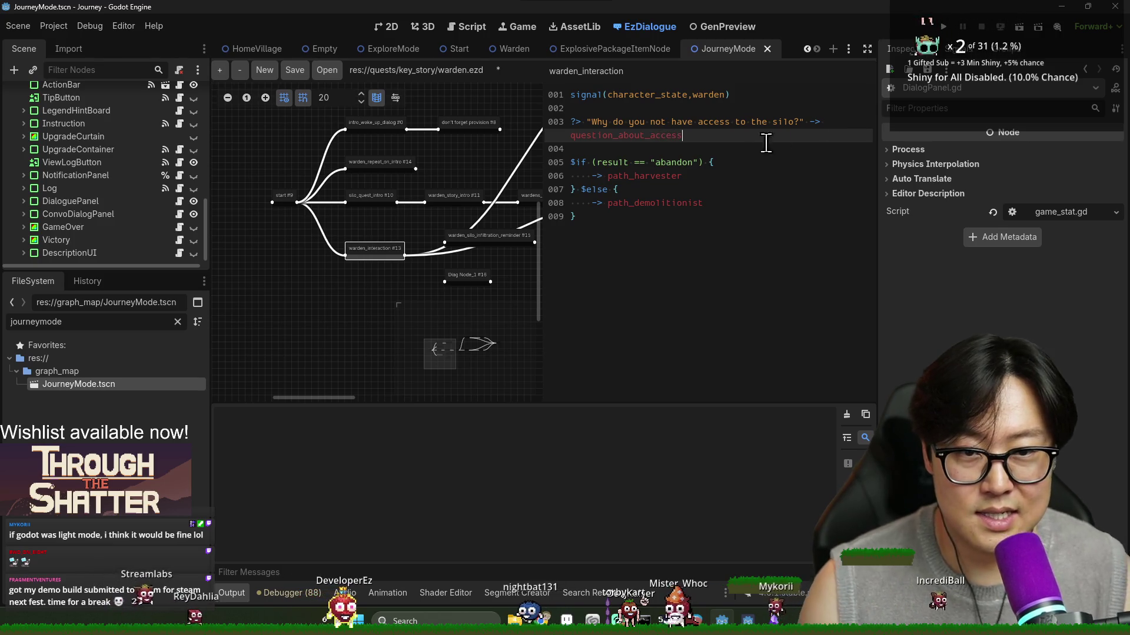
# Step: Deselect warden_interaction and open the placeholder Diag Node_1 in the graph
pyautogui.click(427, 275)
pyautogui.scroll(-2, 435, 259)
pyautogui.click(439, 249)
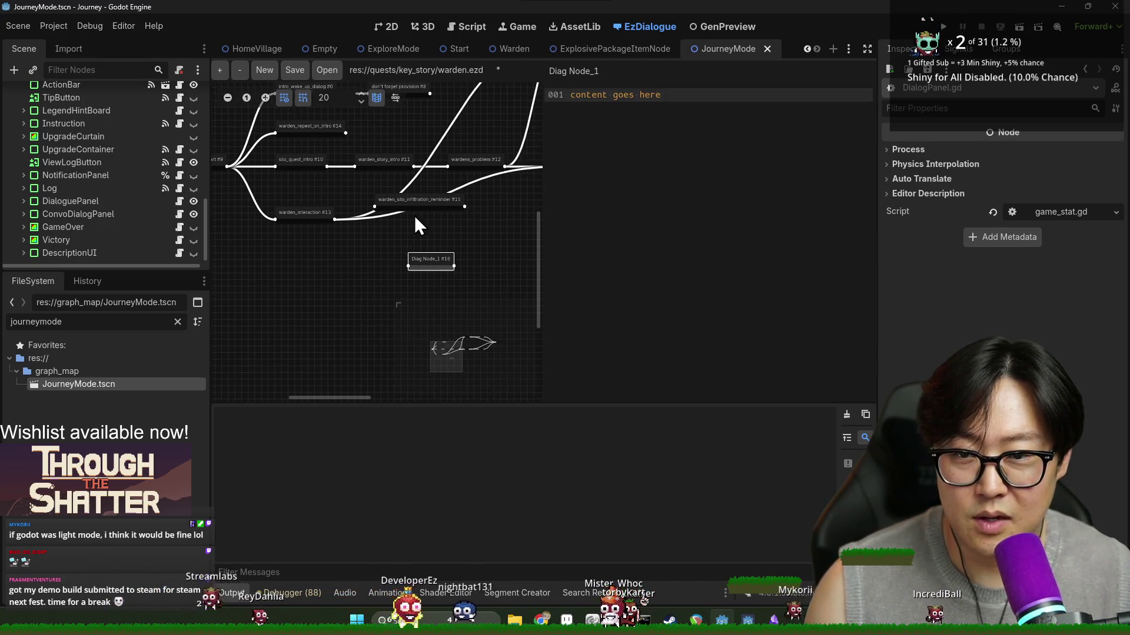
# Step: Open warden_silo_infiltration_reminder and nudge it slightly left in the graph
pyautogui.click(414, 215)
pyautogui.hscroll(3, 388, 241)
pyautogui.scroll(3, 353, 253)
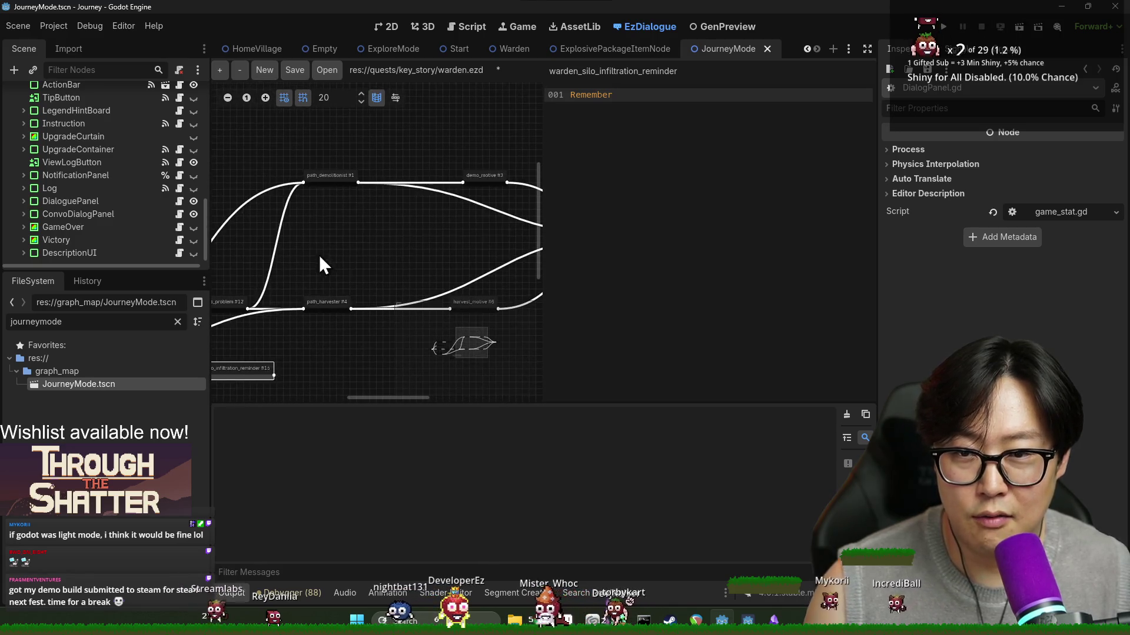
pyautogui.hscroll(-3, 294, 230)
pyautogui.scroll(-3, 338, 188)
pyautogui.moveTo(424, 214); pyautogui.dragTo(384, 221)
# Step: Rename Diag Node_1 to hint_on_access_card and reposition it
pyautogui.click(402, 245)
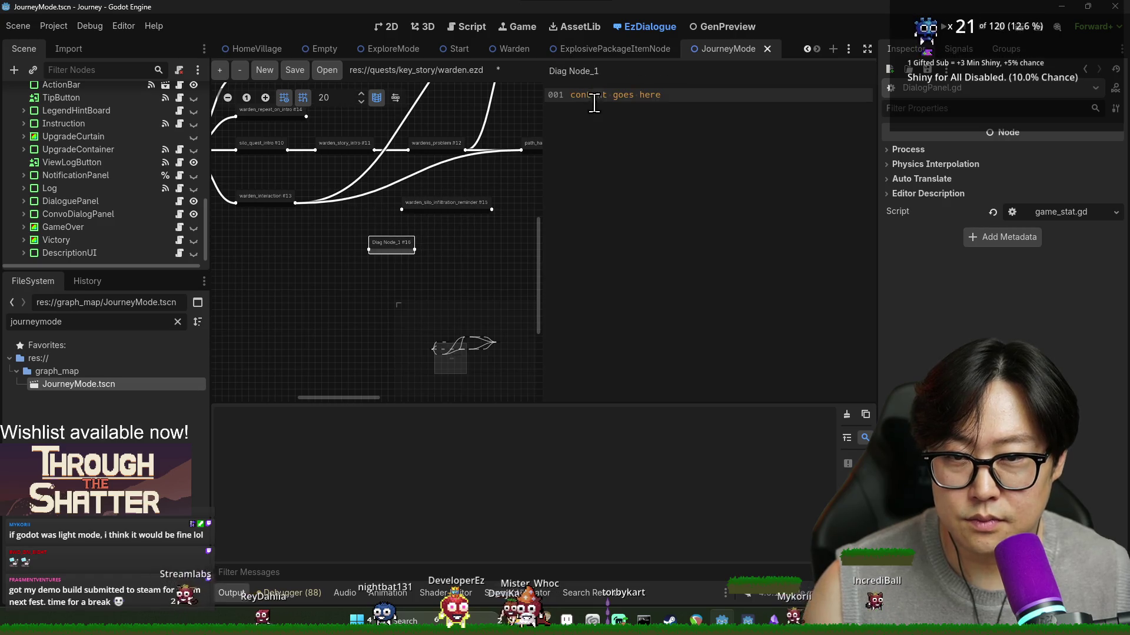
pyautogui.hotkey('ctrl', 'a')
pyautogui.press('BackSpace')
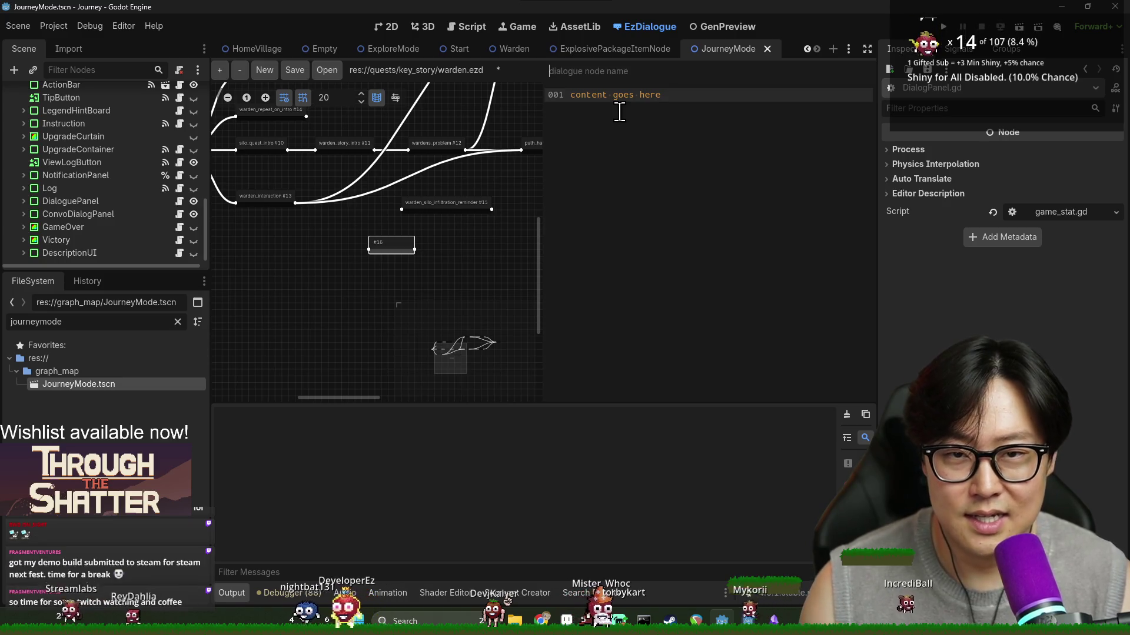
pyautogui.write('h')
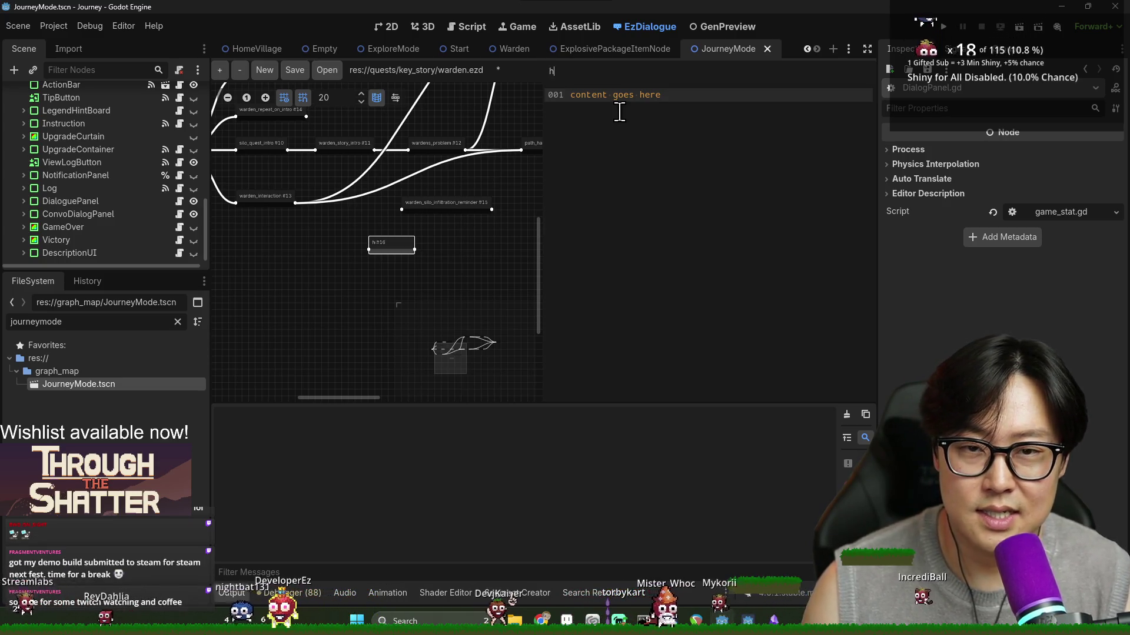
pyautogui.write('int_on_access_card')
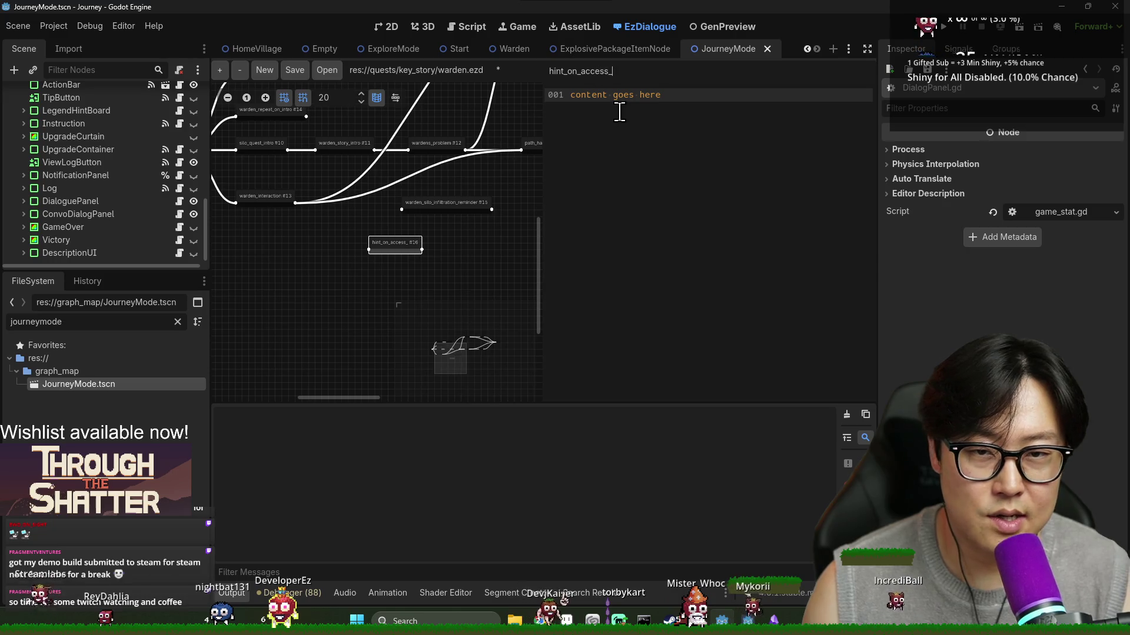
pyautogui.hotkey('ctrl', 's')
pyautogui.moveTo(383, 242); pyautogui.dragTo(349, 230)
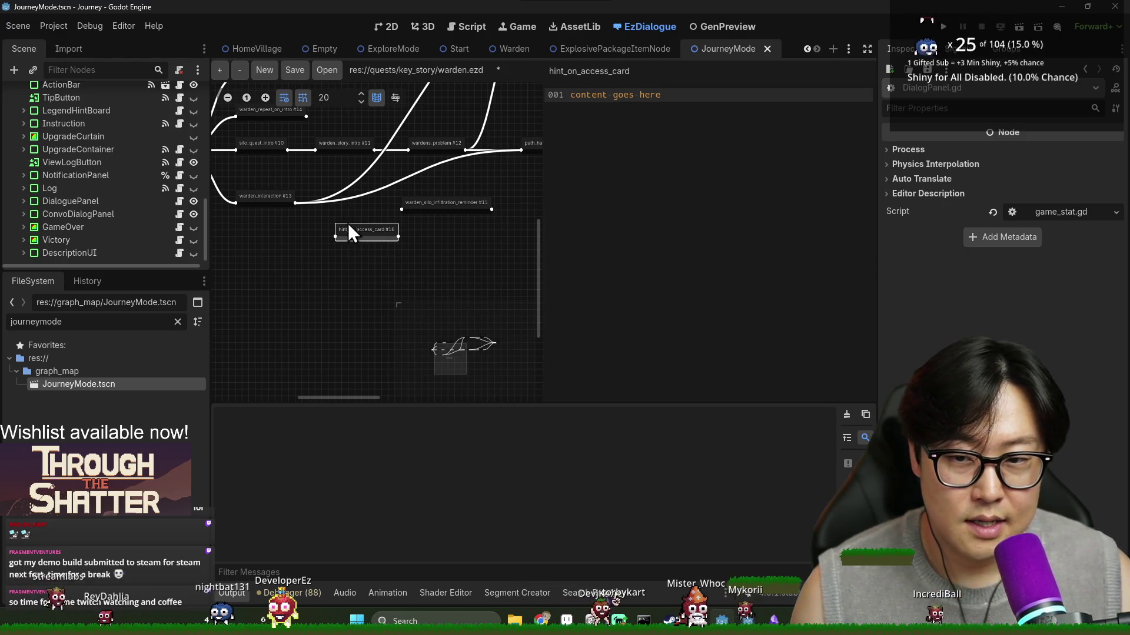
# Step: Replace question_about_access in warden_interaction's silo choice with hint_on_access_card
pyautogui.doubleClick(610, 70)
pyautogui.hotkey('ctrl', 'c')
pyautogui.click(265, 196)
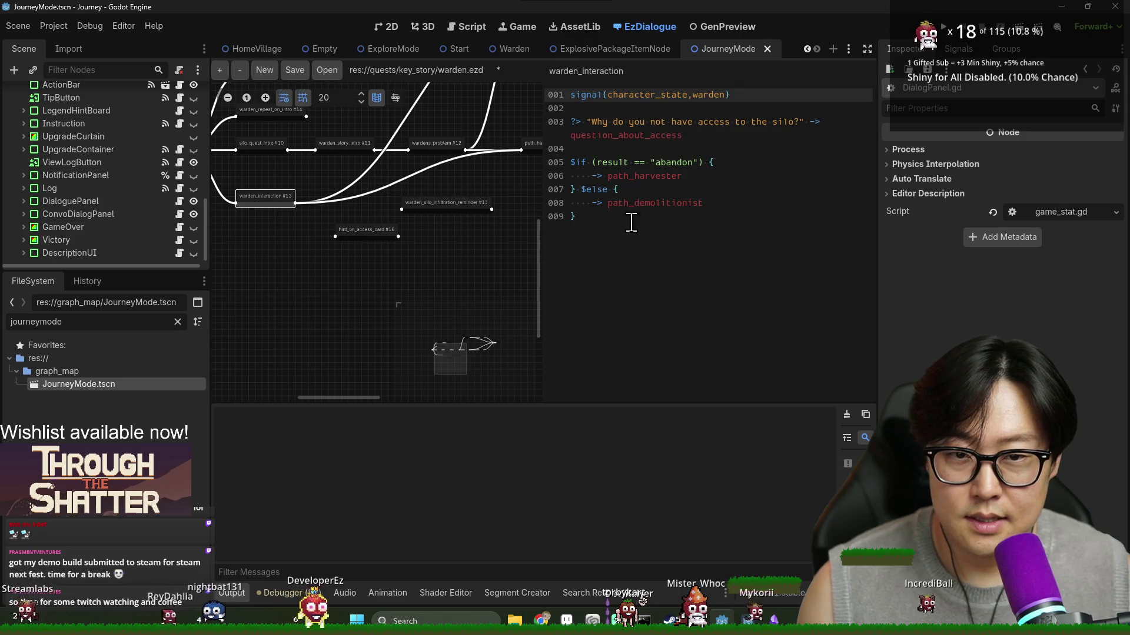
pyautogui.doubleClick(625, 136)
pyautogui.hotkey('ctrl', 'v')
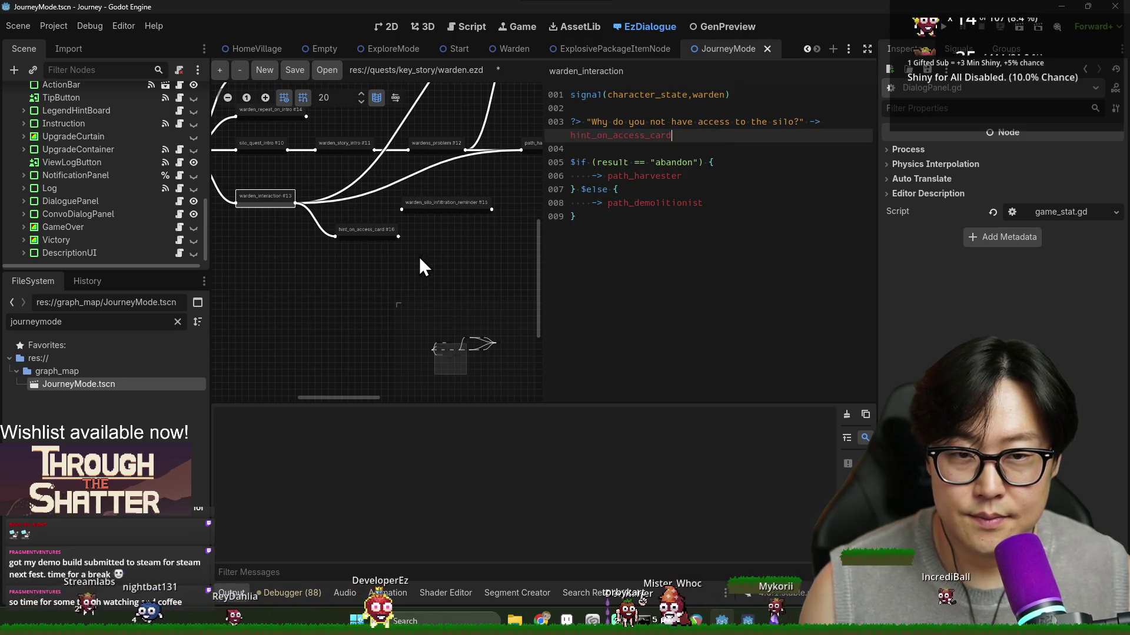
pyautogui.moveTo(368, 236)
pyautogui.mouseDown()
pyautogui.moveTo(354, 236)
pyautogui.moveTo(367, 250)
pyautogui.mouseUp()
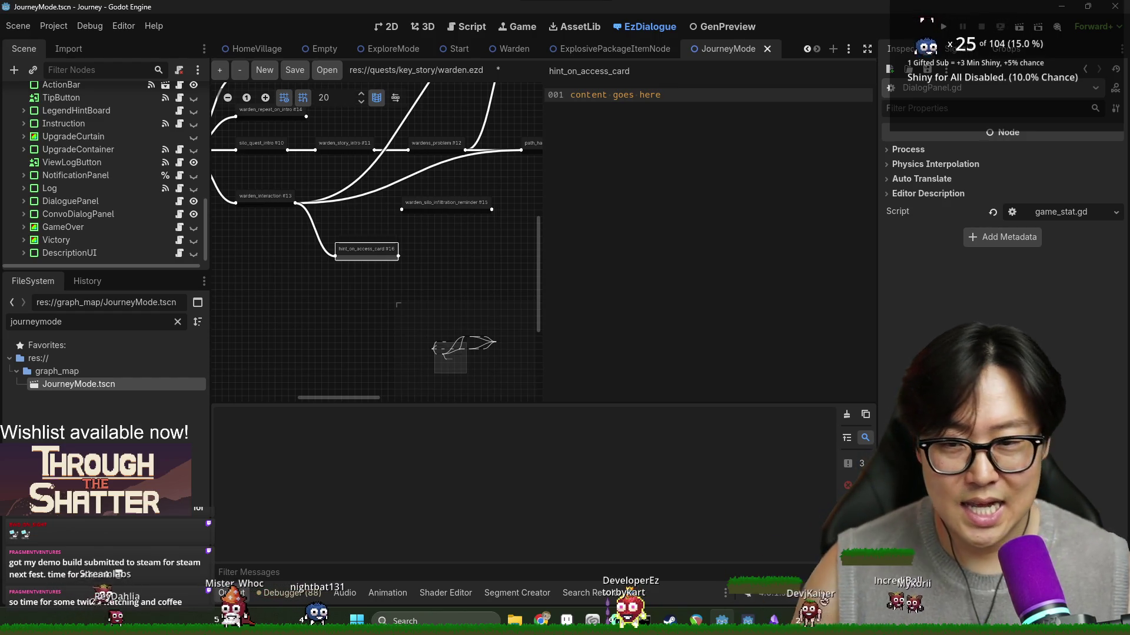
# Step: Recenter and widen the dialogue graph, then open hint_on_access_card's text
pyautogui.click(542, 348)
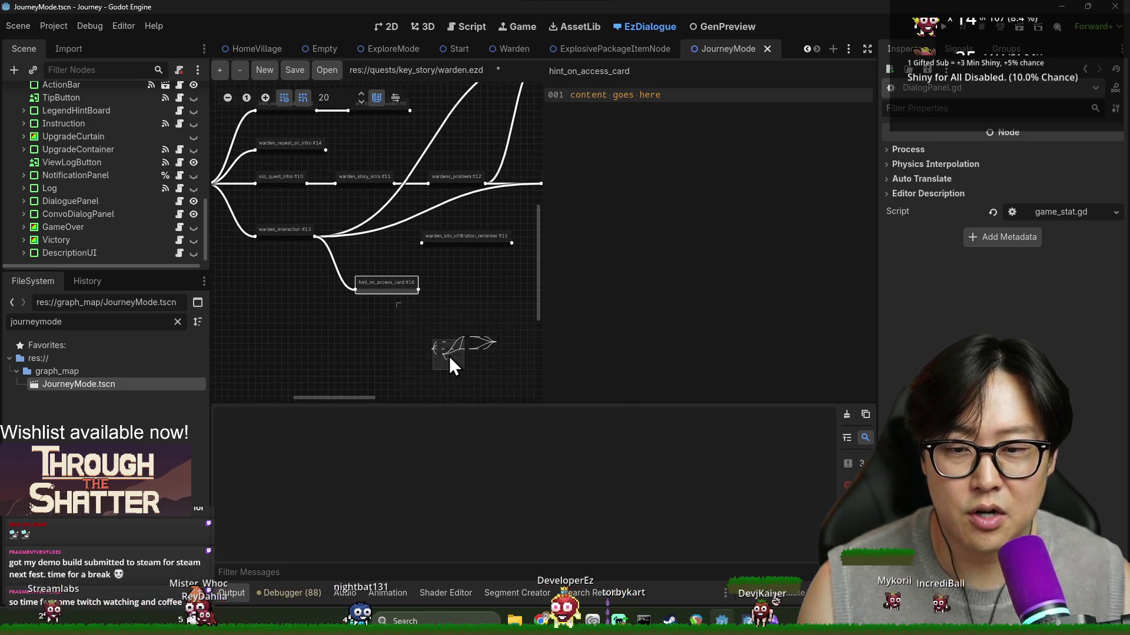
pyautogui.moveTo(539, 273); pyautogui.dragTo(603, 284)
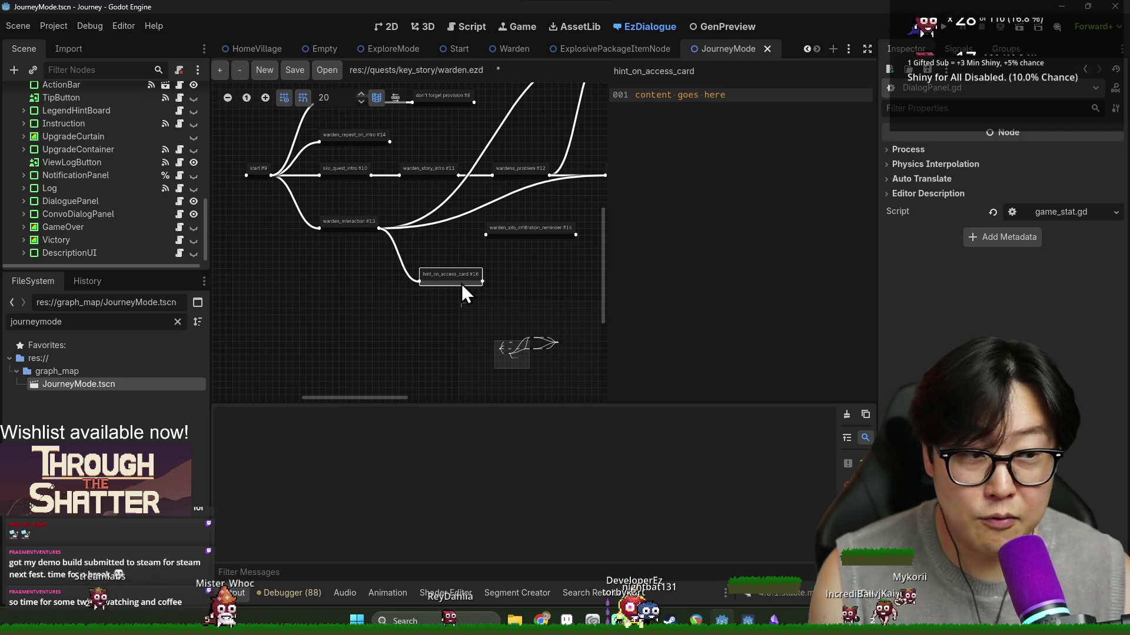
pyautogui.click(509, 233)
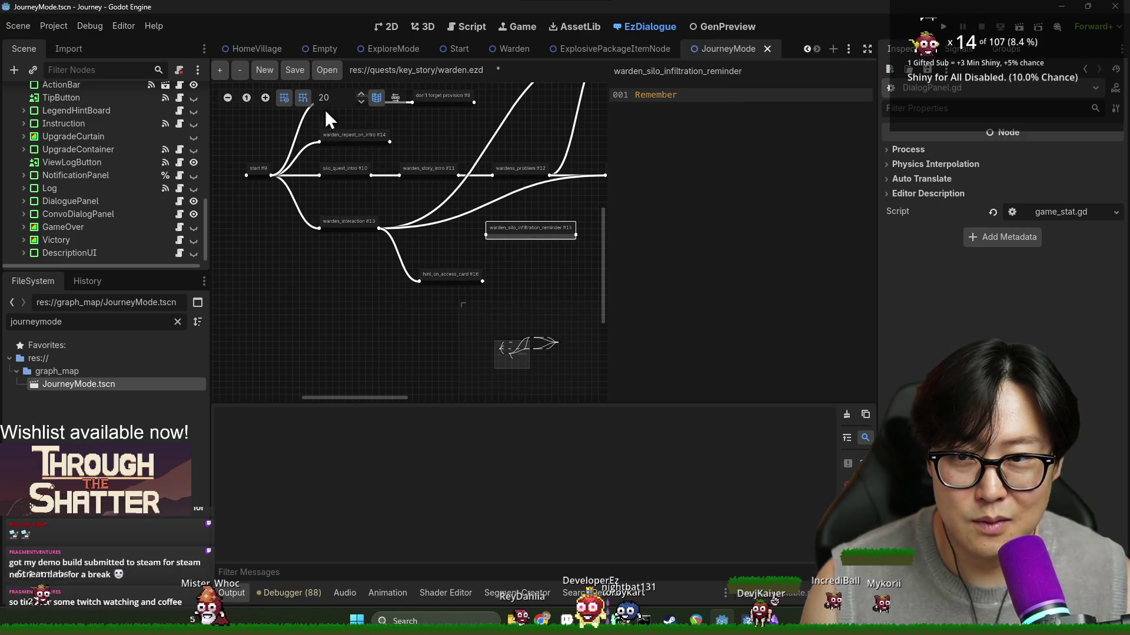
pyautogui.moveTo(499, 268); pyautogui.dragTo(511, 227)
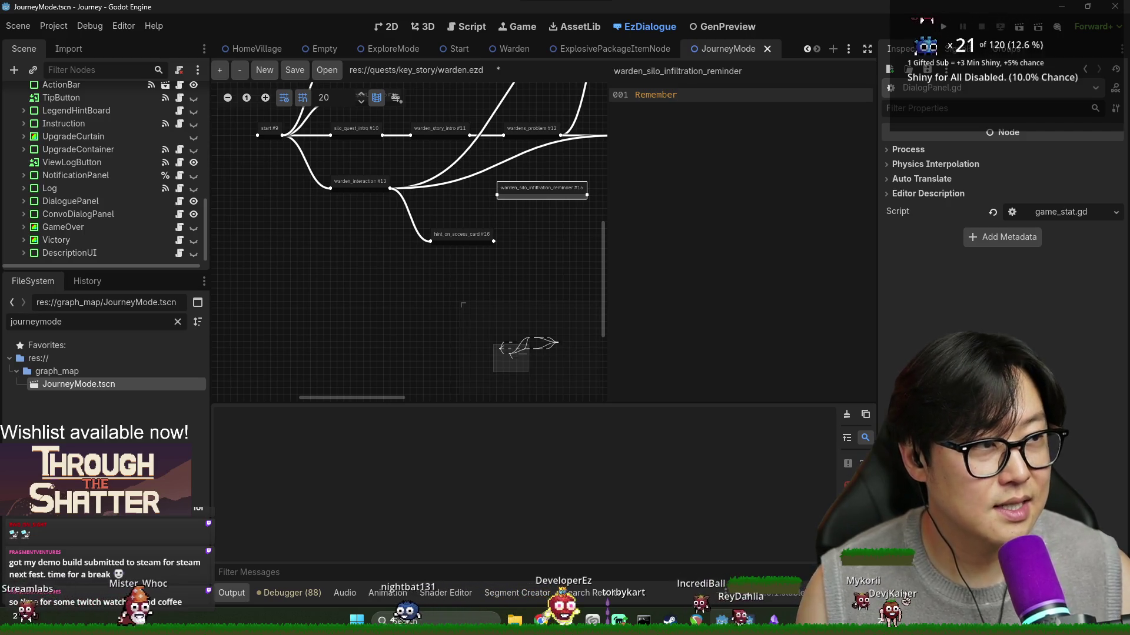
pyautogui.click(338, 180)
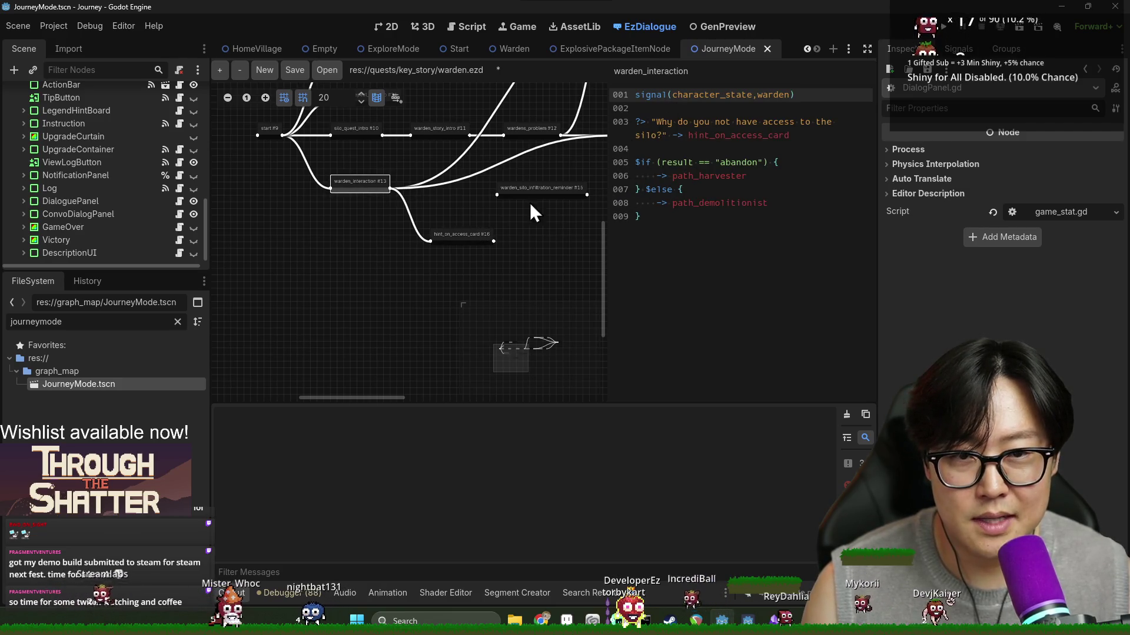
pyautogui.click(454, 239)
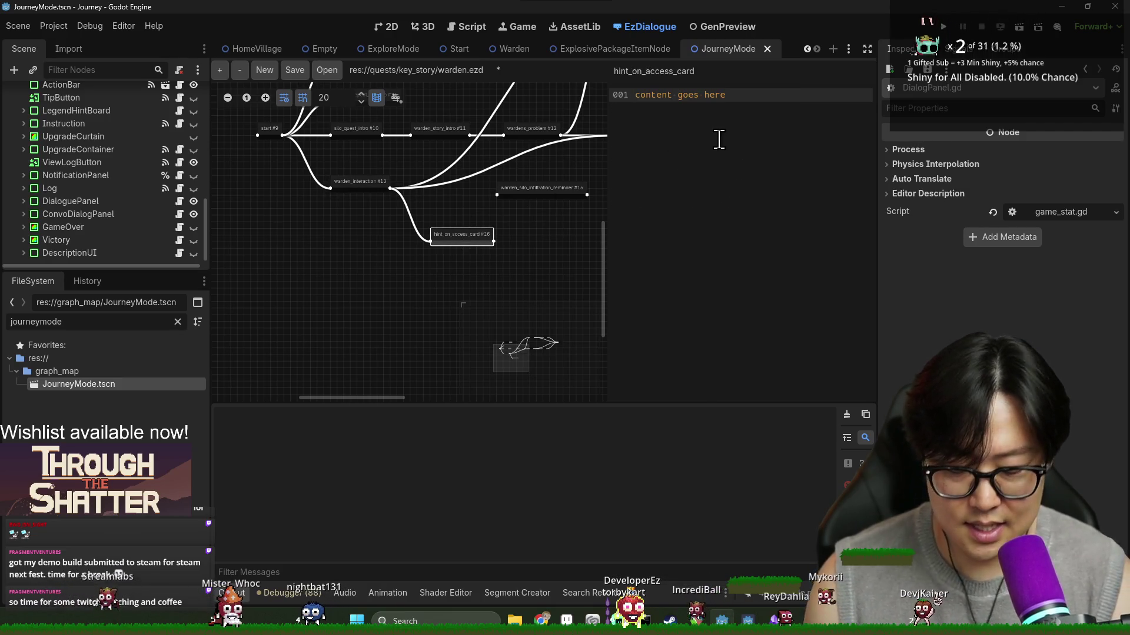
# Step: Replace the placeholder with the warden's lines admitting he dropped his access card
pyautogui.press('BackSpace')
pyautogui.press('BackSpace')
pyautogui.write('I')
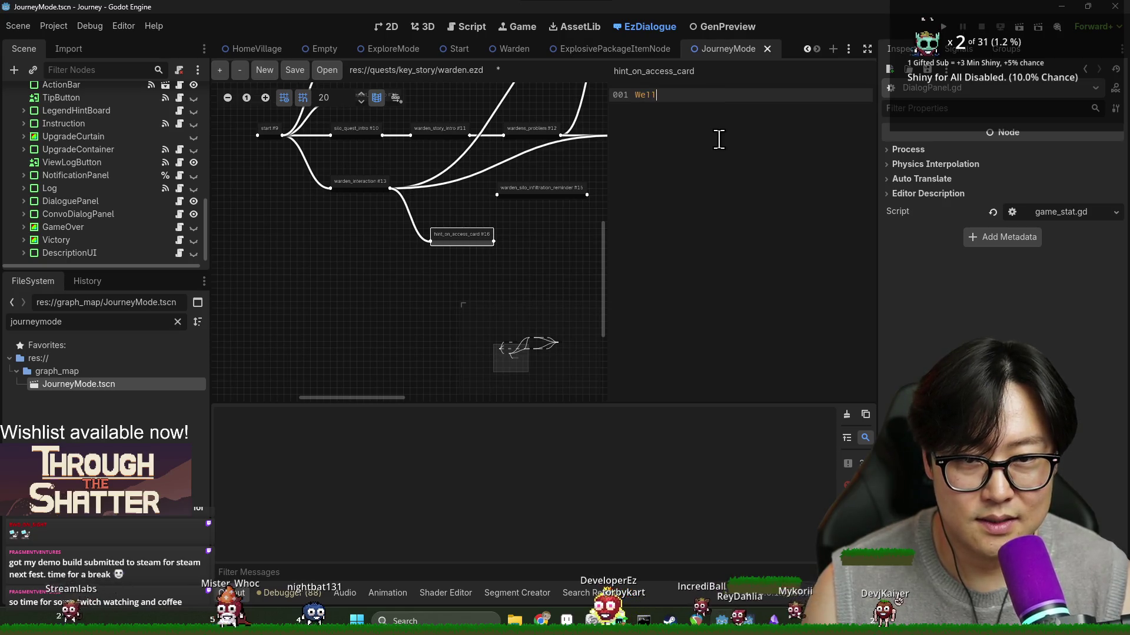
pyautogui.press('BackSpace')
pyautogui.press('BackSpace')
pyautogui.write('Of course I h')
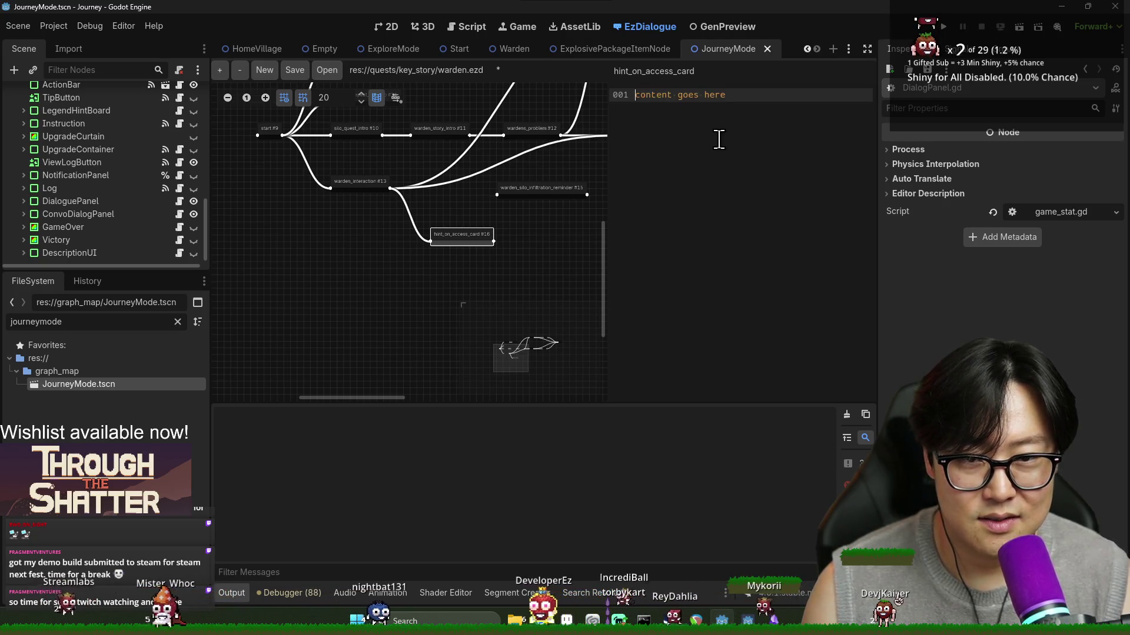
pyautogui.write('ave access!')
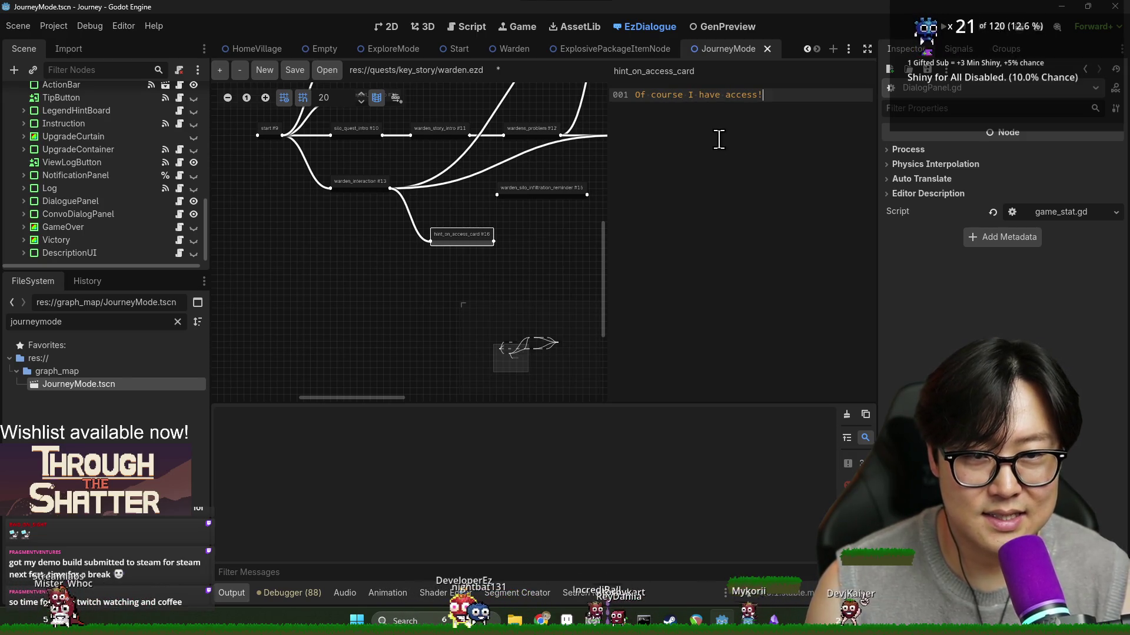
pyautogui.press('Return')
pyautogui.write('...')
pyautogui.press('Return')
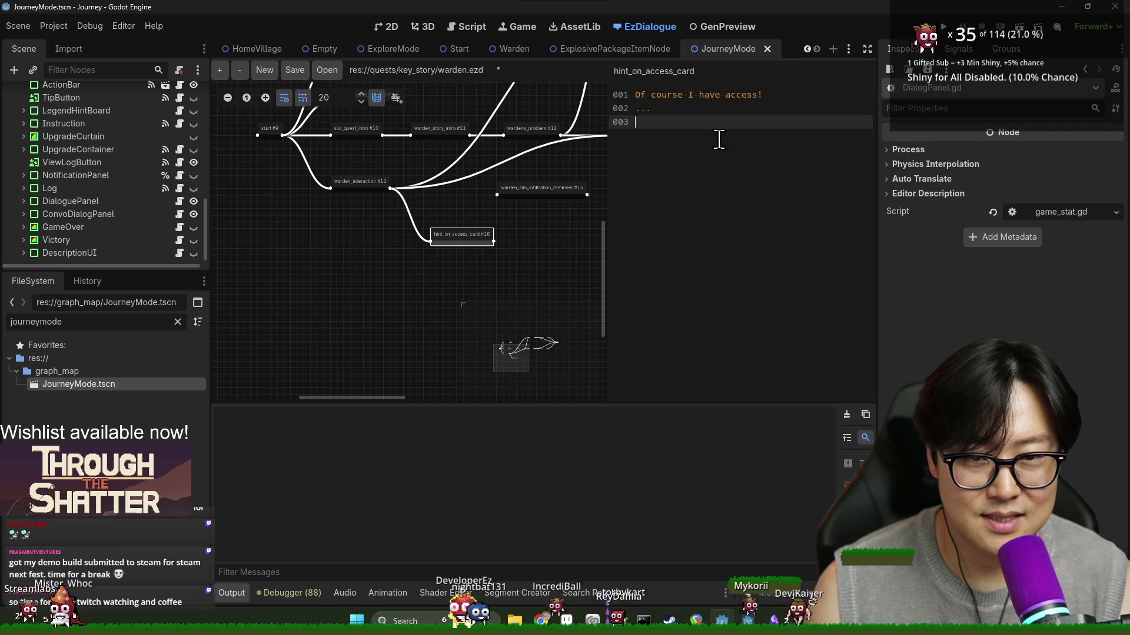
pyautogui.write('--')
pyautogui.press('Return')
pyautogui.write('ll, I ')
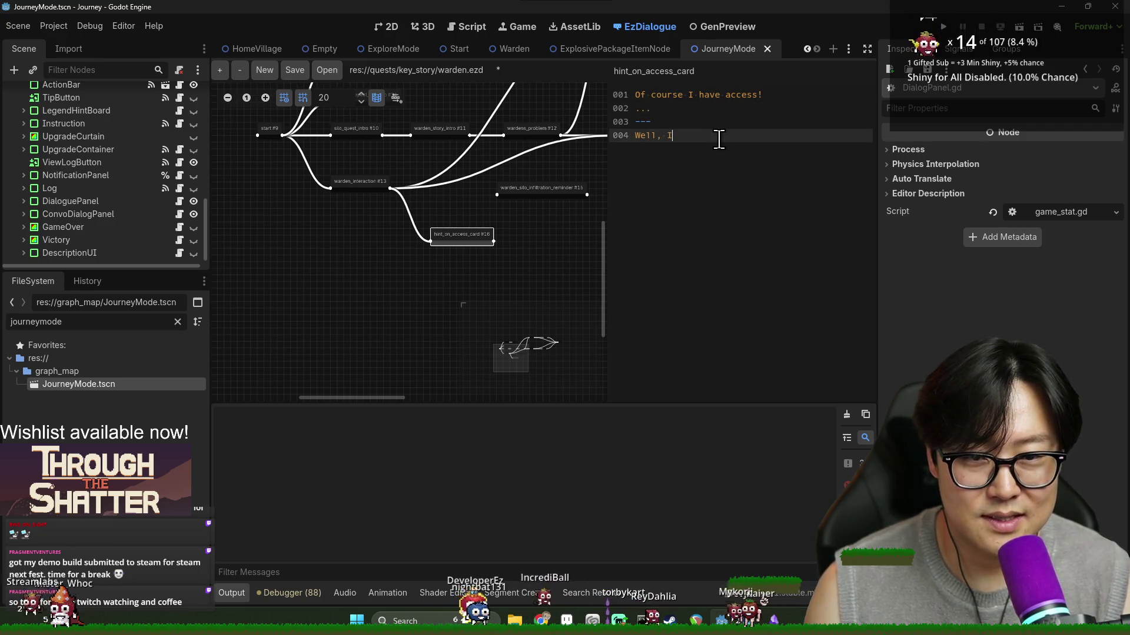
pyautogui.write('"had"... In the panic of everythin')
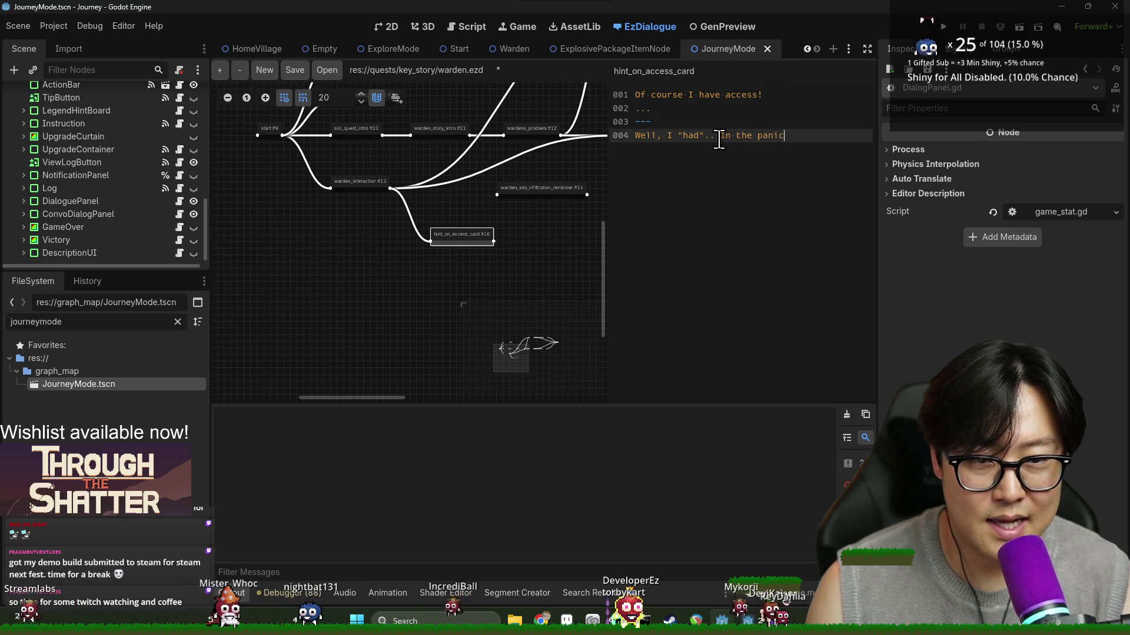
pyautogui.write('g.,')
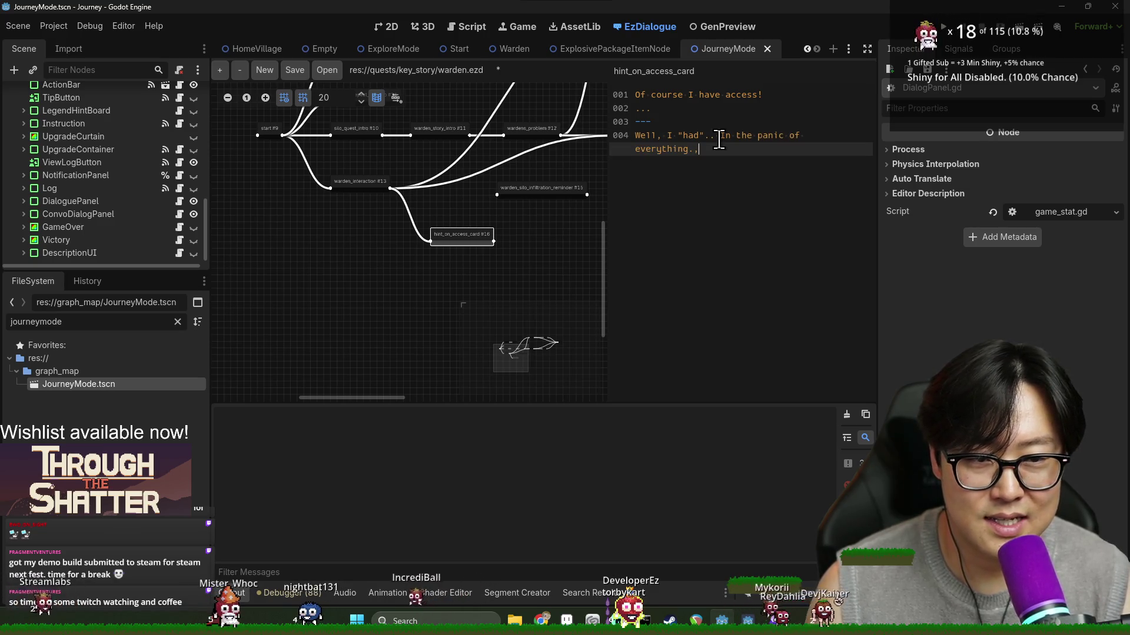
pyautogui.press('BackSpace')
pyautogui.press('BackSpace')
pyautogui.write('I drop')
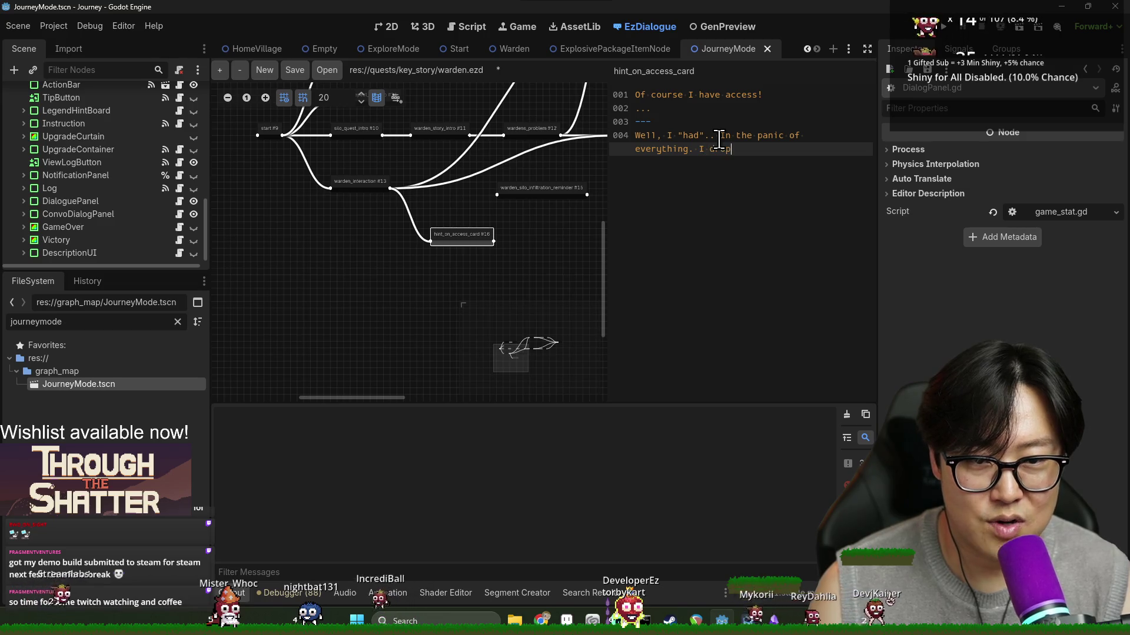
pyautogui.write('ped my access card som')
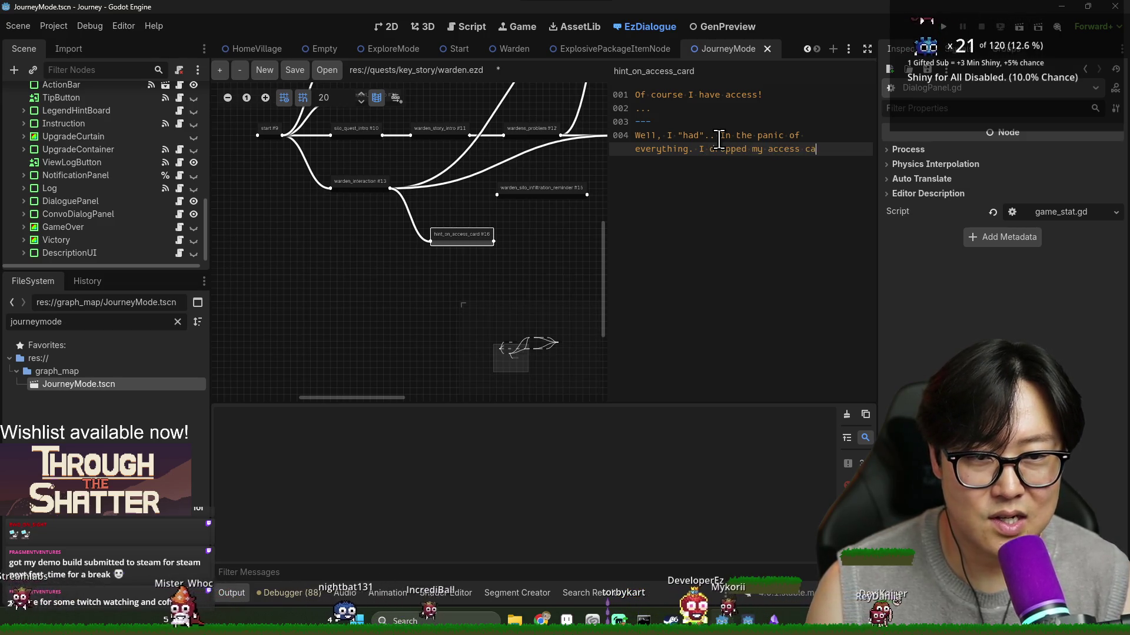
pyautogui.write('ewhere..')
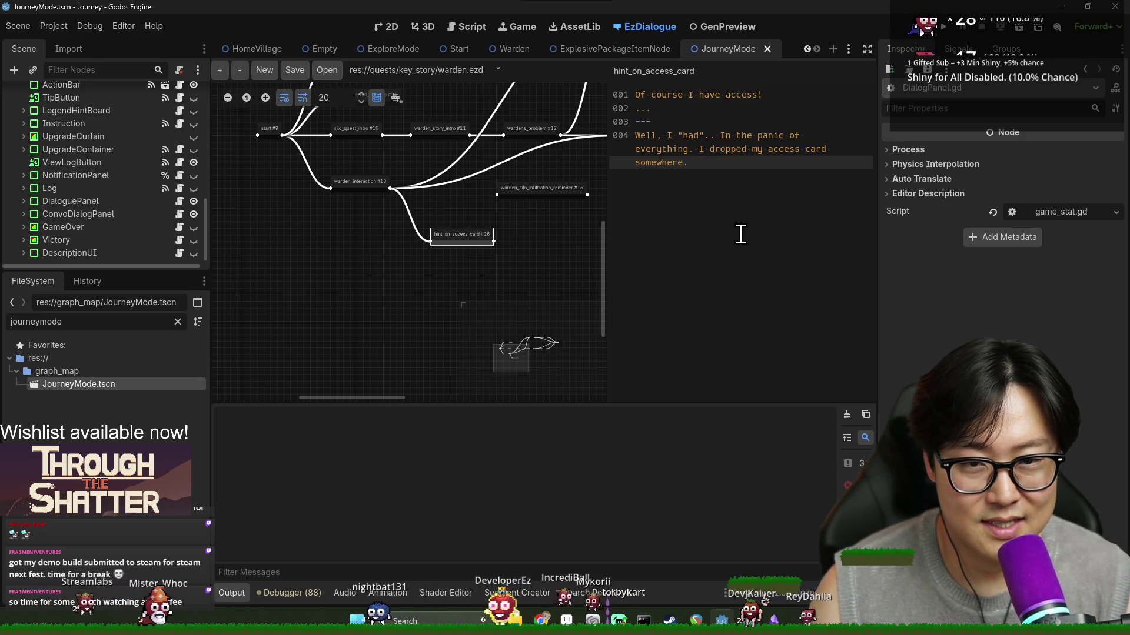
# Step: Add a --- separator and a closing line ending in "it now."
pyautogui.press('Return')
pyautogui.write('---')
pyautogui.press('Return')
pyautogui.write("But there's no way we'll find")
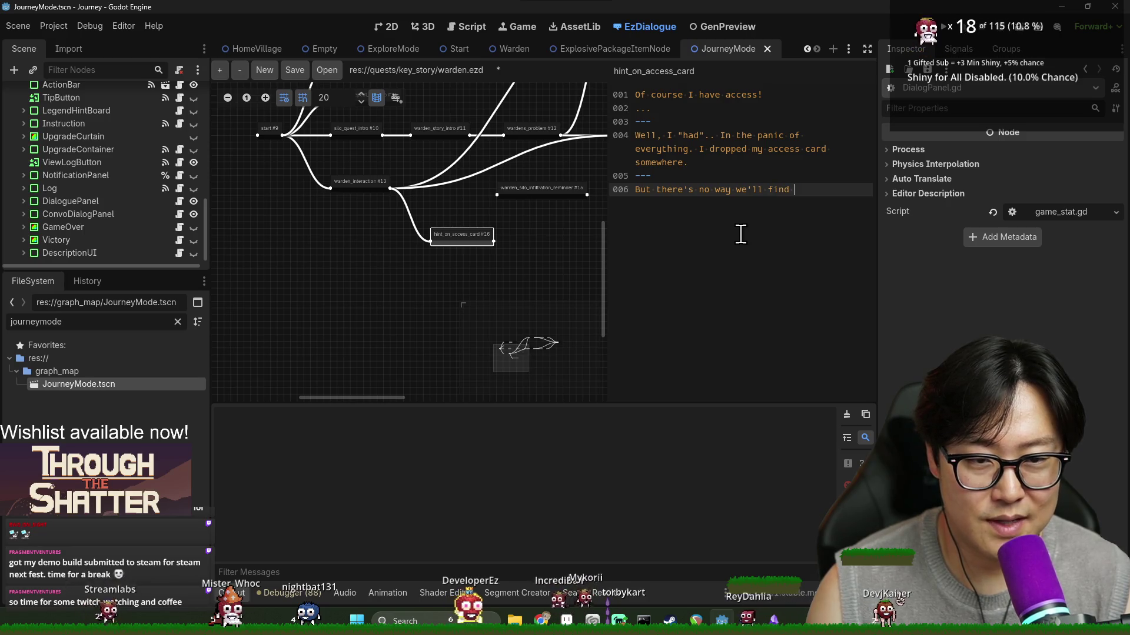
pyautogui.write('it now.')
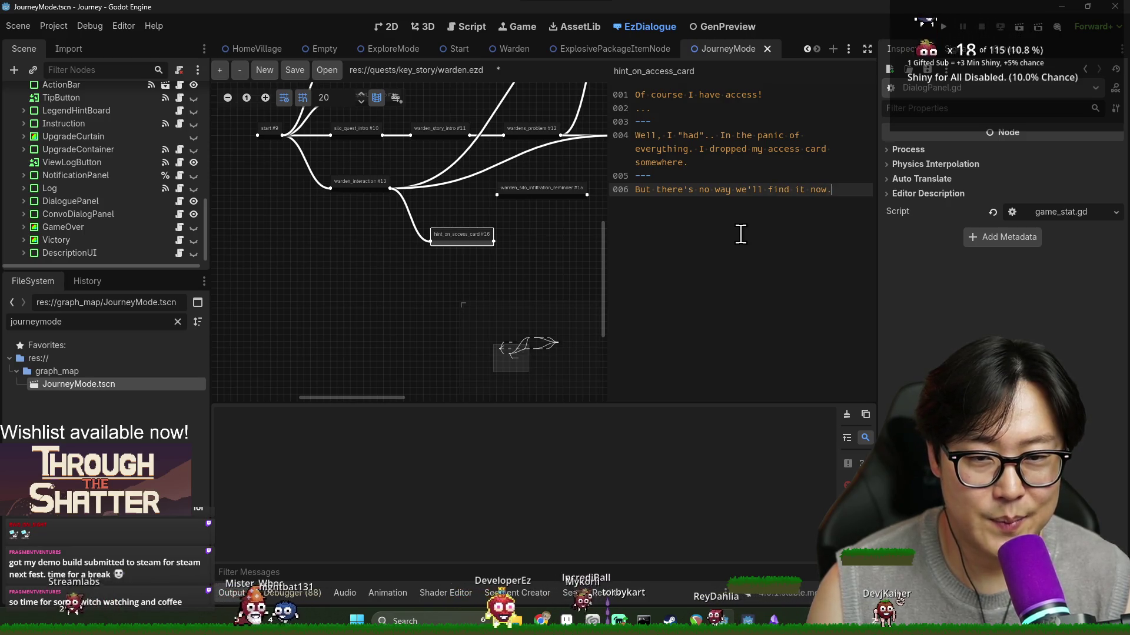
# Step: Add an End Conversation choice with an indented signal(exit) block and save
pyautogui.press('Return')
pyautogui.write('?> End Con')
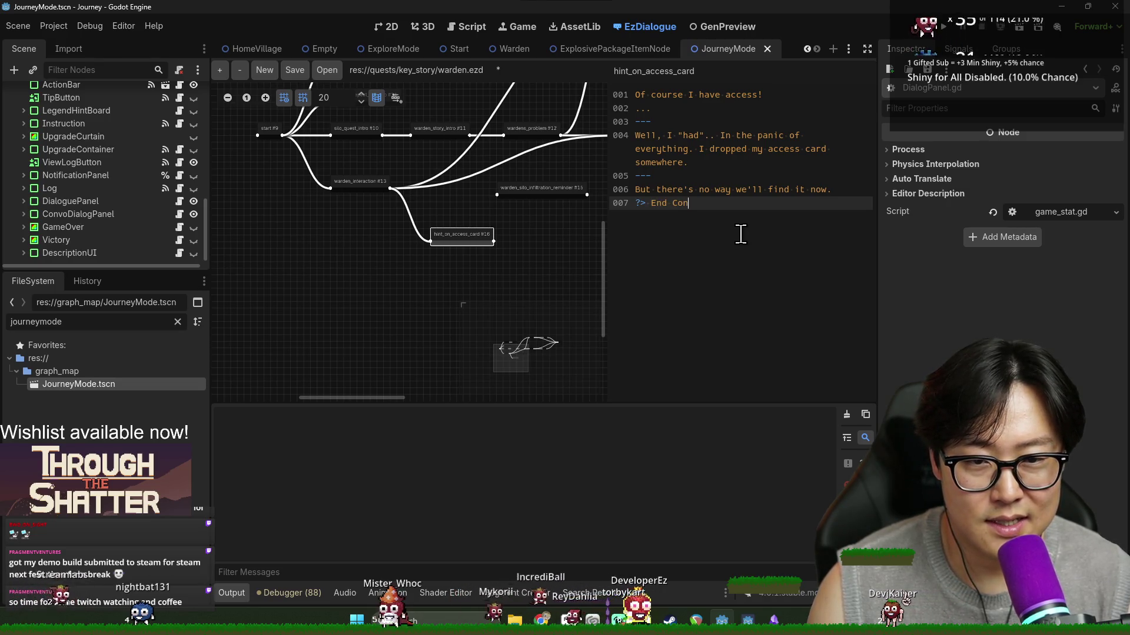
pyautogui.write('versation {')
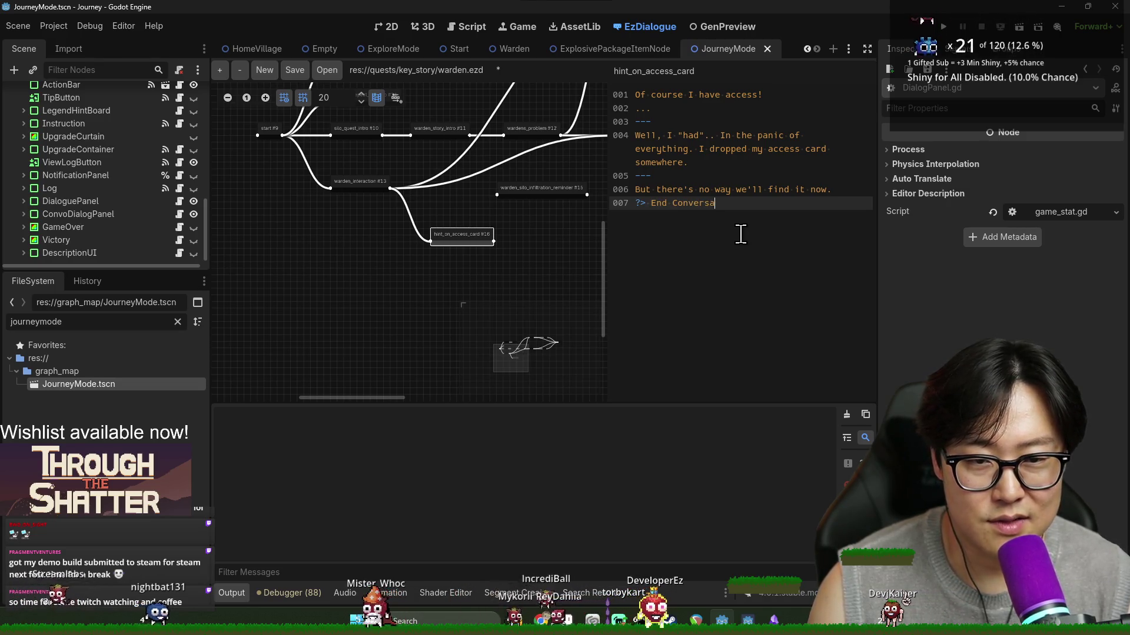
pyautogui.press('Return')
pyautogui.press('Return')
pyautogui.write('}')
pyautogui.press('Up')
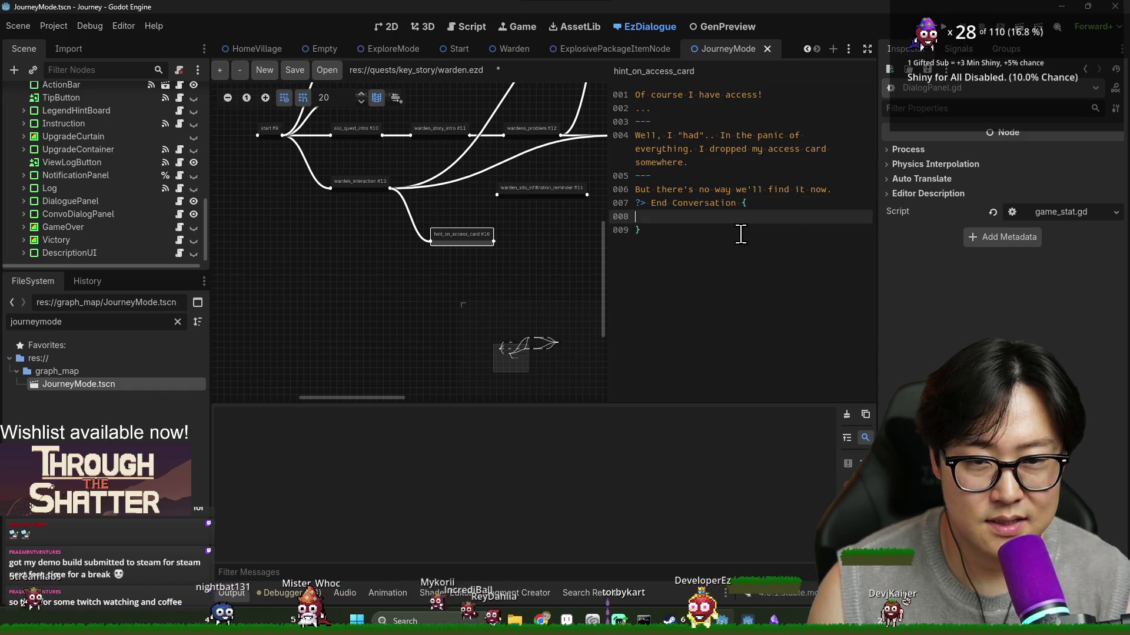
pyautogui.press('Tab')
pyautogui.write('signal(ex')
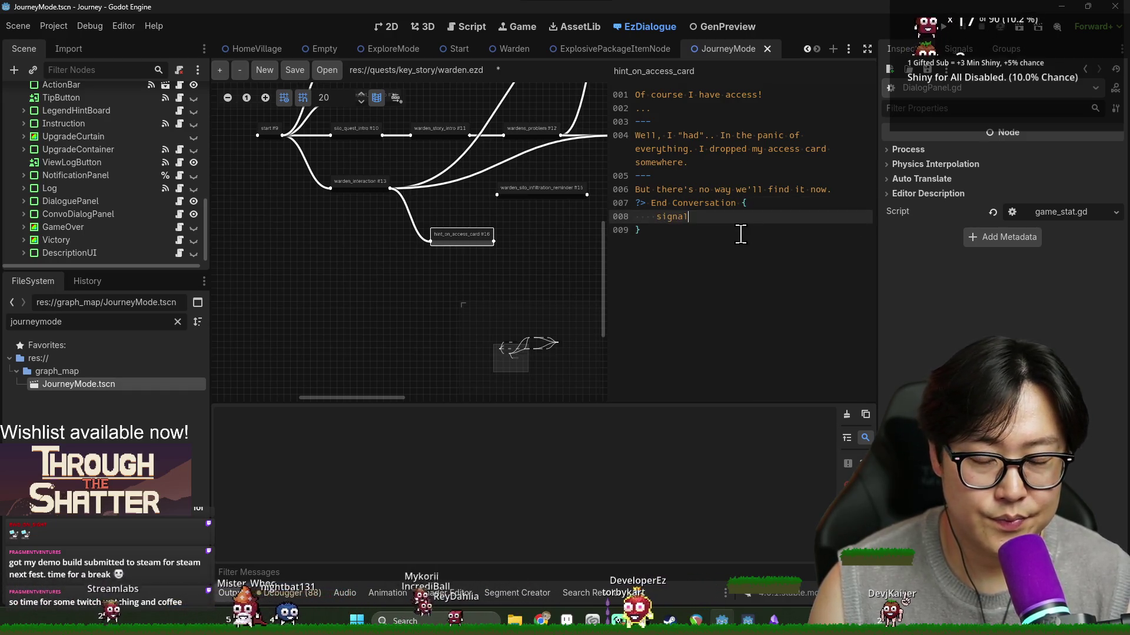
pyautogui.hotkey('ctrl', 's')
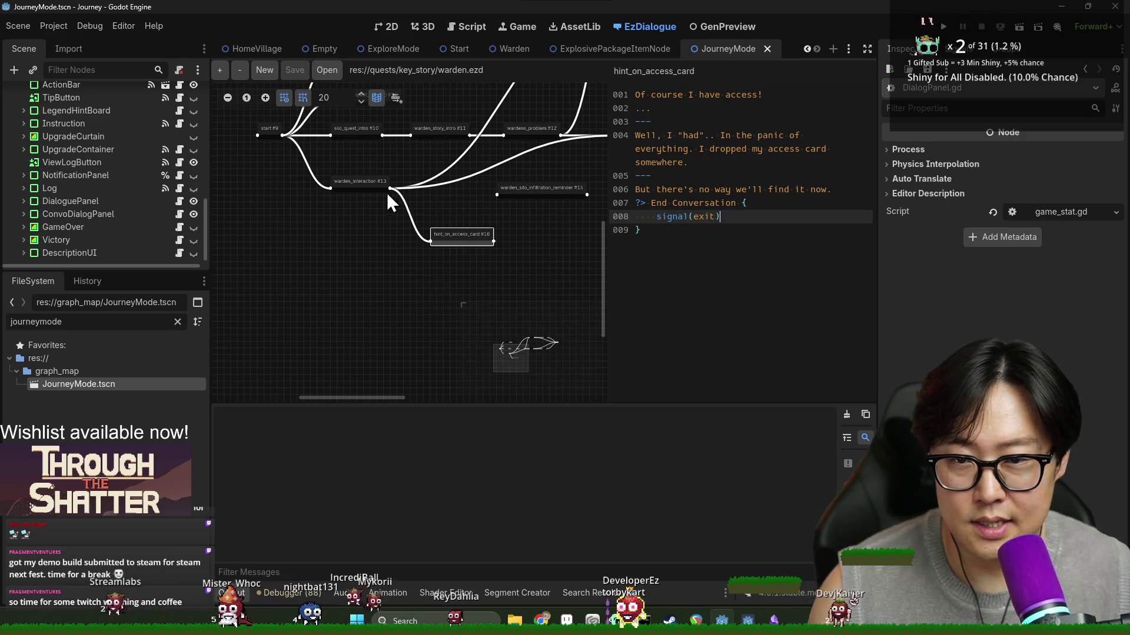
# Step: Review the warden_interaction, path_demolitionist and path_harvester dialogues in the graph
pyautogui.click(385, 189)
pyautogui.scroll(1, 506, 221)
pyautogui.moveTo(502, 224); pyautogui.dragTo(471, 239)
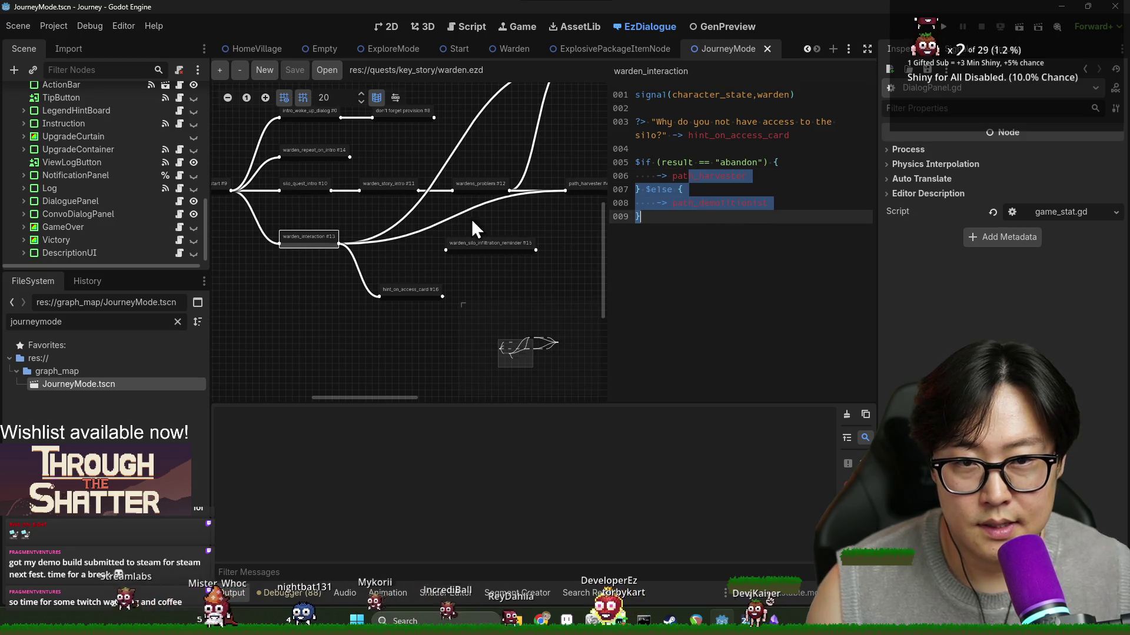
pyautogui.scroll(2, 465, 194)
pyautogui.click(475, 104)
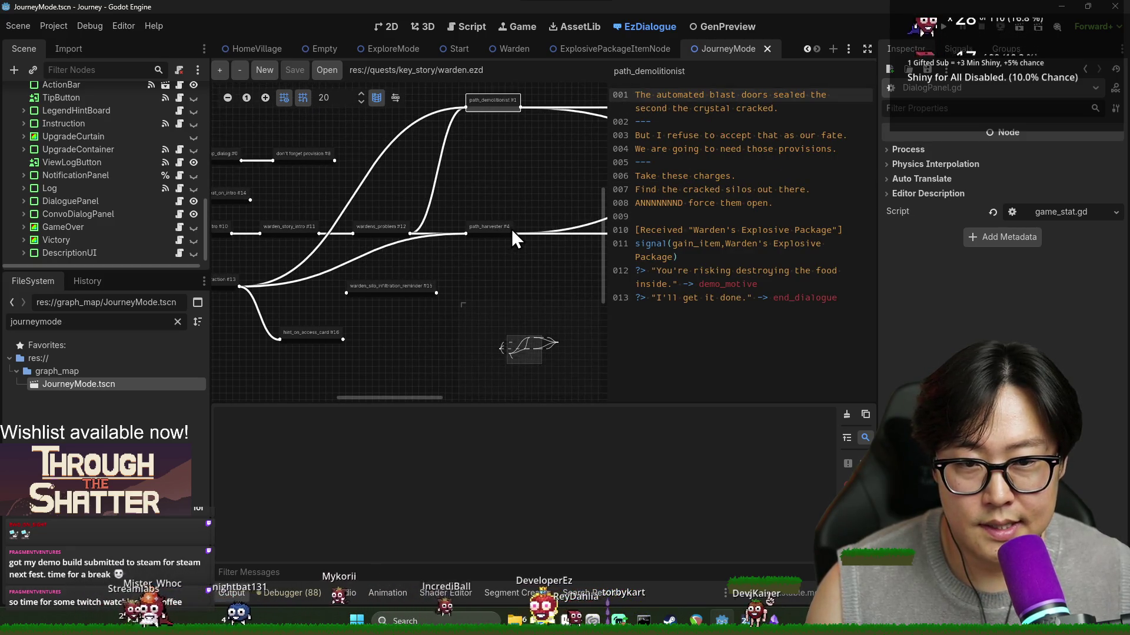
pyautogui.click(491, 228)
pyautogui.hscroll(2, 407, 212)
pyautogui.hscroll(-3, 578, 202)
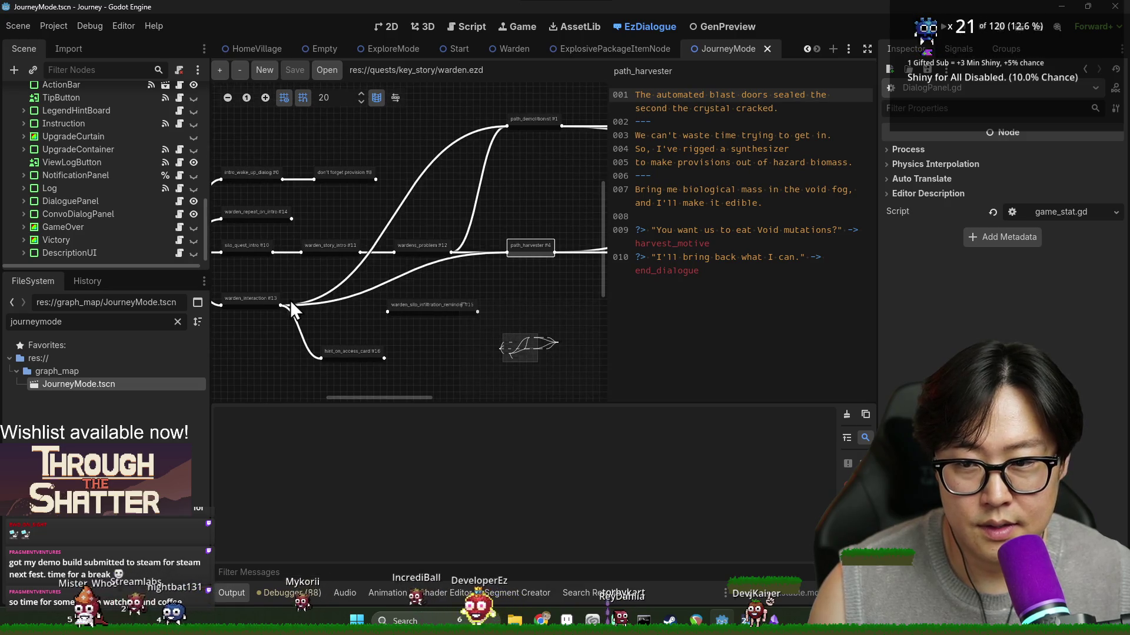
pyautogui.click(525, 122)
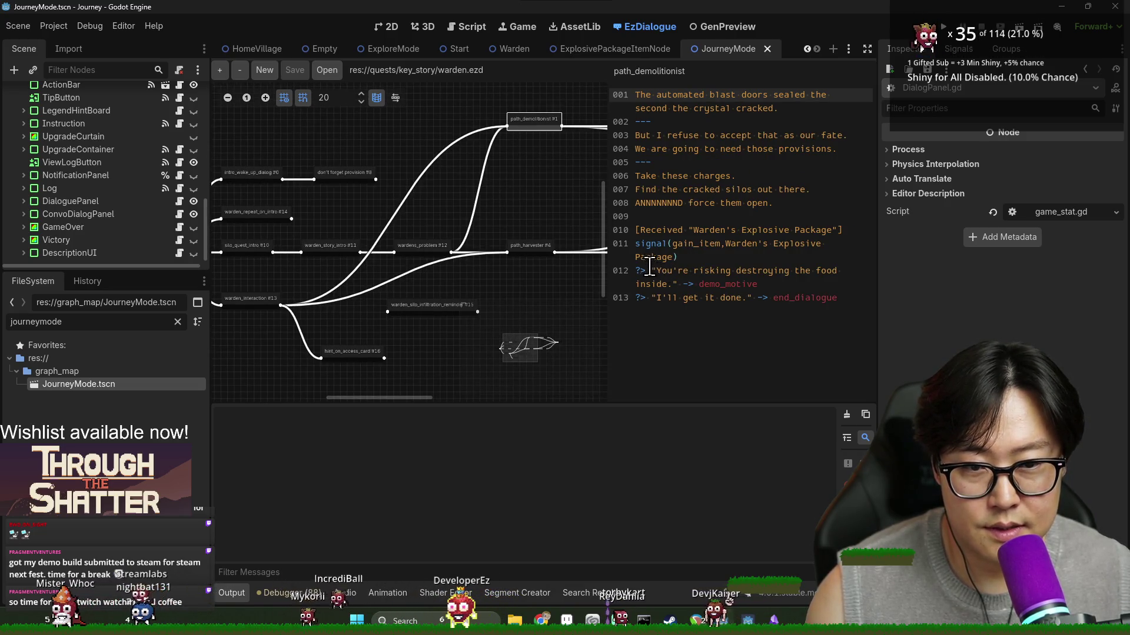
# Step: Put path_demolitionist's food-risk choice into warden_interaction's abandon branch on line 006
pyautogui.tripleClick(691, 271)
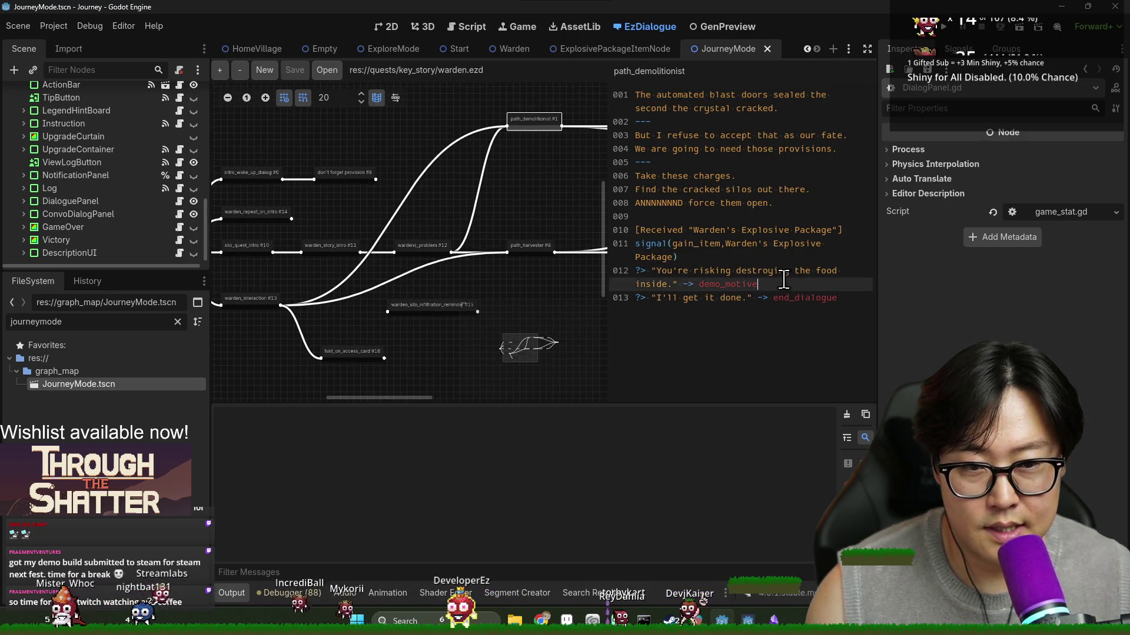
pyautogui.click(318, 306)
pyautogui.click(782, 176)
pyautogui.moveTo(673, 176); pyautogui.dragTo(745, 177)
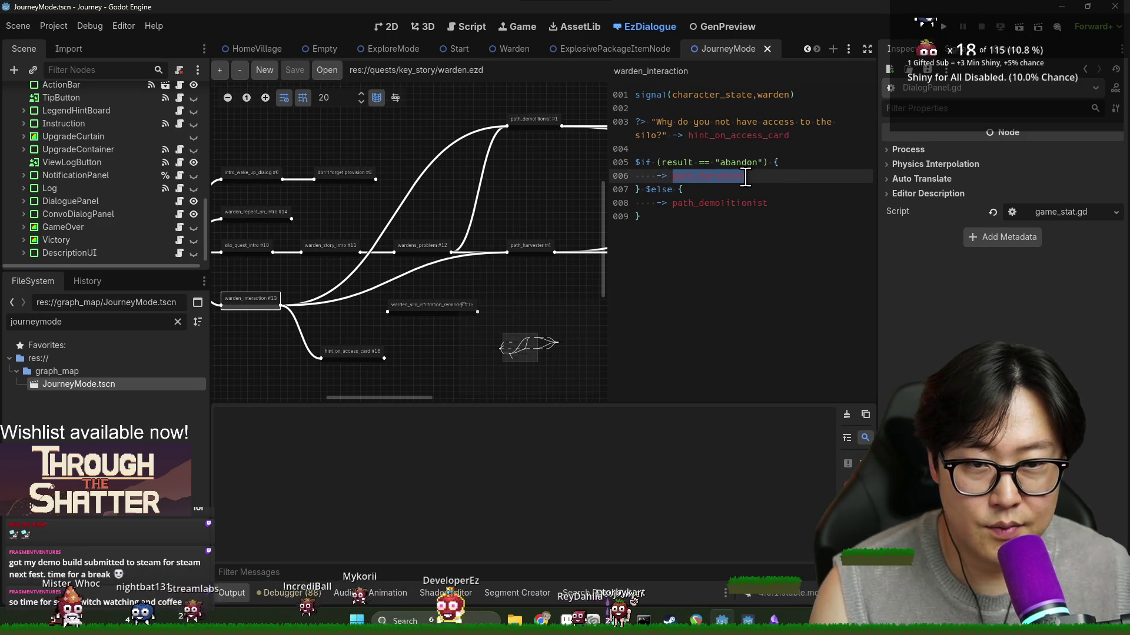
pyautogui.doubleClick(736, 163)
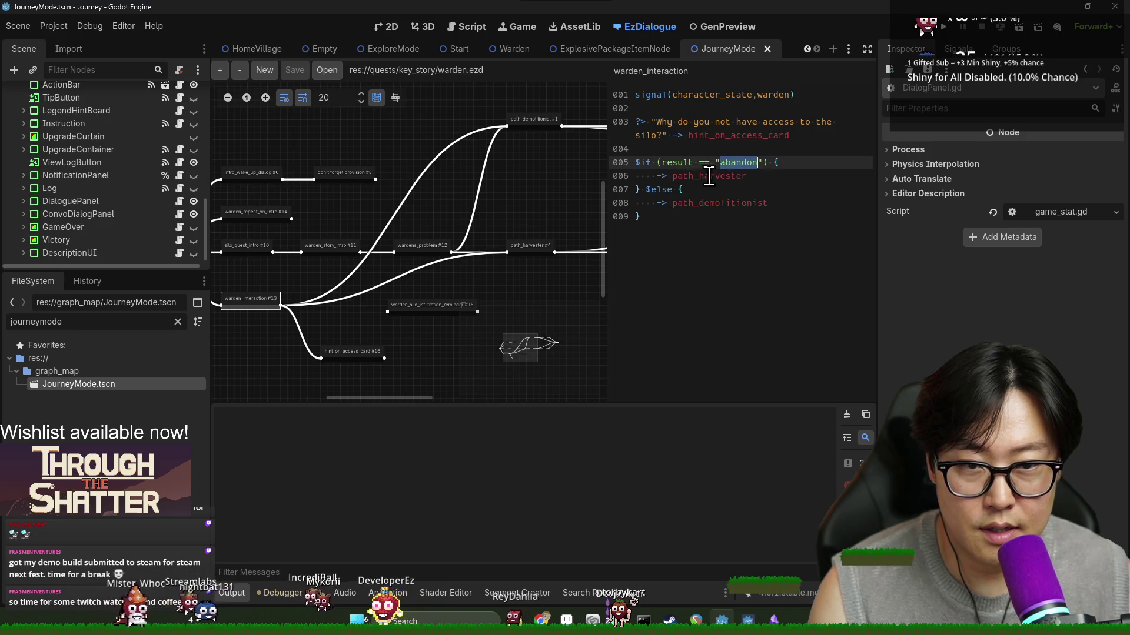
pyautogui.hotkey('ctrl', 'z')
pyautogui.hotkey('ctrl', 'z')
pyautogui.hotkey('ctrl', 'z')
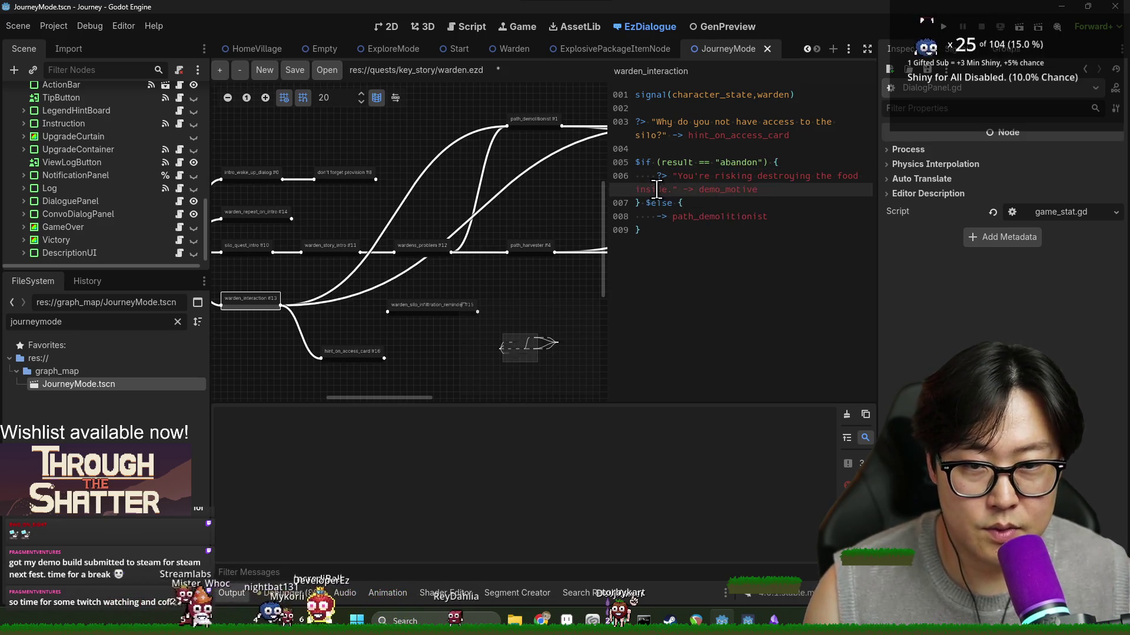
pyautogui.hotkey('ctrl', 'z')
pyautogui.click(724, 189)
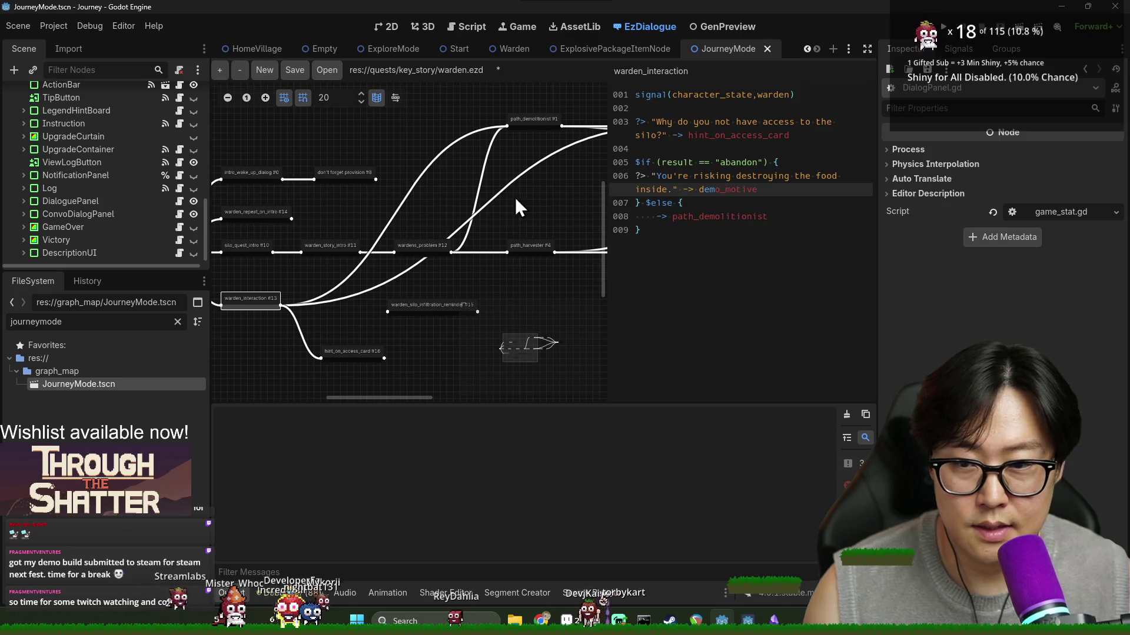
# Step: Select path_harvester's Void mutations choice through harvest_motive
pyautogui.click(418, 245)
pyautogui.click(335, 250)
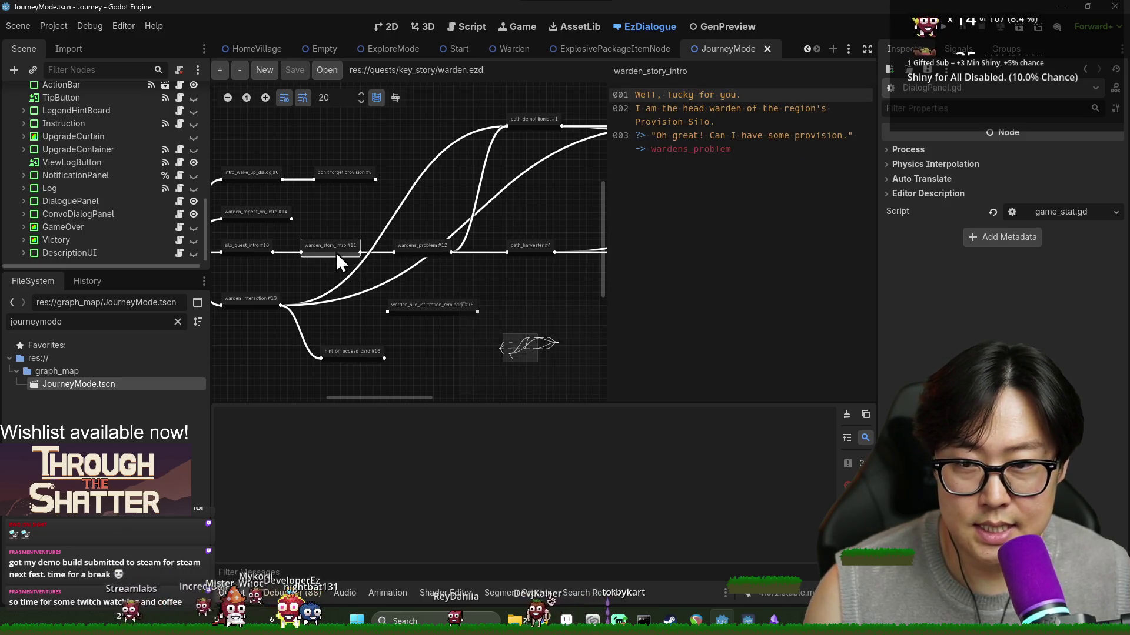
pyautogui.rightClick(704, 139)
pyautogui.click(414, 247)
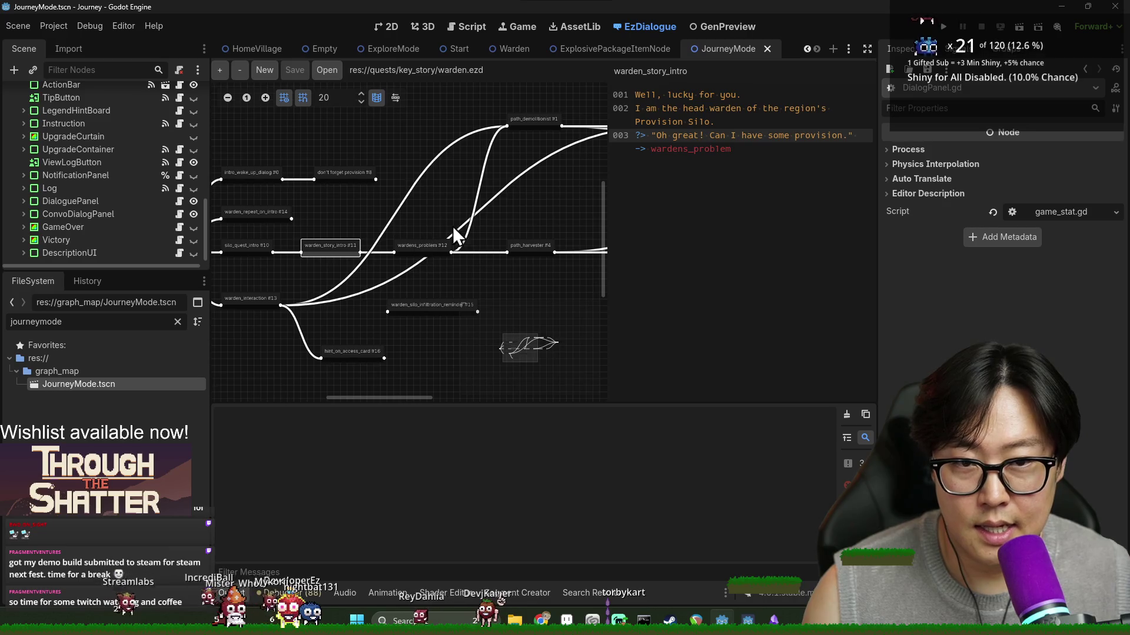
pyautogui.click(534, 246)
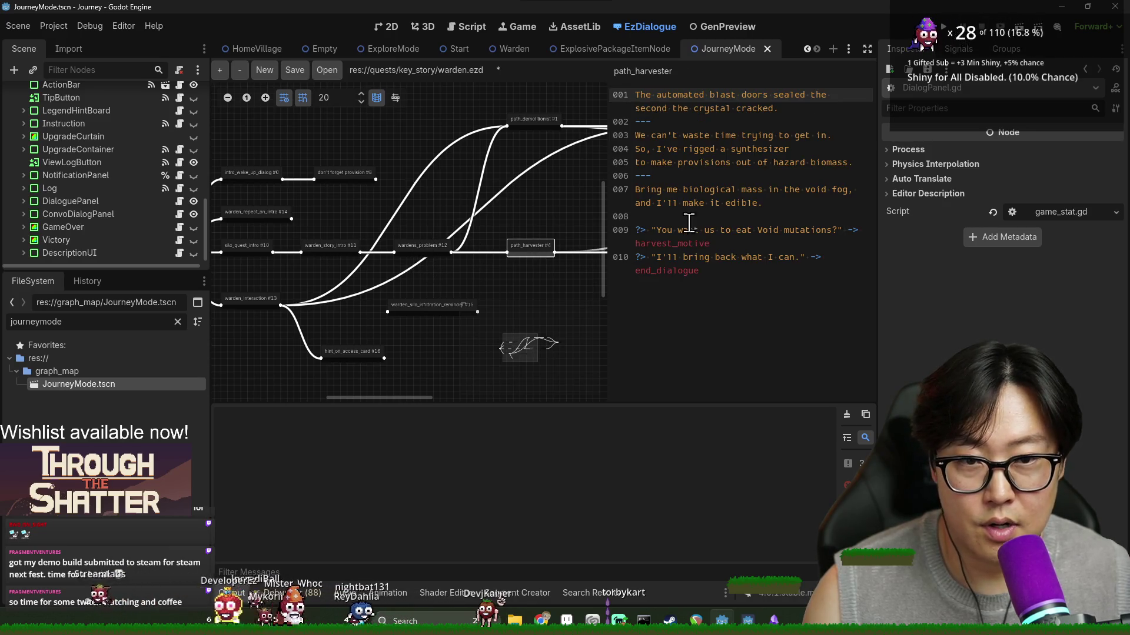
pyautogui.click(727, 243)
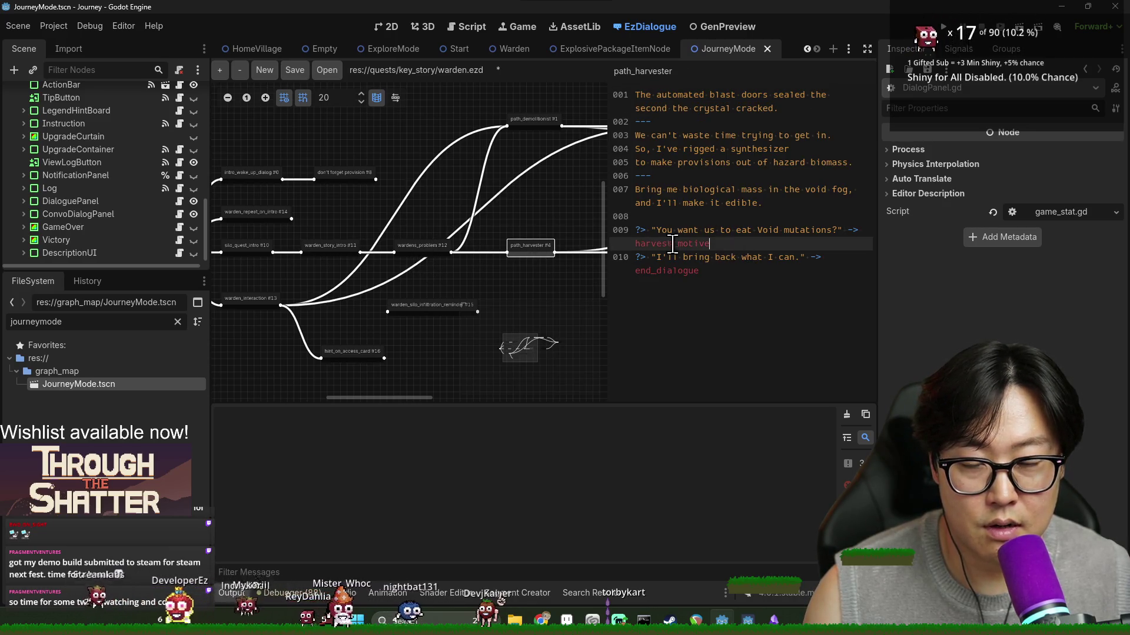
pyautogui.keyDown('shift'); pyautogui.click(655, 231); pyautogui.keyUp('shift')
# Step: Paste the Void mutations choice over the path_demolitionist jump on line 008 and unindent it
pyautogui.click(256, 299)
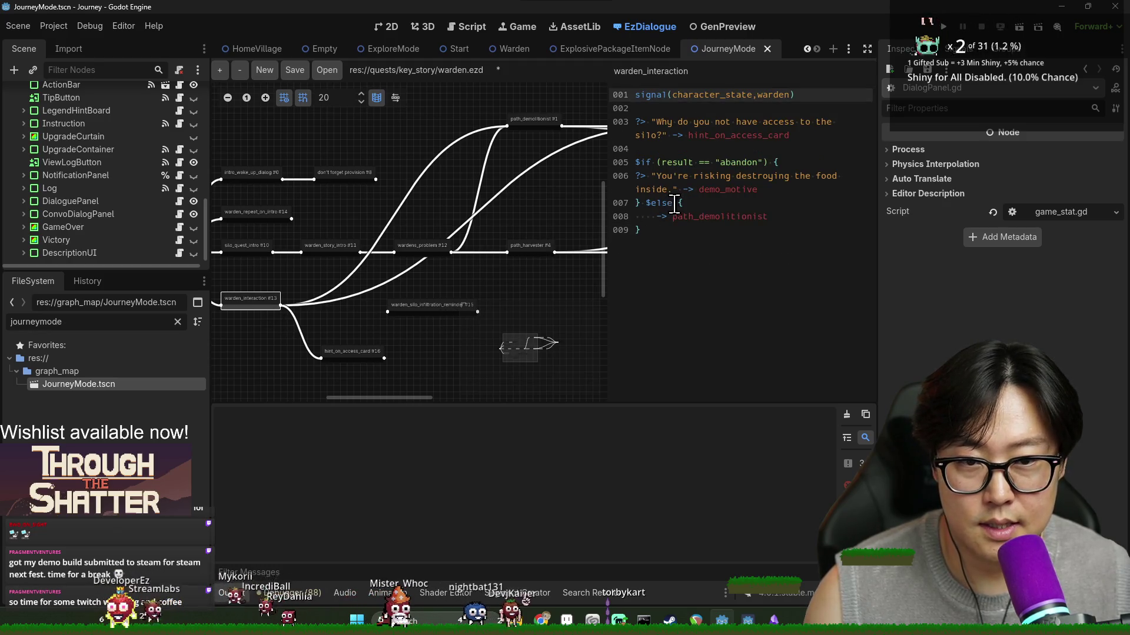
pyautogui.click(777, 216)
pyautogui.keyDown('shift'); pyautogui.click(653, 216); pyautogui.keyUp('shift')
pyautogui.write('"You want us to eat Void mutations?" -> harvest_motive')
pyautogui.press('Home')
pyautogui.press('BackSpace')
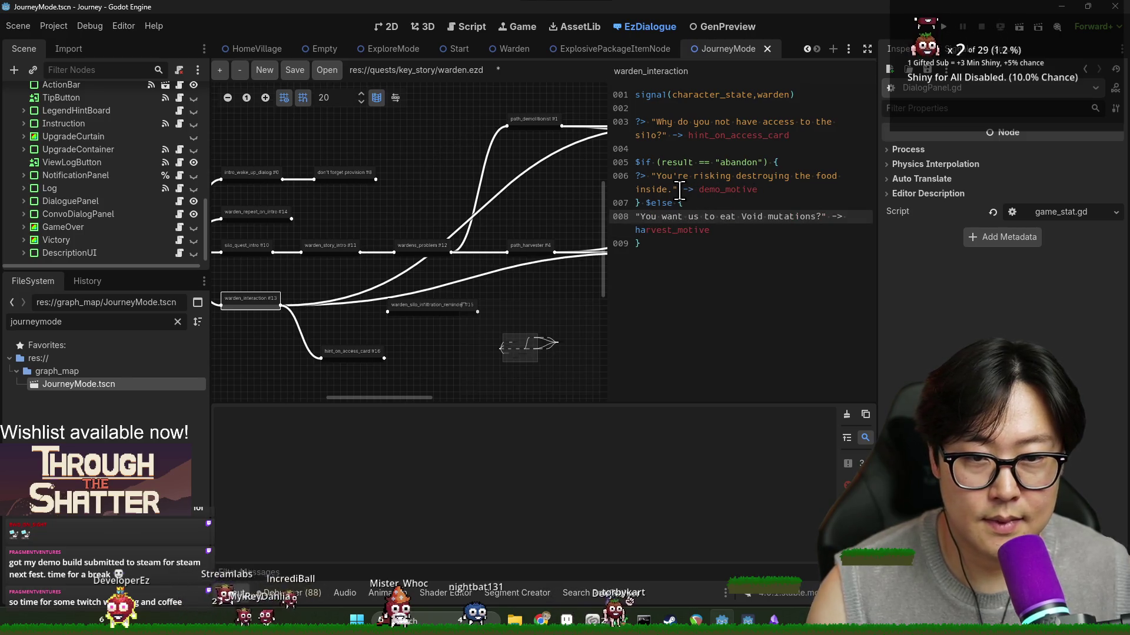
# Step: Delete the -> demo_motive jump on line 006 and save warden.ezd
pyautogui.moveTo(679, 190); pyautogui.dragTo(768, 188)
pyautogui.press('BackSpace')
pyautogui.click(706, 230)
pyautogui.hotkey('ctrl', 's')
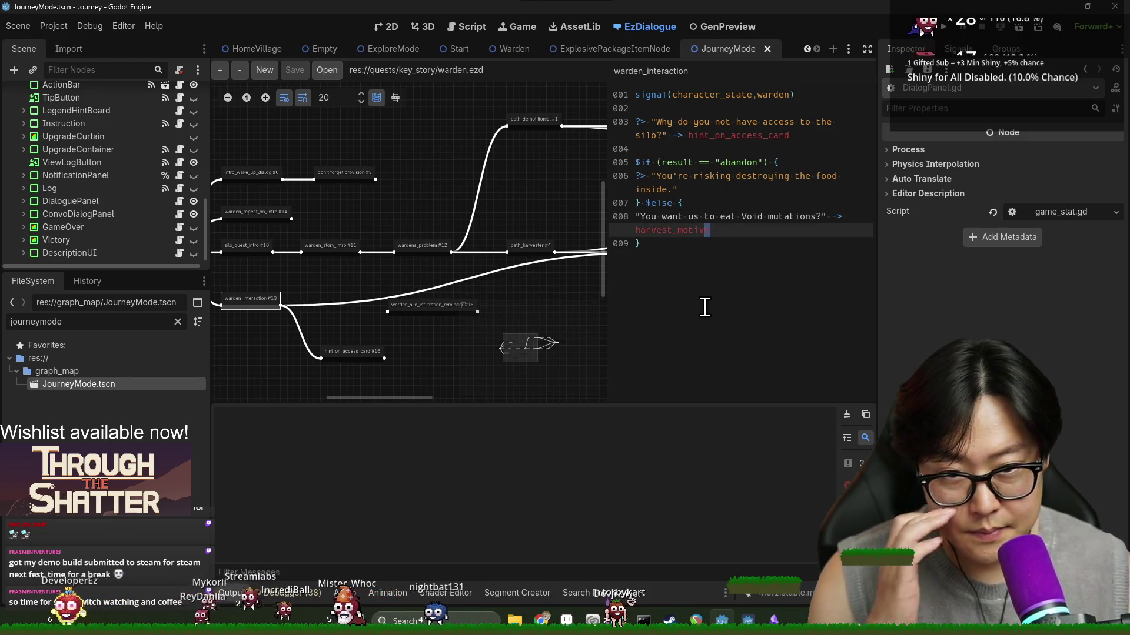
pyautogui.click(726, 216)
pyautogui.hotkey('ctrl', 's')
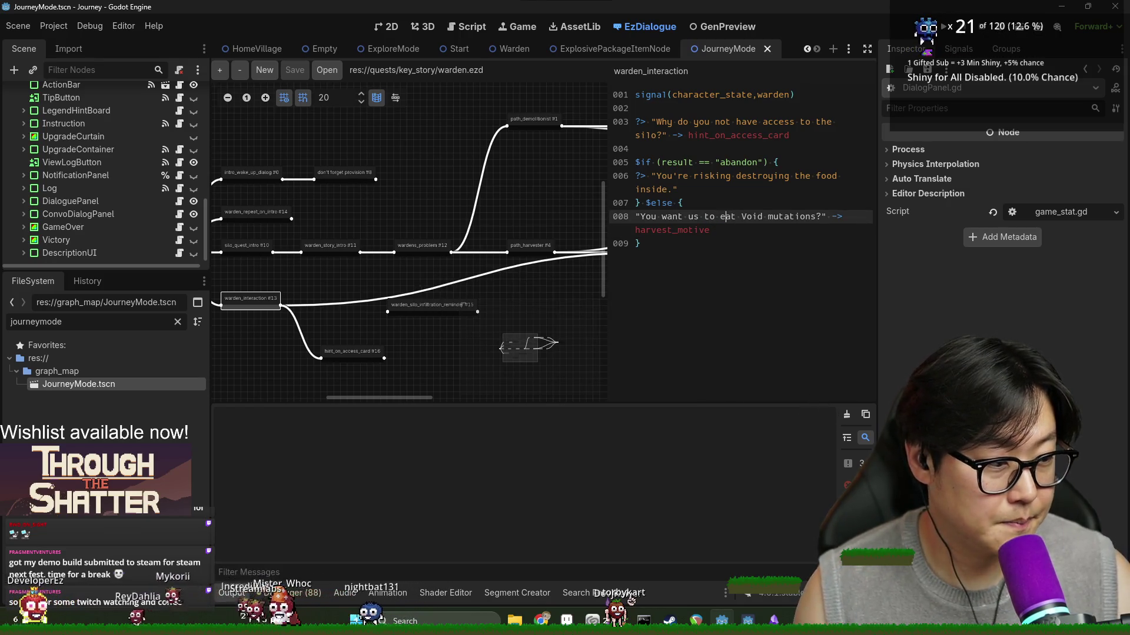
pyautogui.moveTo(421, 399)
pyautogui.mouseDown()
pyautogui.moveTo(281, 393)
pyautogui.moveTo(345, 399)
pyautogui.mouseUp()
pyautogui.hotkey('ctrl', 's')
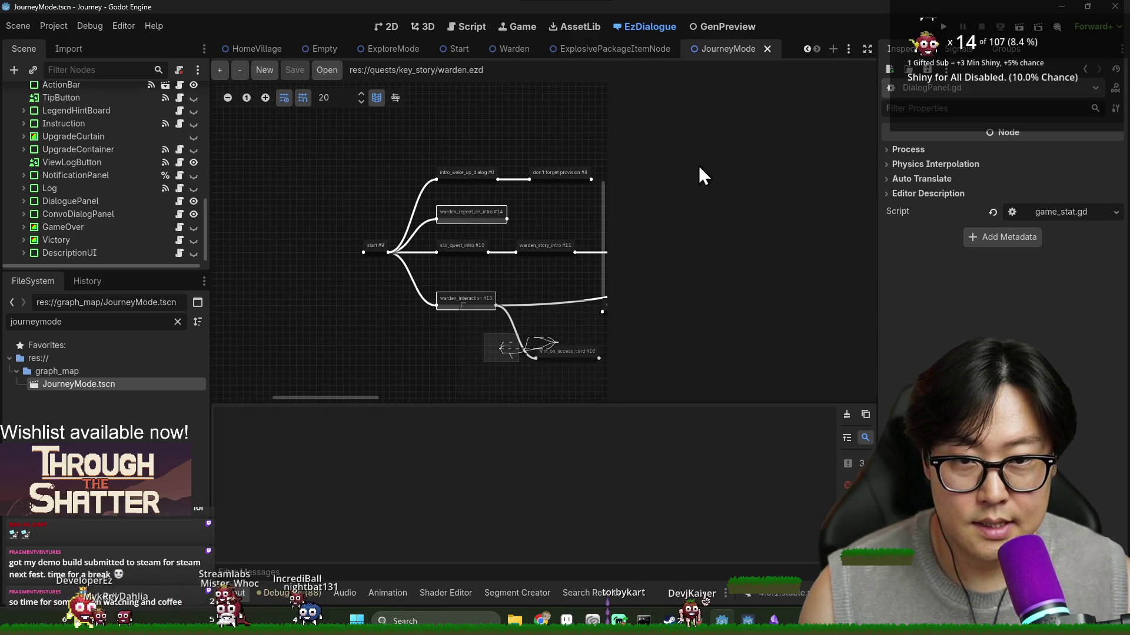
# Step: Open the start node, select warden_in_intro, save, and filter files by 'intro'
pyautogui.click(384, 246)
pyautogui.click(468, 213)
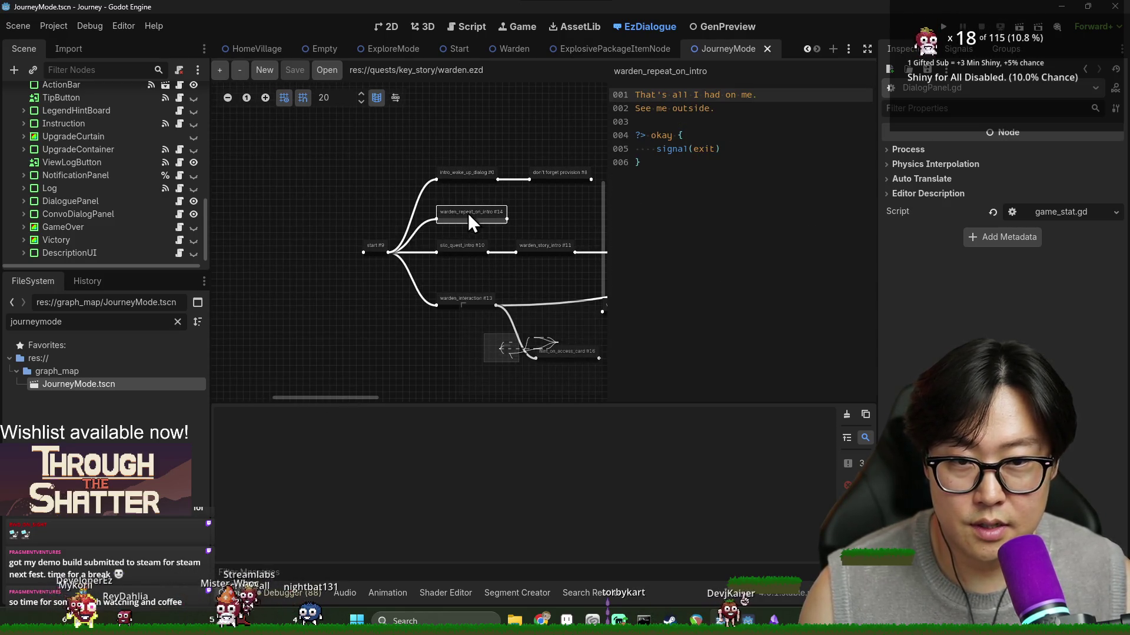
pyautogui.click(384, 247)
pyautogui.doubleClick(699, 176)
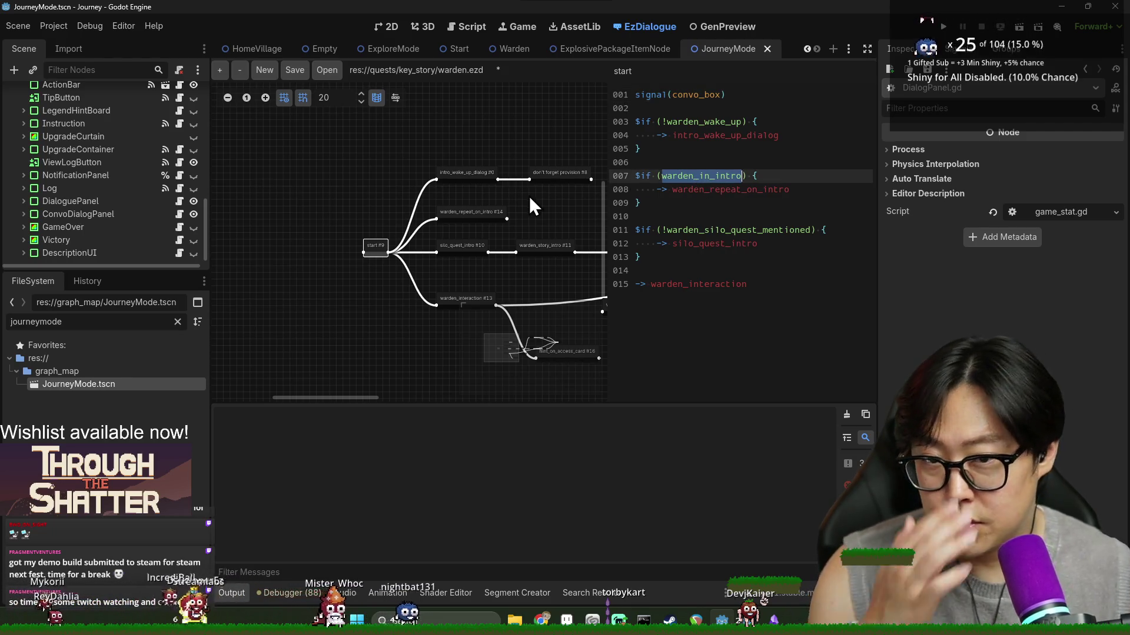
pyautogui.hotkey('ctrl', 's')
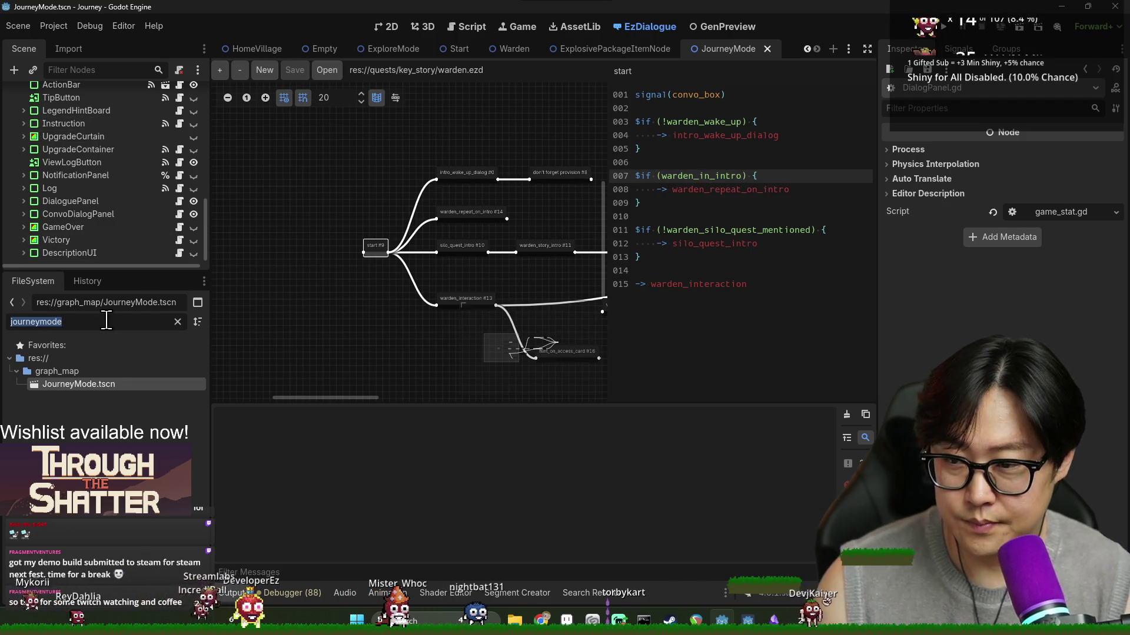
pyautogui.write('intro')
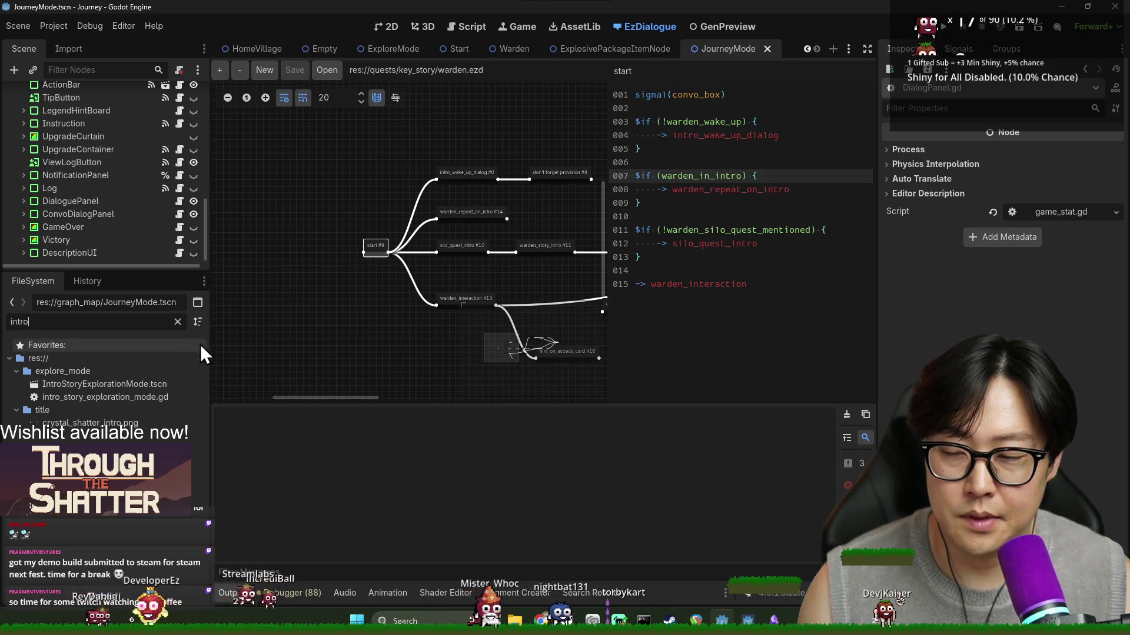
# Step: Clear the 'intro' file filter, collapse graph_map, and scroll the Scene dock to JourneyMode
pyautogui.moveTo(466, 403); pyautogui.dragTo(469, 411)
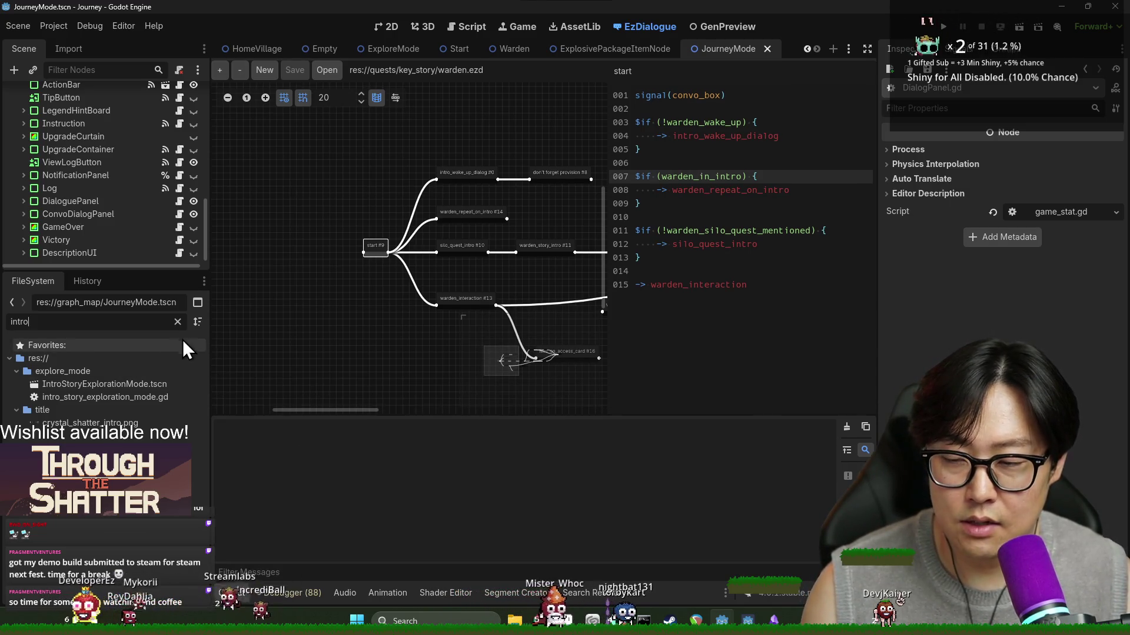
pyautogui.click(178, 321)
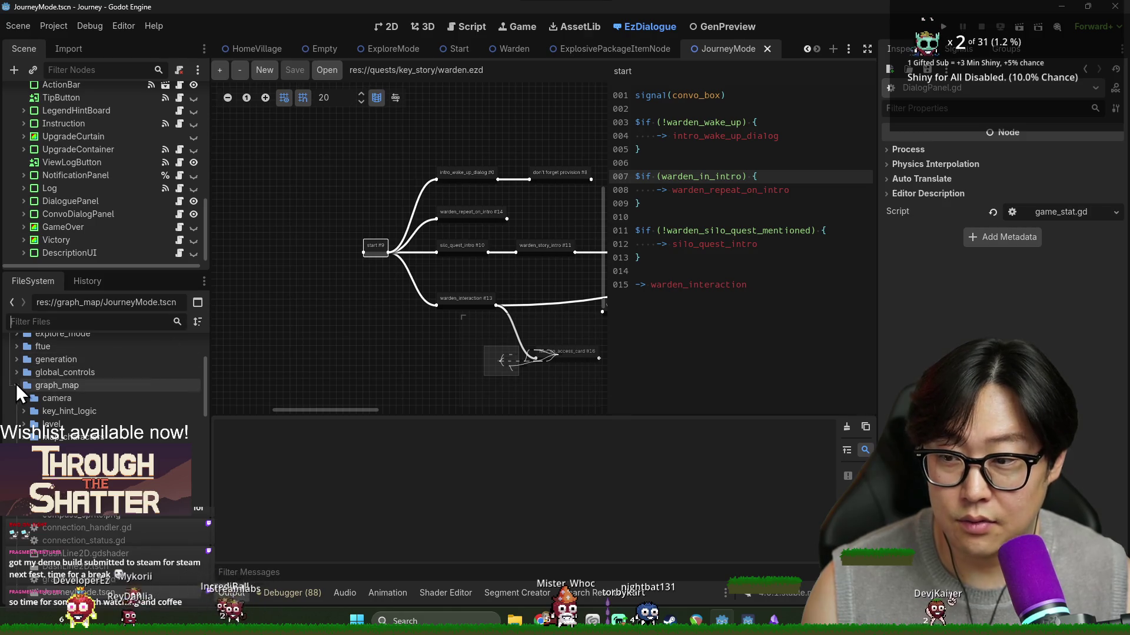
pyautogui.click(16, 385)
pyautogui.scroll(10, 87, 243)
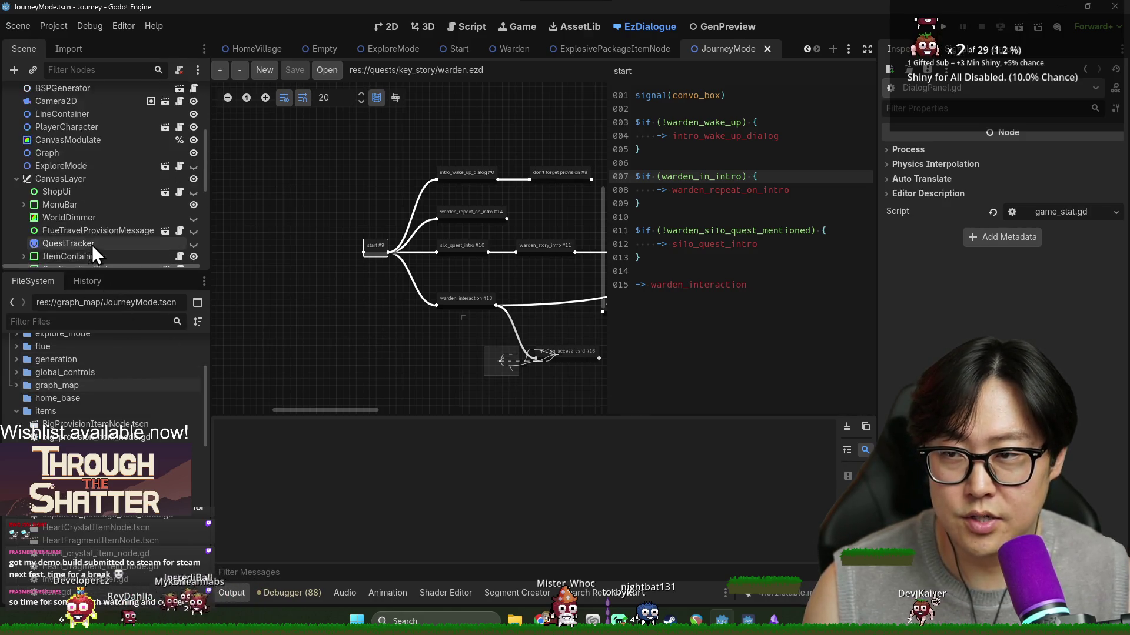
pyautogui.scroll(2, 59, 177)
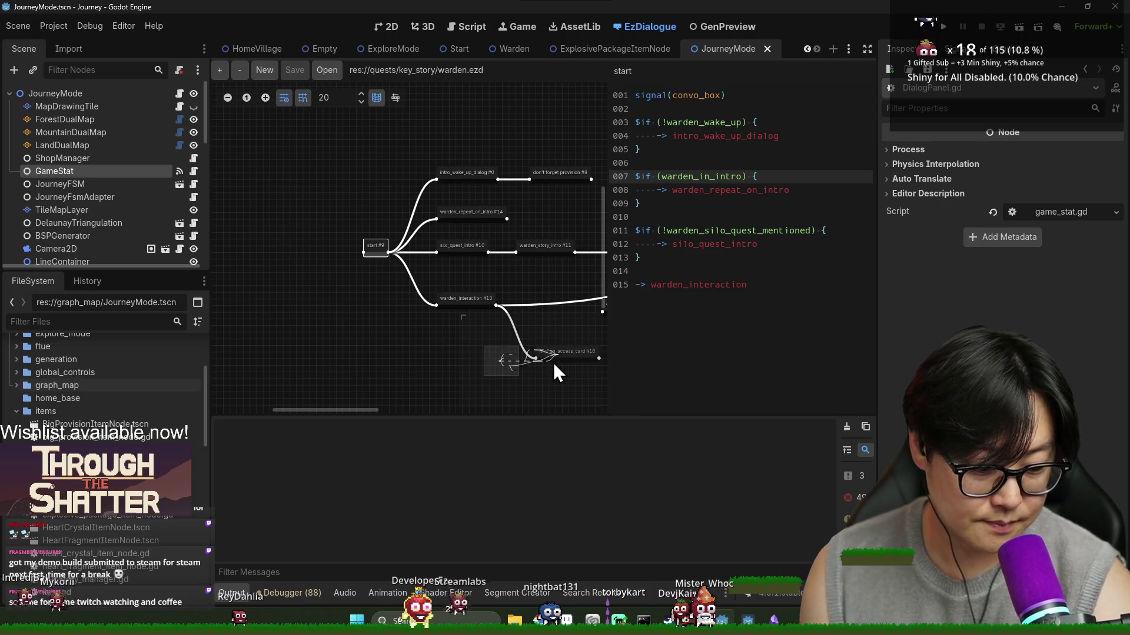
pyautogui.hscroll(2, 429, 282)
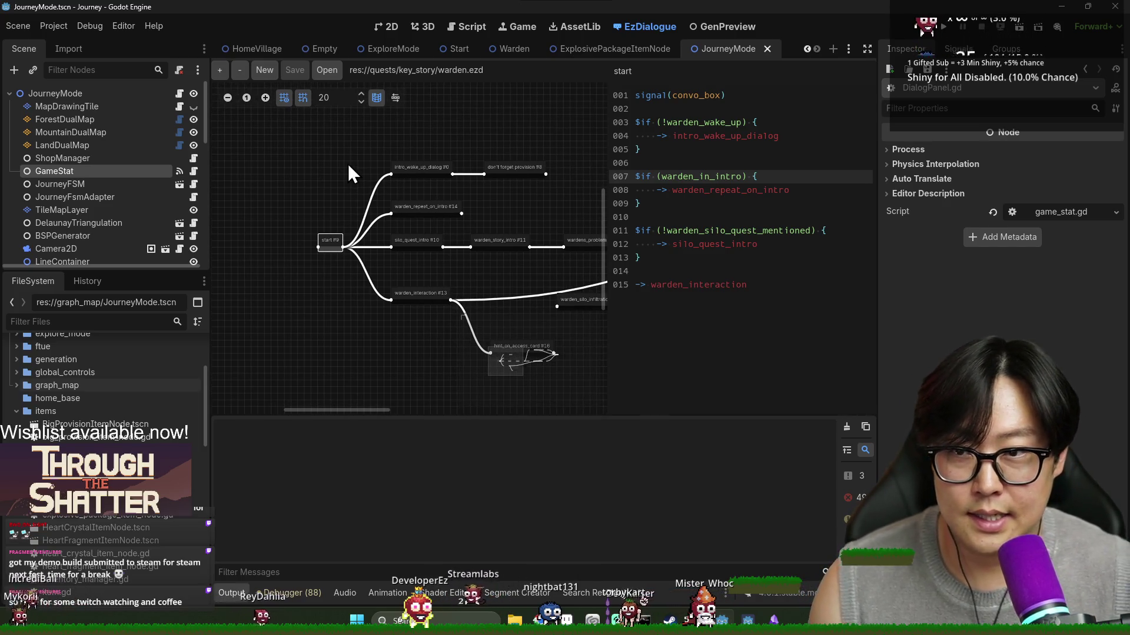
# Step: Remove signal(flag,warden_silo_quest_mentioned) from end_dialogue, leaving only signal(exit) before the brace
pyautogui.hscroll(-5, 456, 265)
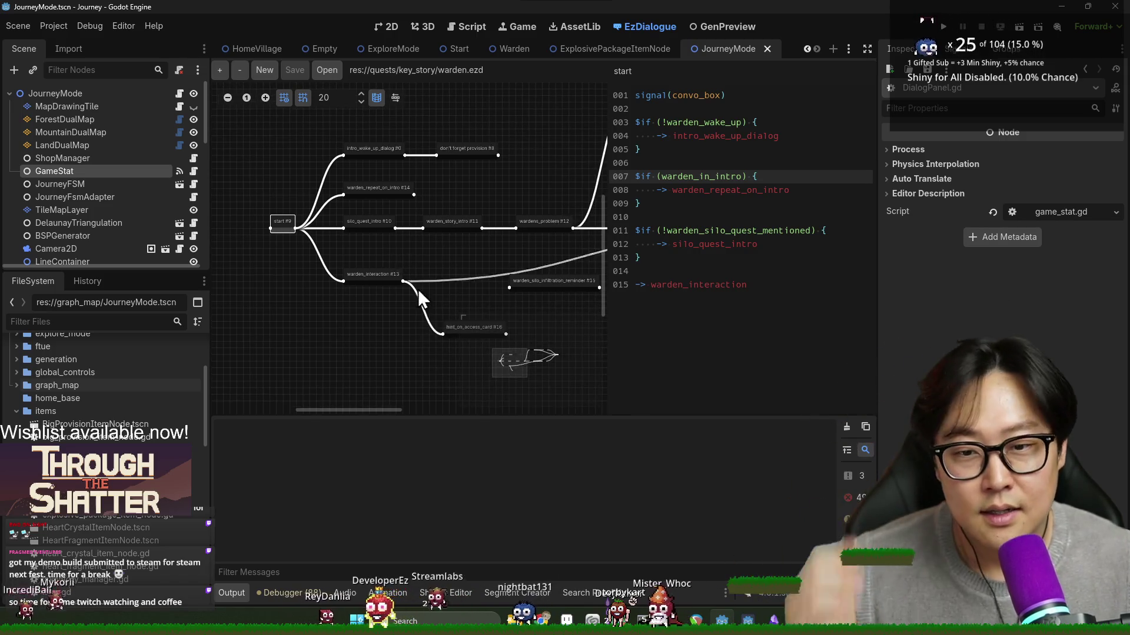
pyautogui.moveTo(461, 332); pyautogui.dragTo(542, 363)
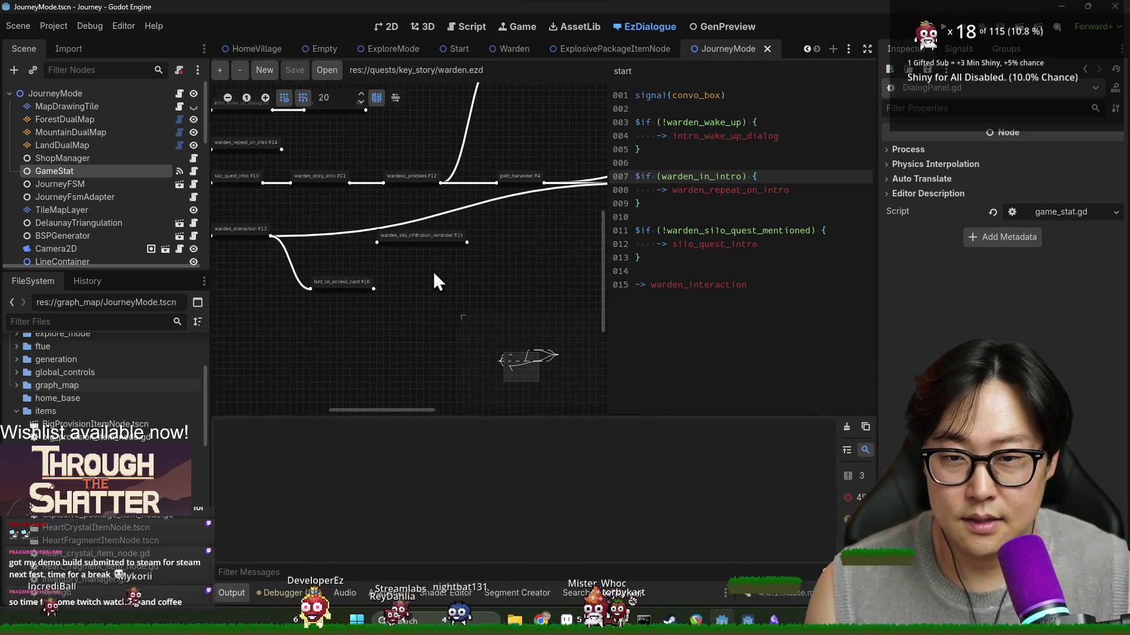
pyautogui.hscroll(8, 407, 269)
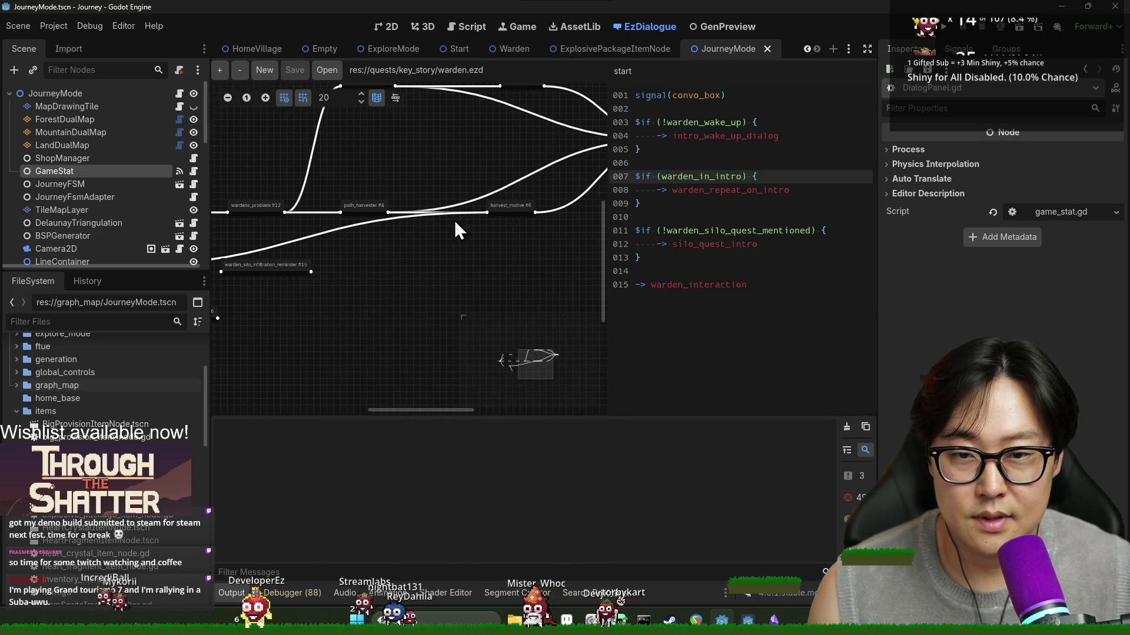
pyautogui.click(535, 175)
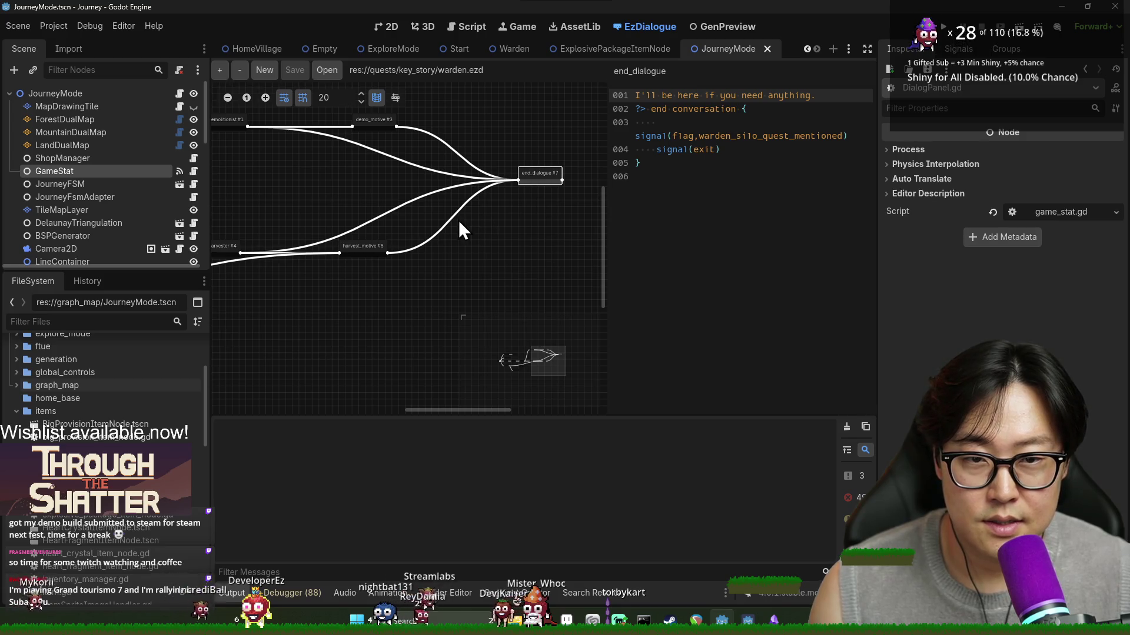
pyautogui.tripleClick(681, 136)
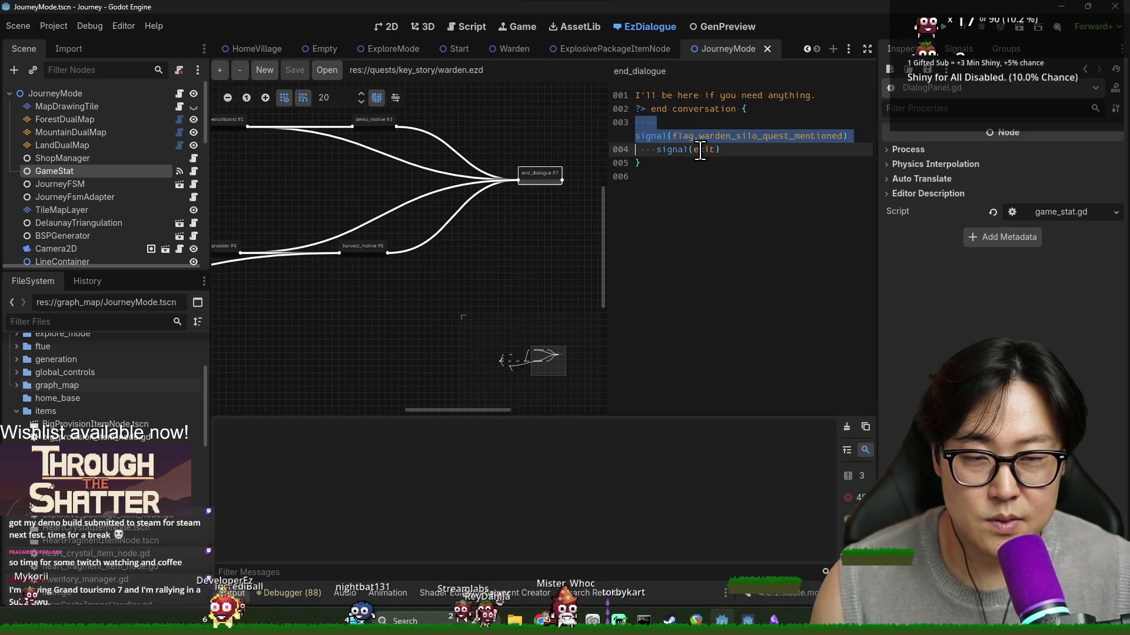
pyautogui.doubleClick(654, 135)
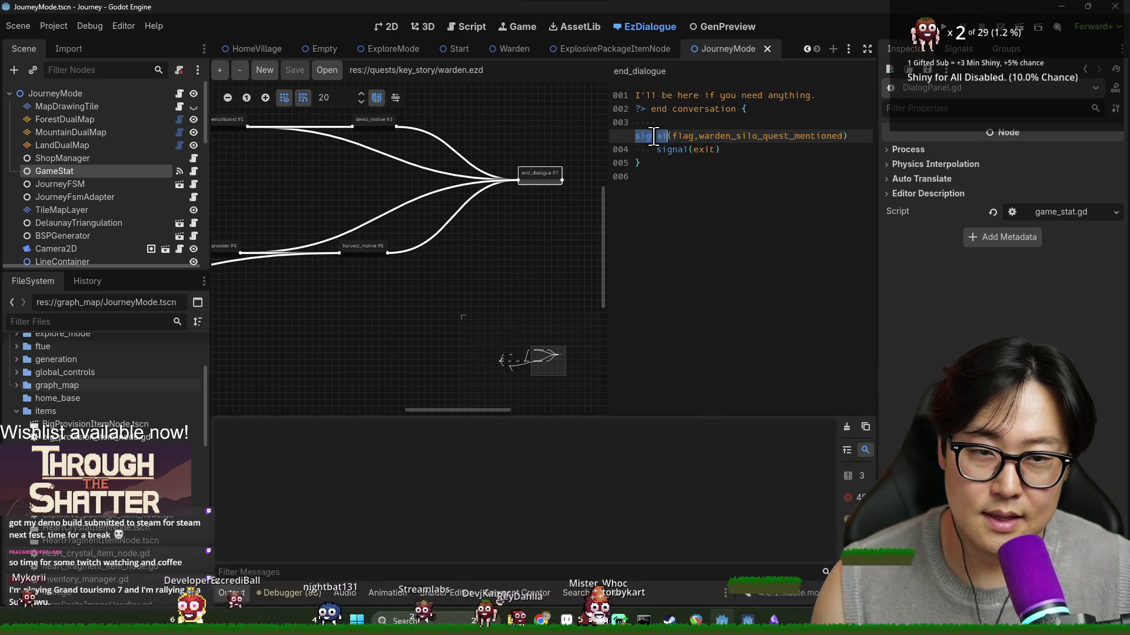
pyautogui.doubleClick(720, 136)
pyautogui.doubleClick(653, 136)
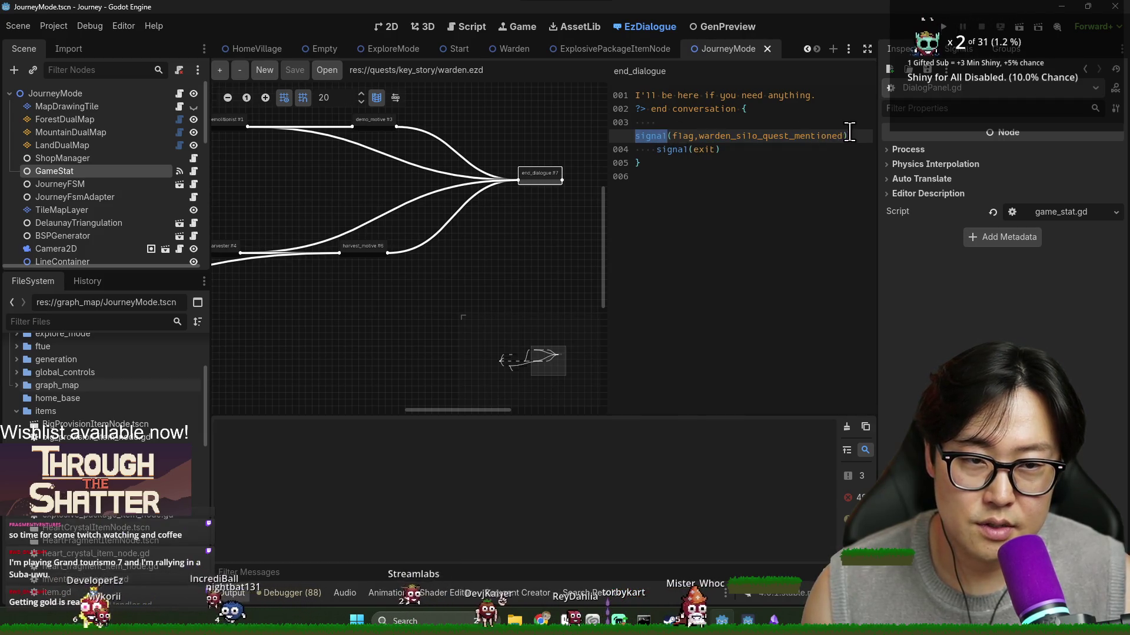
pyautogui.keyDown('shift'); pyautogui.click(846, 135); pyautogui.keyUp('shift')
pyautogui.press('BackSpace')
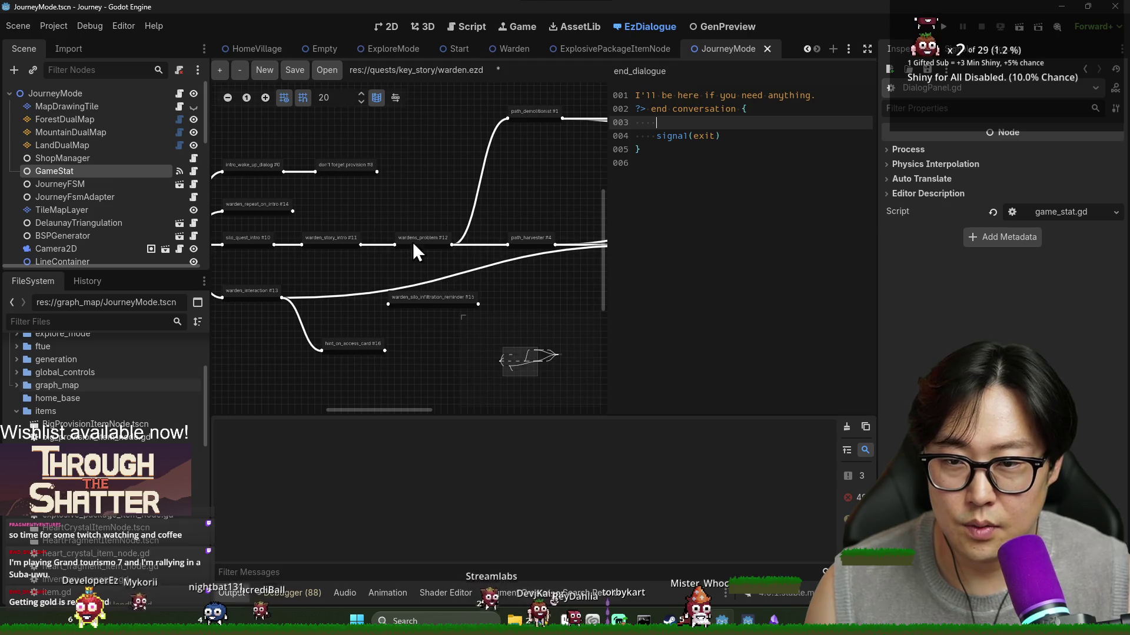
pyautogui.press('BackSpace')
pyautogui.press('BackSpace')
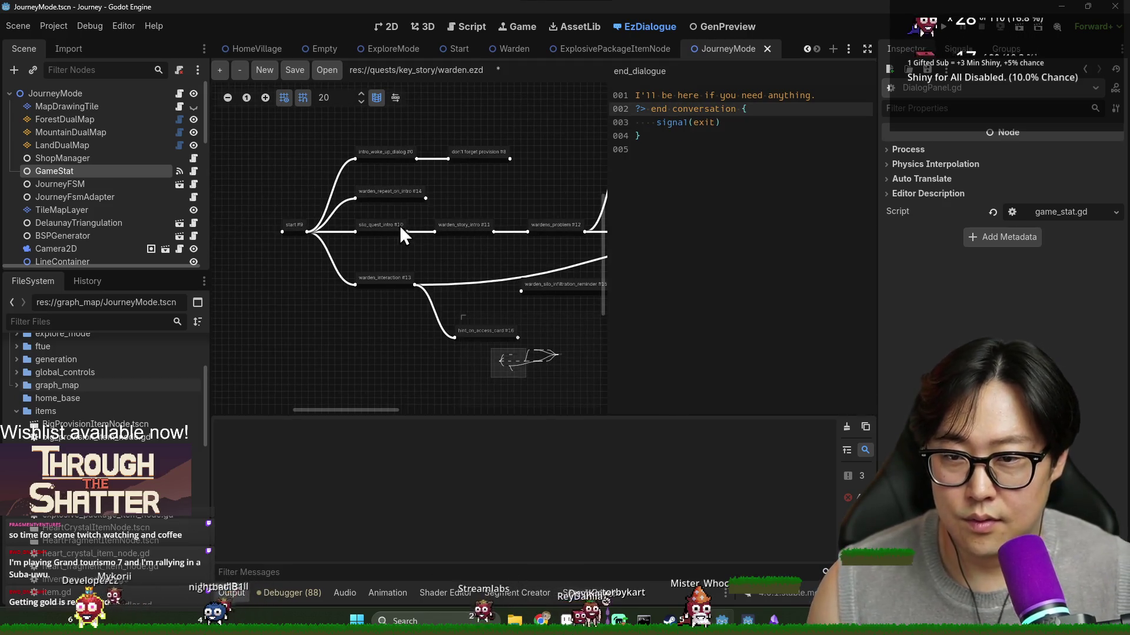
pyautogui.click(381, 220)
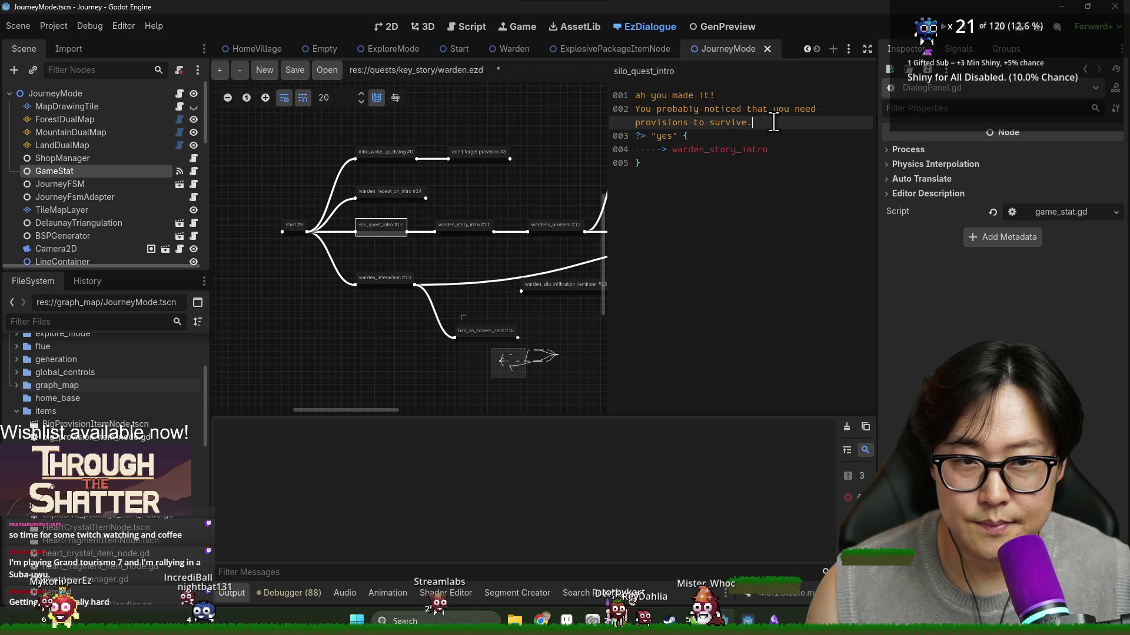
# Step: Insert signal(flag,warden_silo_quest_mentioned) as silo_quest_intro's first line and save
pyautogui.click(635, 96)
pyautogui.press('Return')
pyautogui.press('Up')
pyautogui.write('signal(flag,warden_silo_quest_mentioned)')
pyautogui.click(699, 122)
pyautogui.hotkey('ctrl', 's')
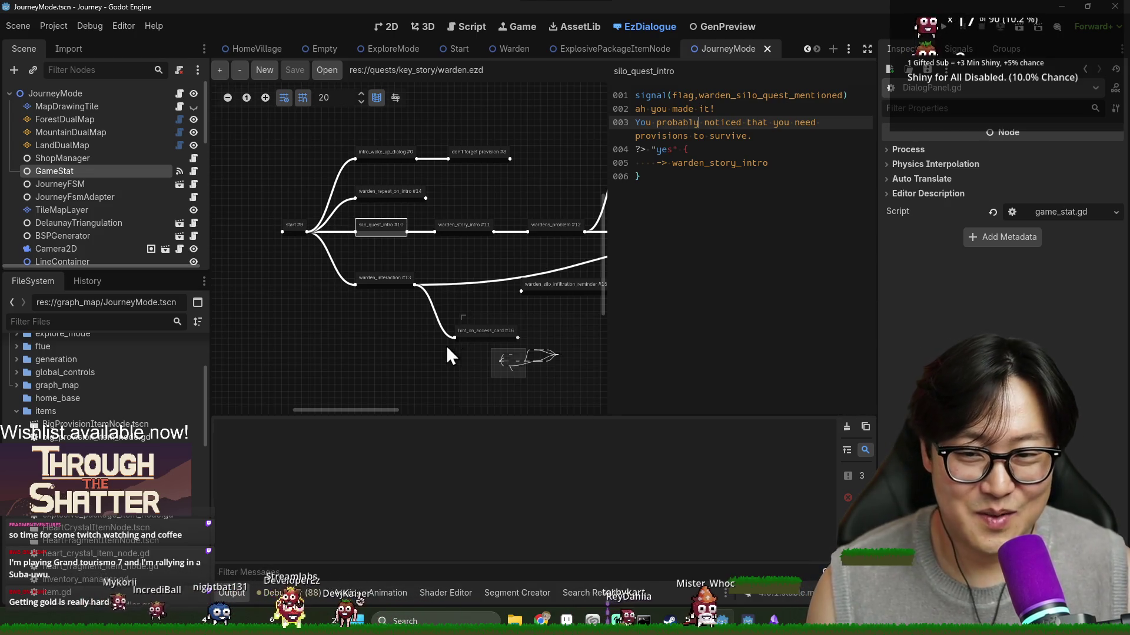
# Step: Move the warden_silo_infiltration_reminder node up beside the start branches on the graph
pyautogui.scroll(-3, 369, 315)
pyautogui.hscroll(3, 370, 318)
pyautogui.moveTo(474, 247)
pyautogui.mouseDown()
pyautogui.moveTo(502, 270)
pyautogui.moveTo(449, 157)
pyautogui.moveTo(413, 163)
pyautogui.moveTo(274, 295)
pyautogui.mouseUp()
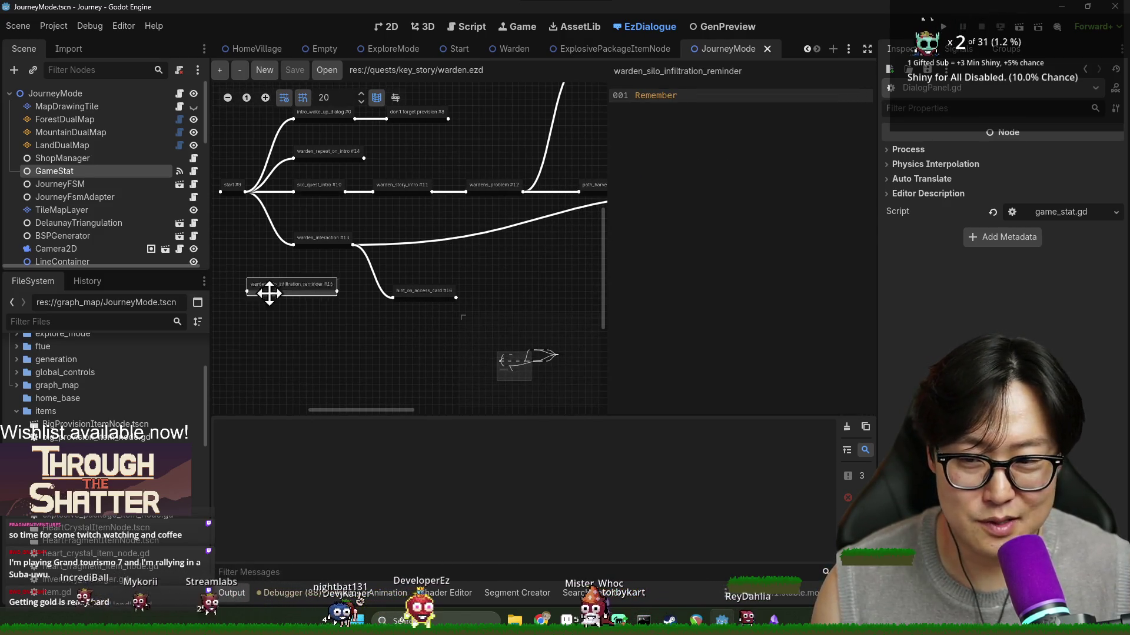
pyautogui.hscroll(5, 406, 282)
pyautogui.scroll(1, 400, 288)
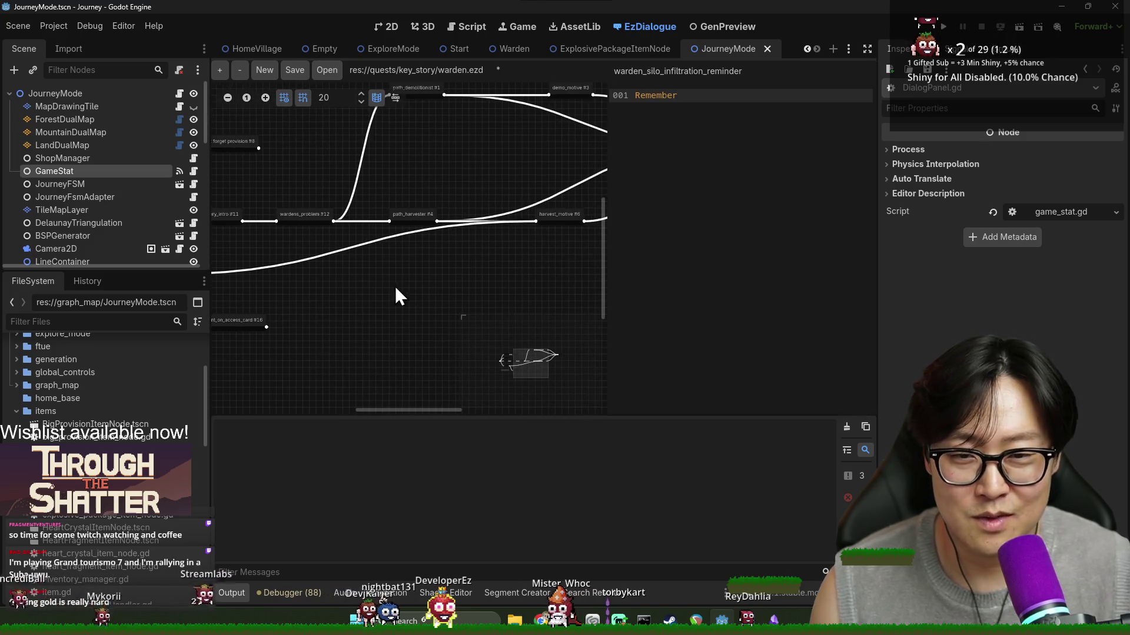
pyautogui.hscroll(-4, 474, 272)
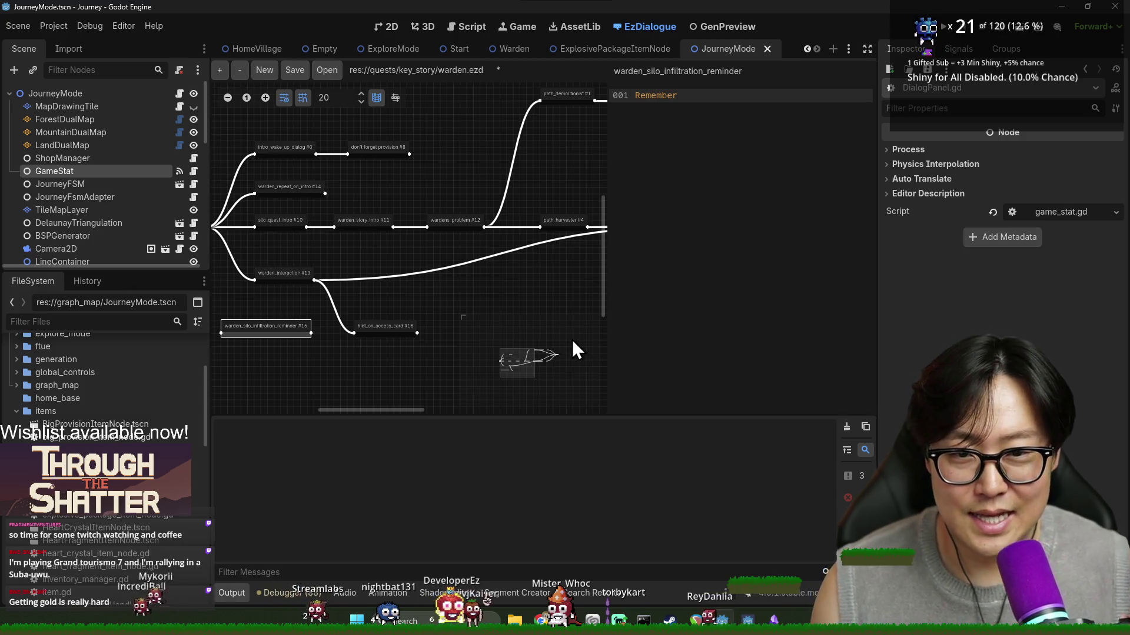
# Step: In warden_interaction, prefix line 008 'You want us to eat Void mutations?' with '?>' and save
pyautogui.click(301, 279)
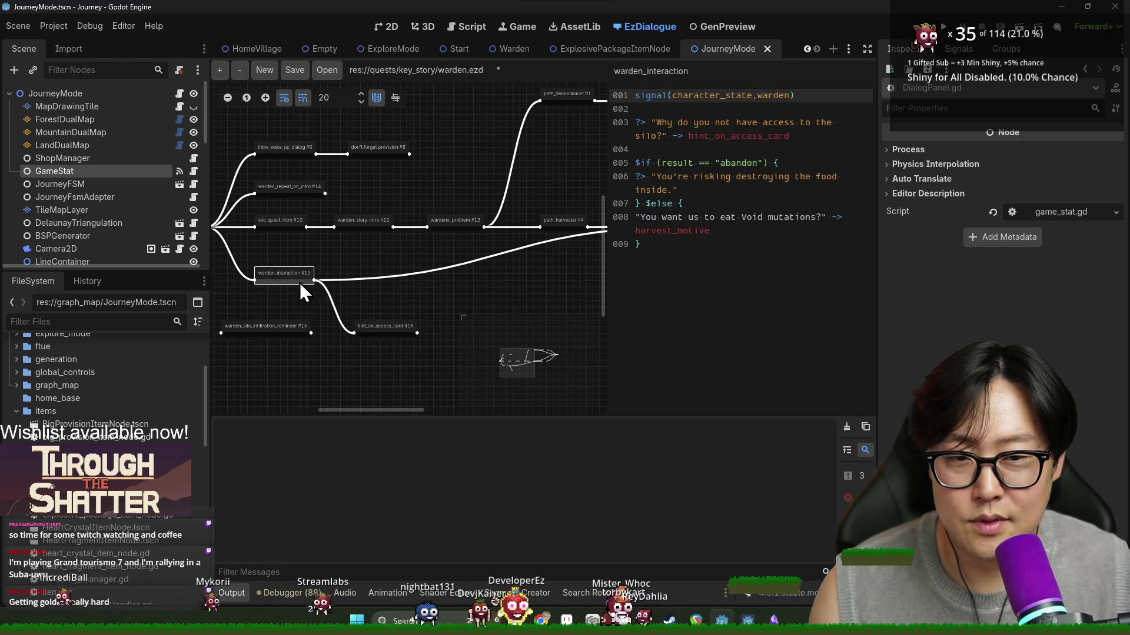
pyautogui.click(635, 223)
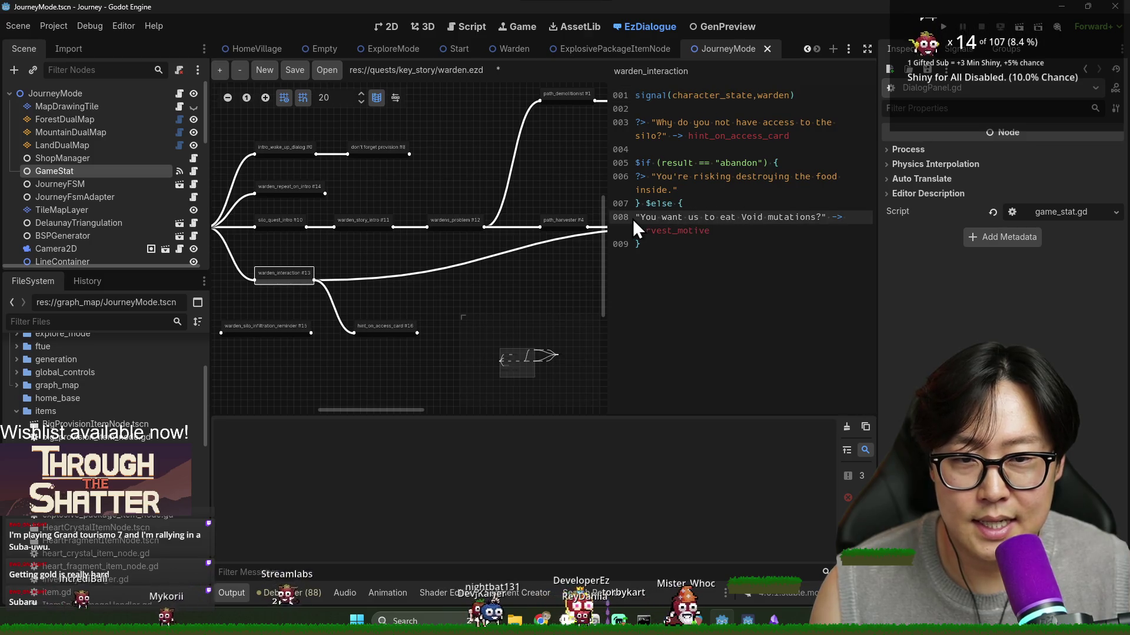
pyautogui.click(683, 231)
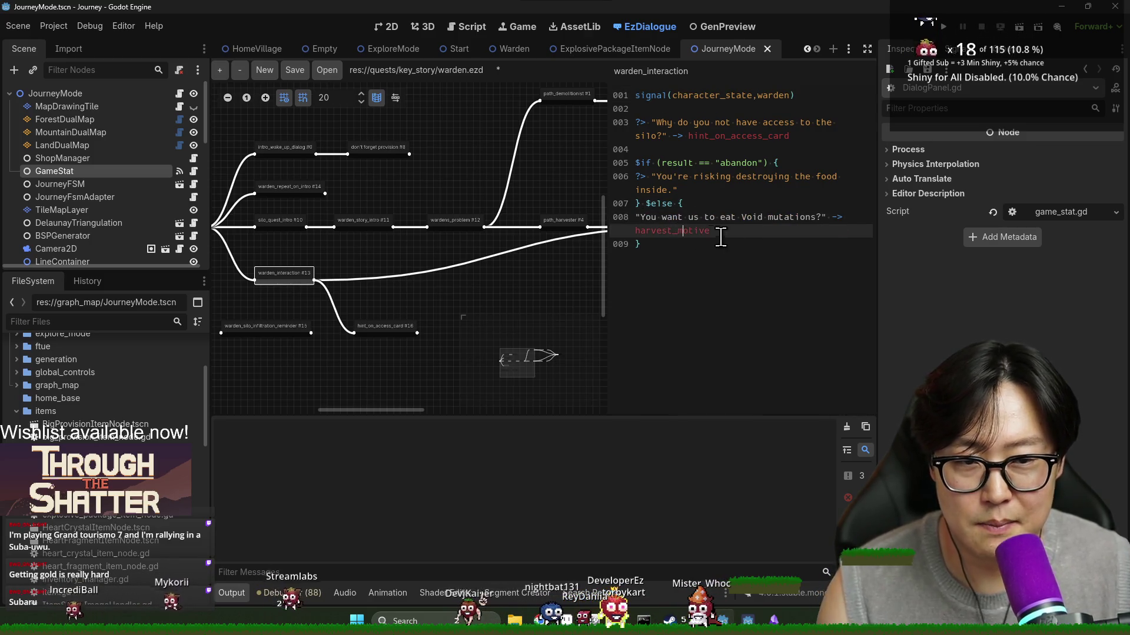
pyautogui.hotkey('ctrl', 's')
pyautogui.click(639, 245)
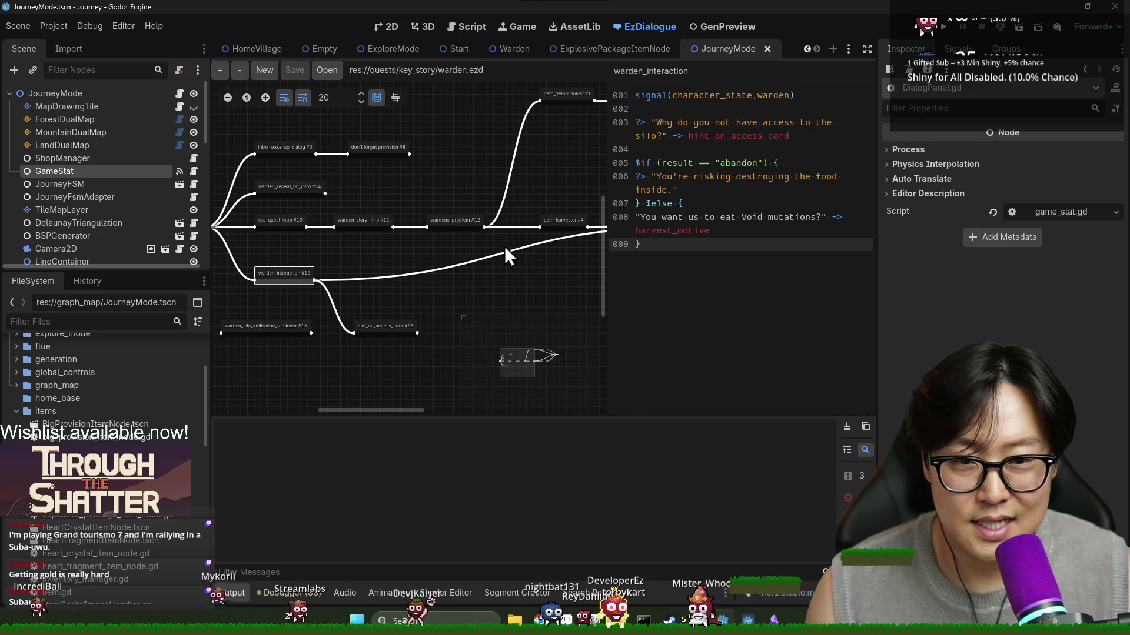
pyautogui.click(646, 176)
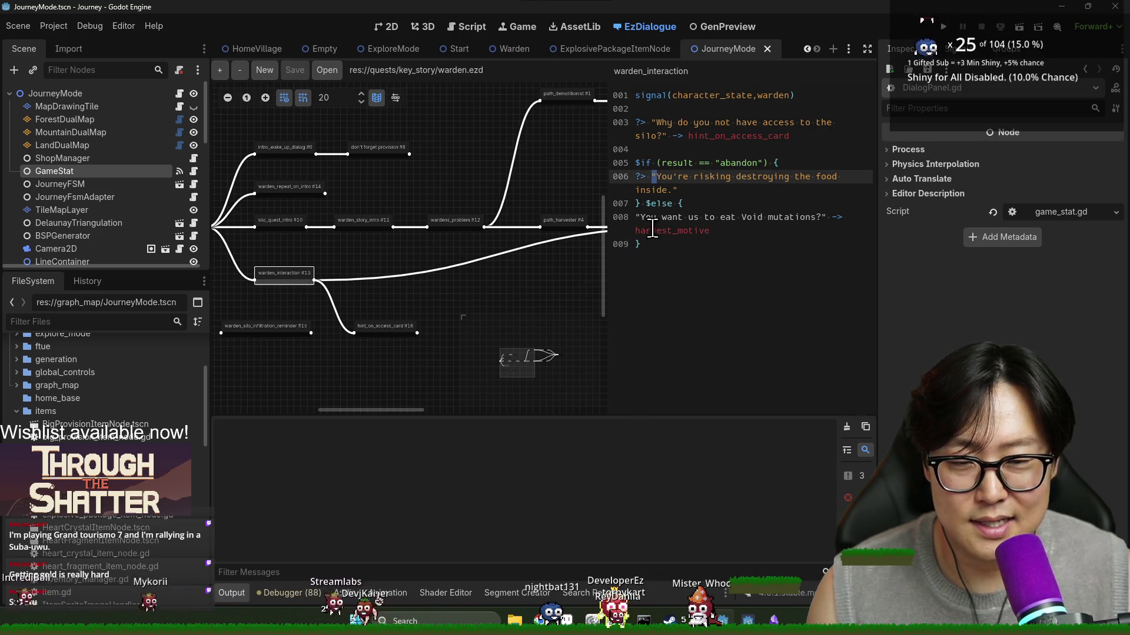
pyautogui.click(637, 217)
pyautogui.write('?>')
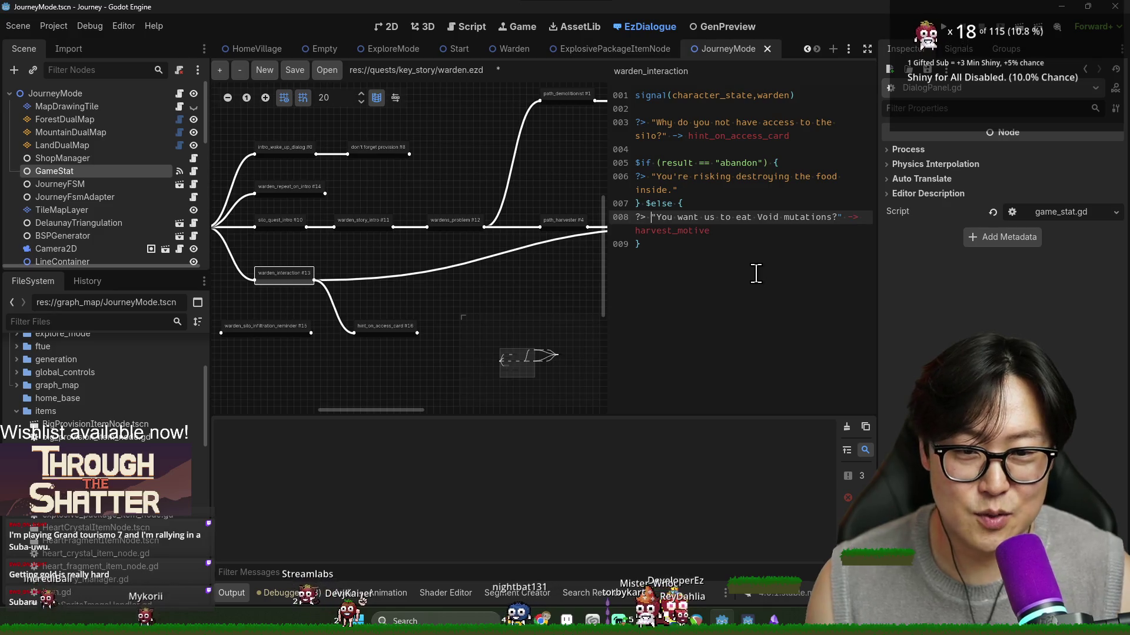
pyautogui.hotkey('ctrl', 's')
# Step: Nudge the infiltration reminder node left and down, then return to the start #9 node
pyautogui.click(444, 303)
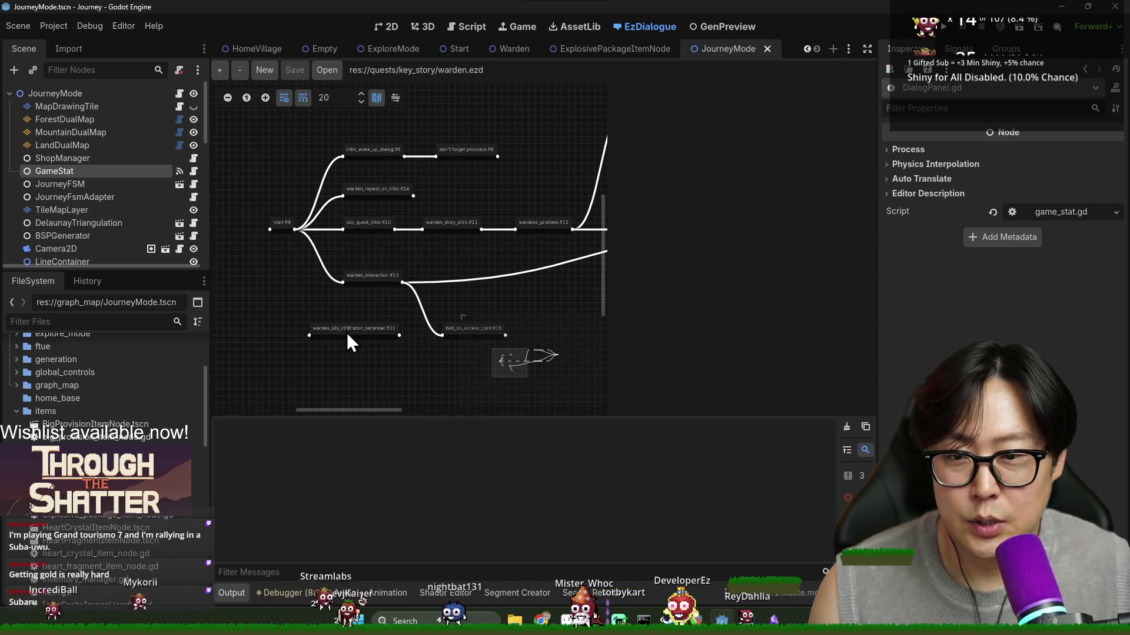
pyautogui.moveTo(347, 334); pyautogui.dragTo(321, 341)
pyautogui.click(283, 229)
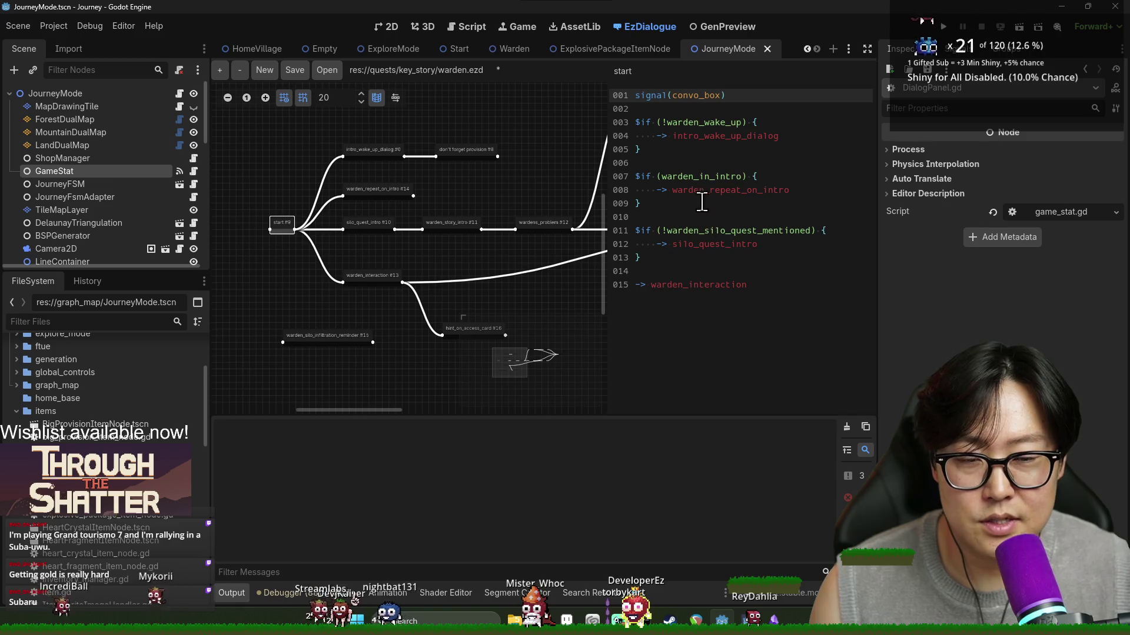
pyautogui.doubleClick(695, 176)
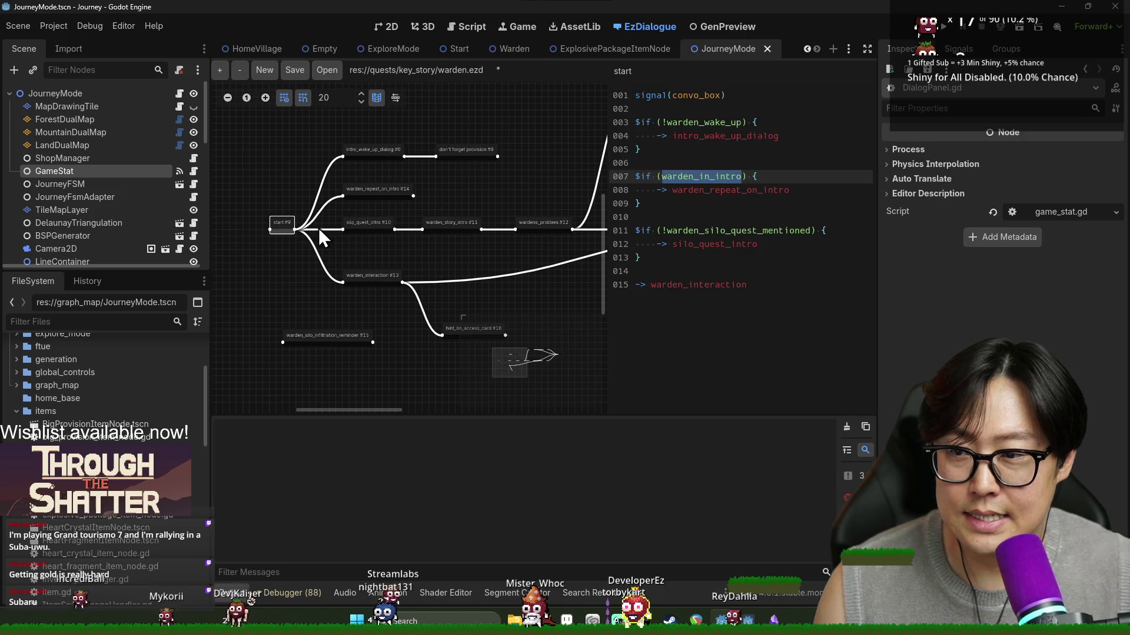
pyautogui.click(148, 320)
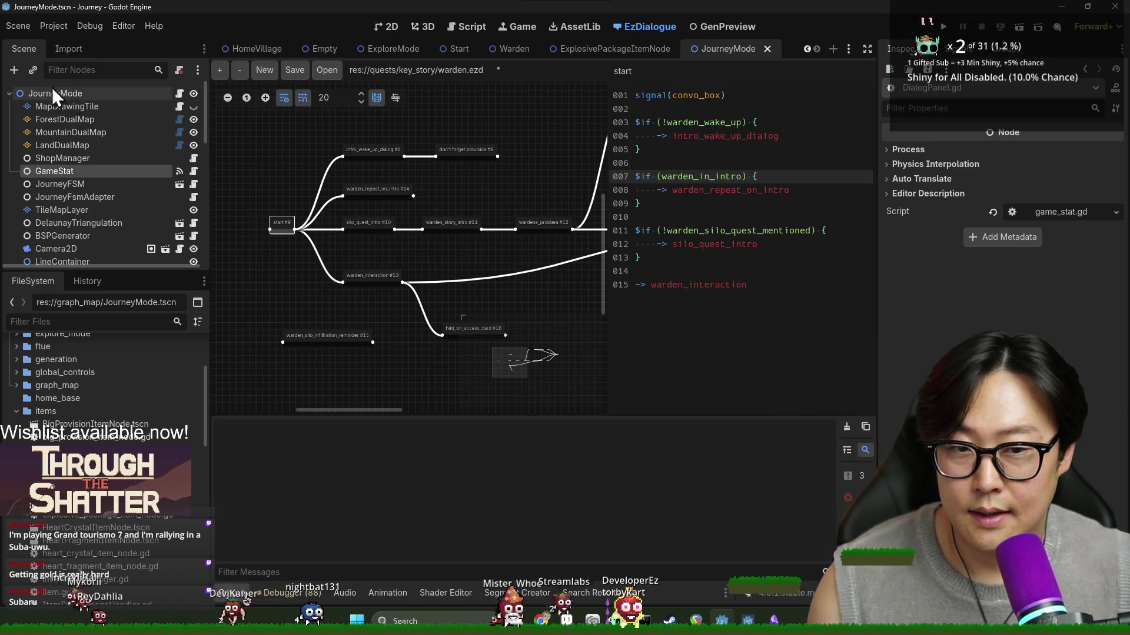
pyautogui.click(376, 275)
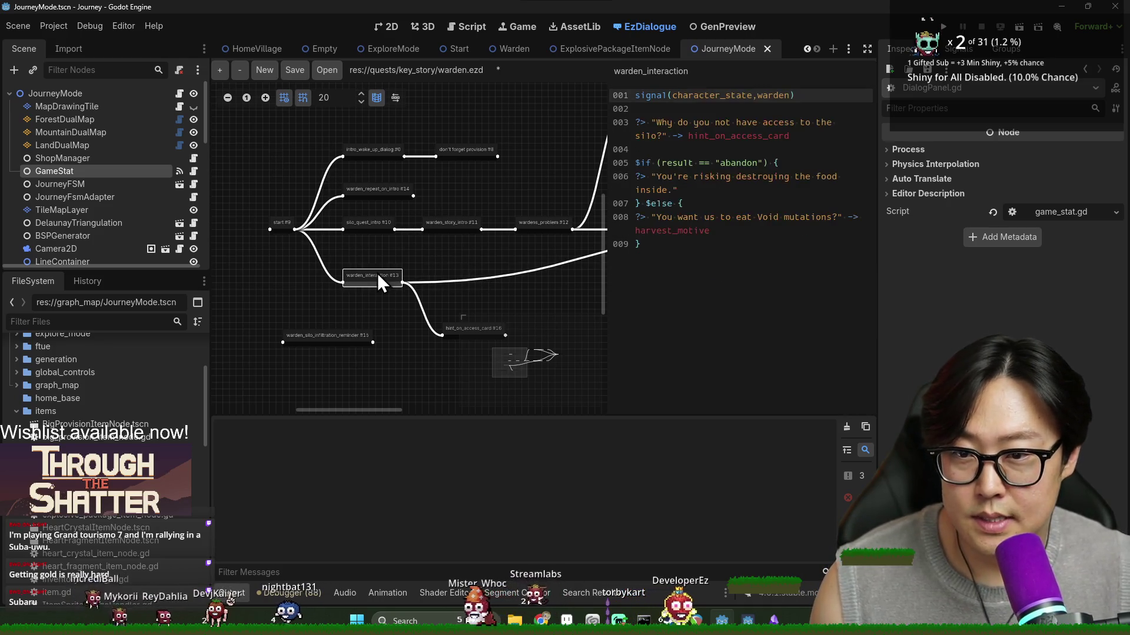
pyautogui.click(369, 223)
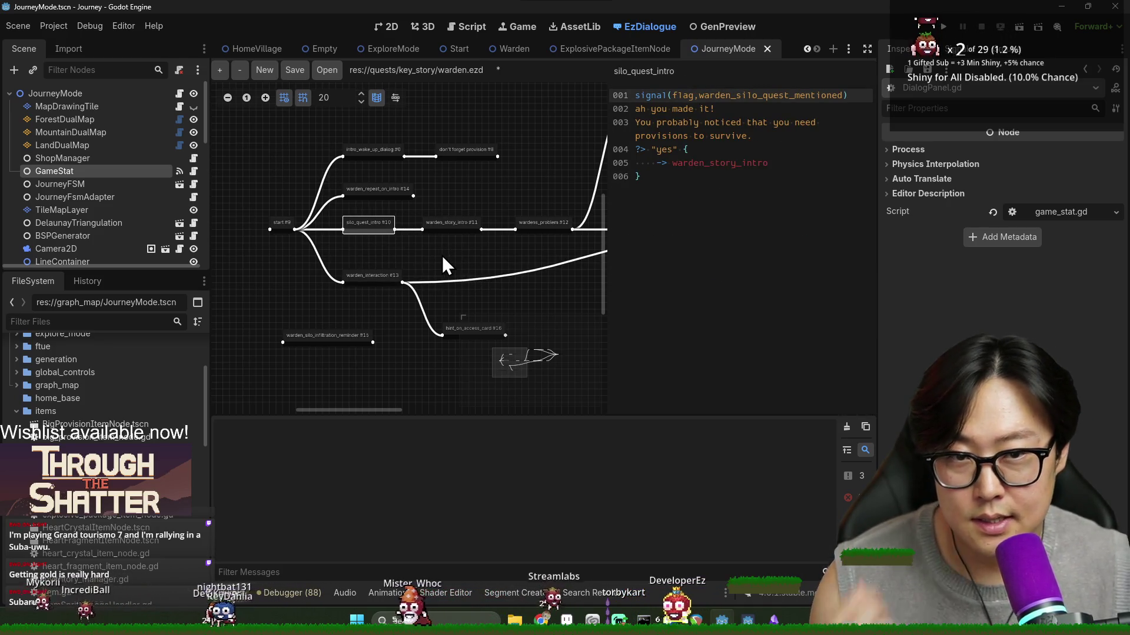
pyautogui.moveTo(437, 259); pyautogui.dragTo(424, 253)
pyautogui.click(272, 219)
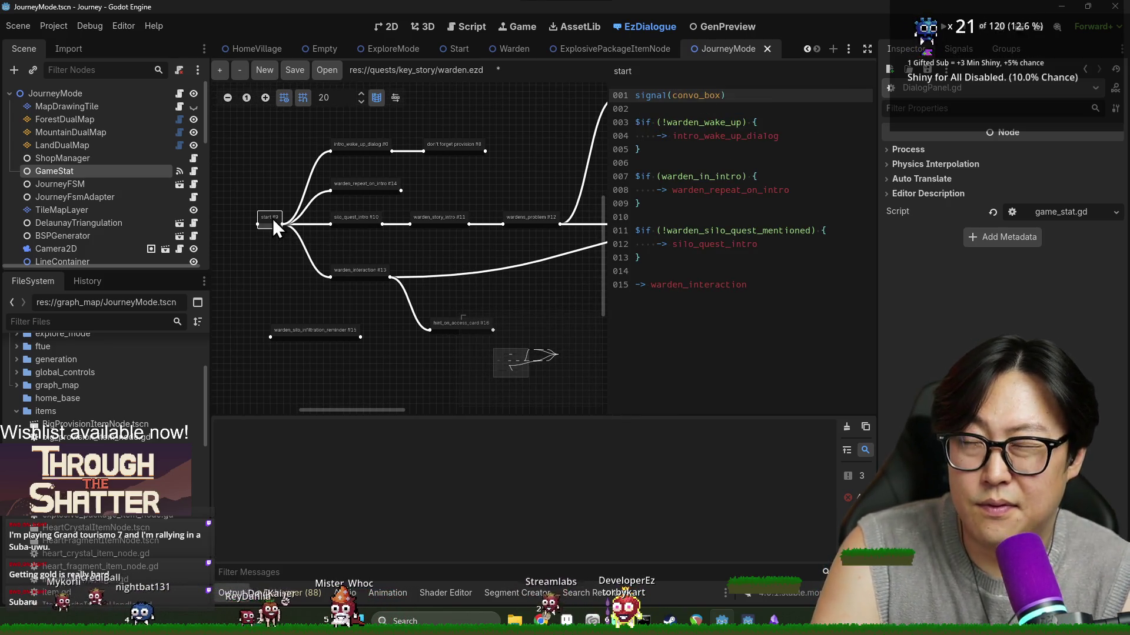
pyautogui.doubleClick(695, 176)
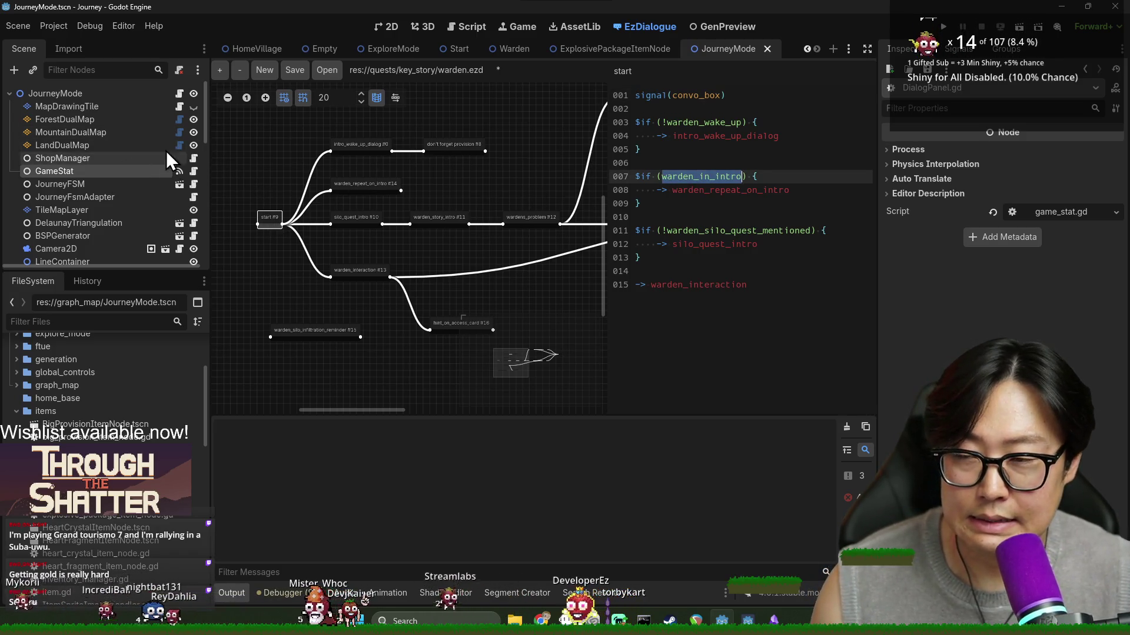
pyautogui.click(177, 95)
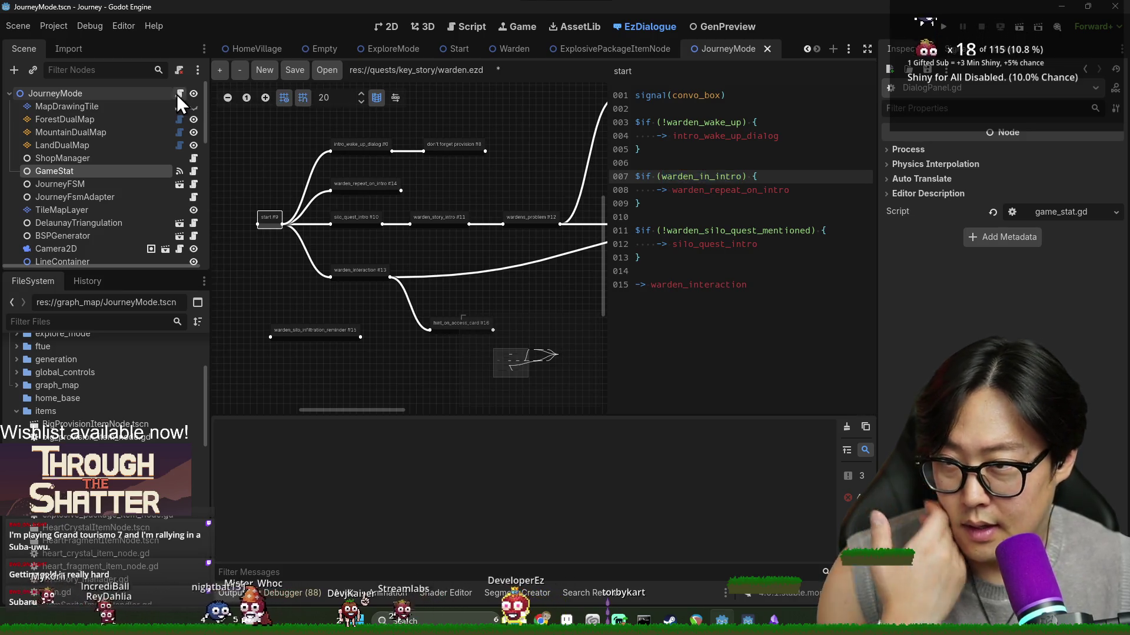
pyautogui.hotkey('ctrl', 'f')
pyautogui.write('intro')
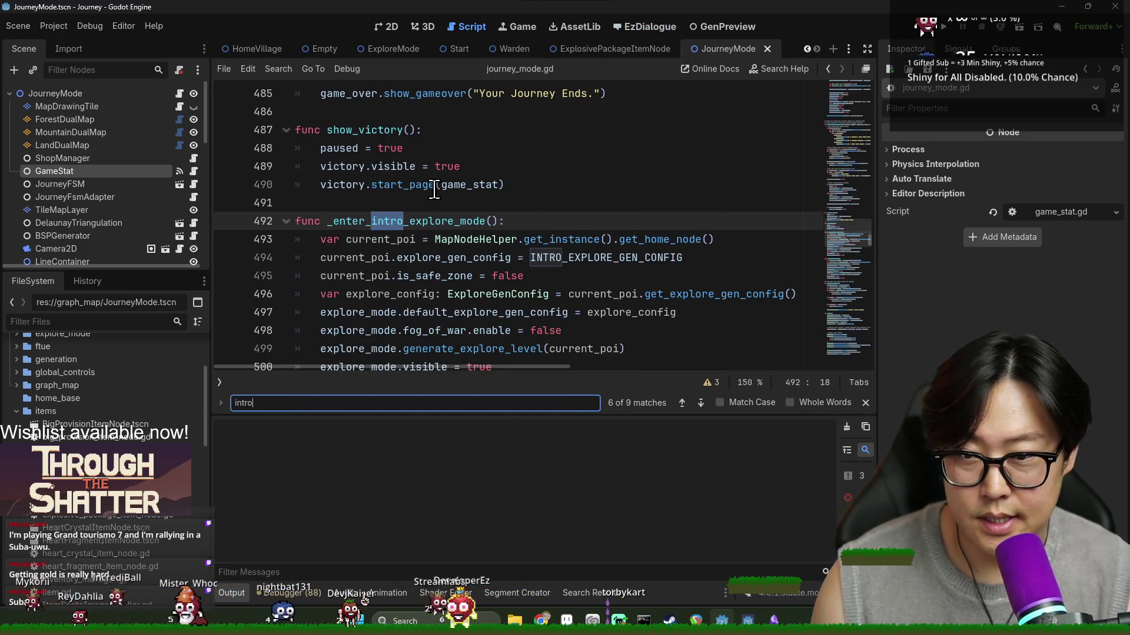
pyautogui.click(442, 220)
pyautogui.scroll(-3, 457, 231)
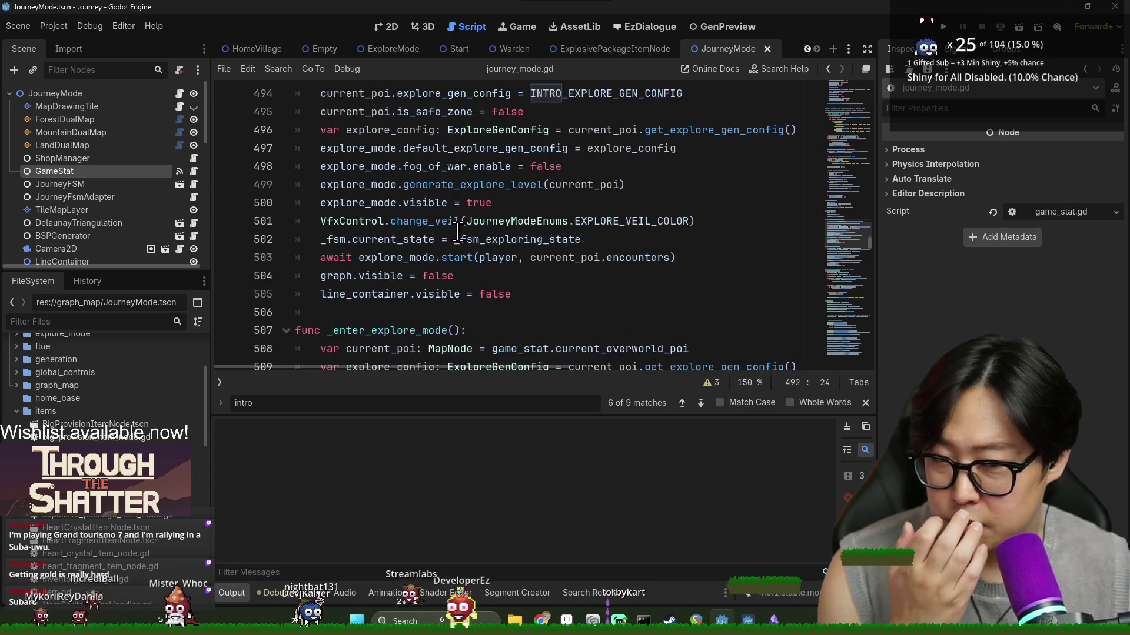
pyautogui.scroll(1, 477, 244)
pyautogui.scroll(-1, 483, 252)
pyautogui.scroll(4, 482, 247)
pyautogui.scroll(-2, 479, 239)
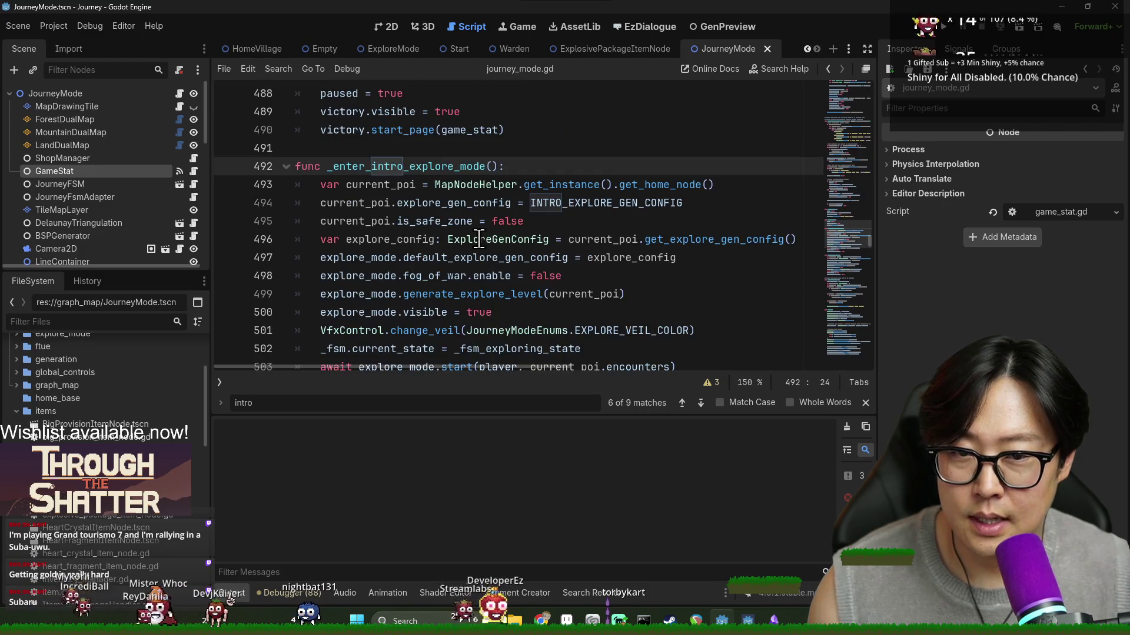
pyautogui.click(562, 207)
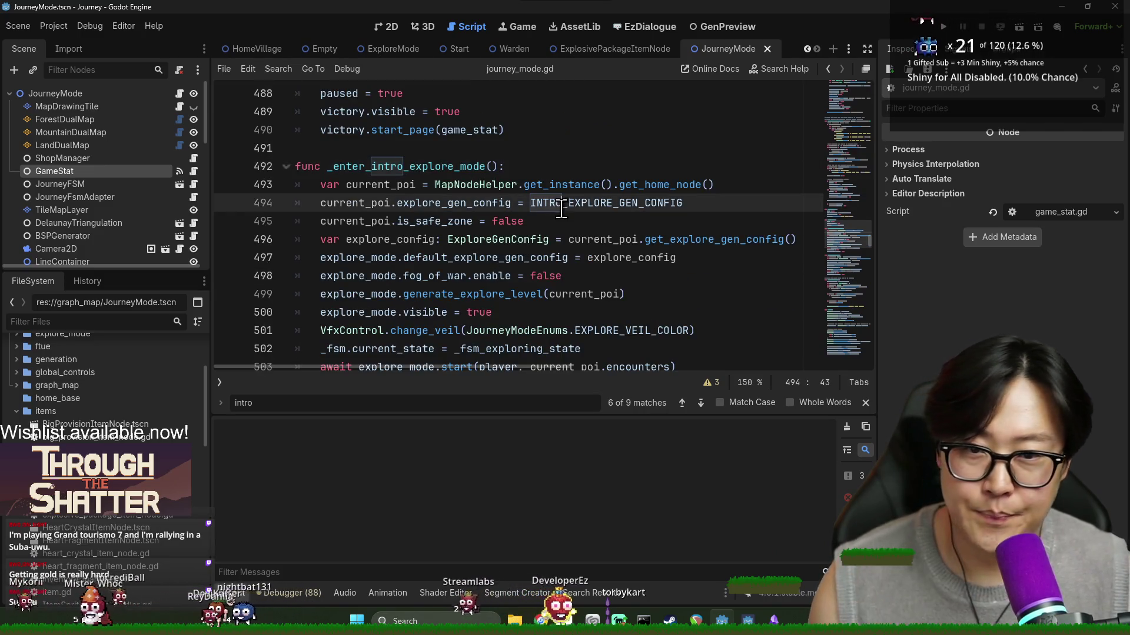
pyautogui.keyDown('ctrl'); pyautogui.click(562, 206); pyautogui.keyUp('ctrl')
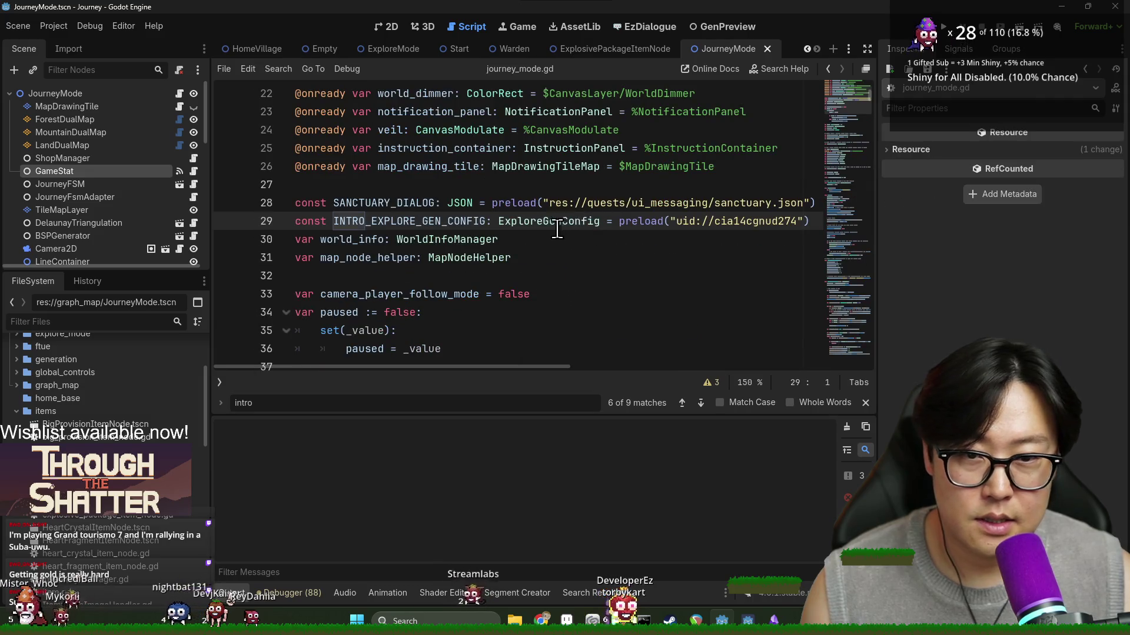
pyautogui.keyDown('ctrl'); pyautogui.click(701, 221); pyautogui.keyUp('ctrl')
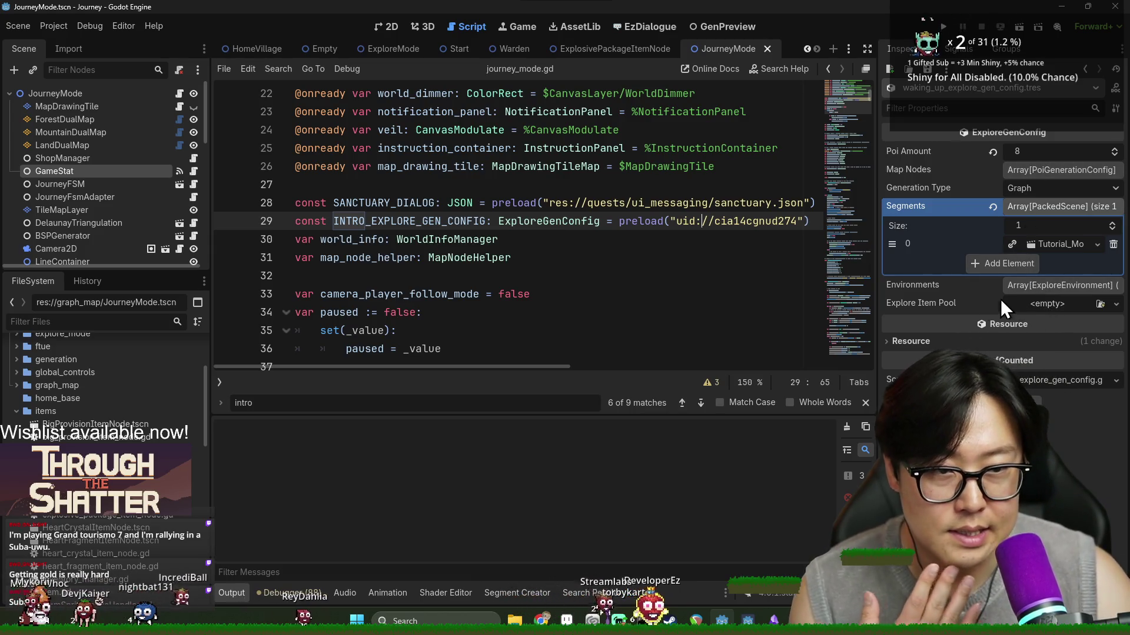
pyautogui.doubleClick(442, 223)
pyautogui.hotkey('ctrl', 'f')
pyautogui.press('Return')
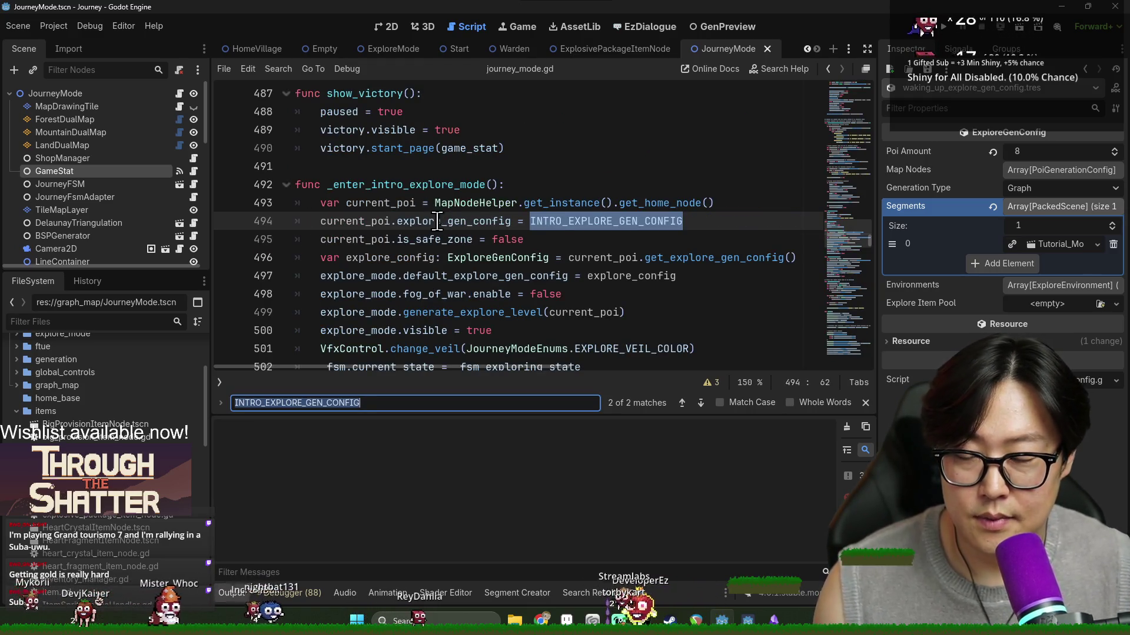
pyautogui.click(375, 222)
pyautogui.doubleClick(375, 222)
pyautogui.doubleClick(448, 234)
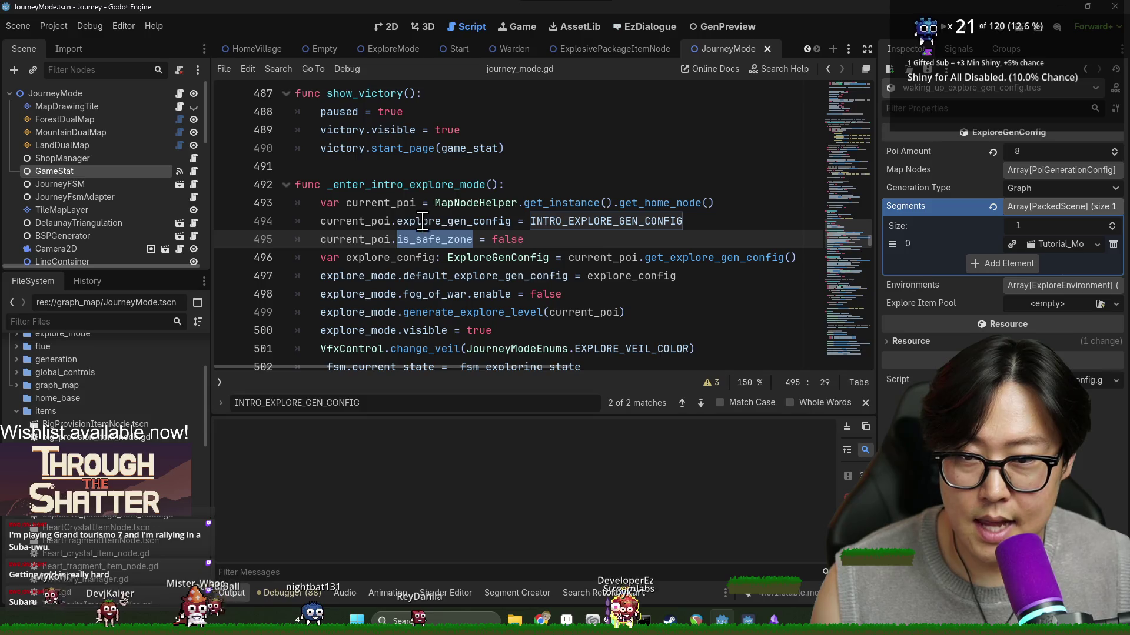
pyautogui.doubleClick(361, 221)
pyautogui.click(475, 220)
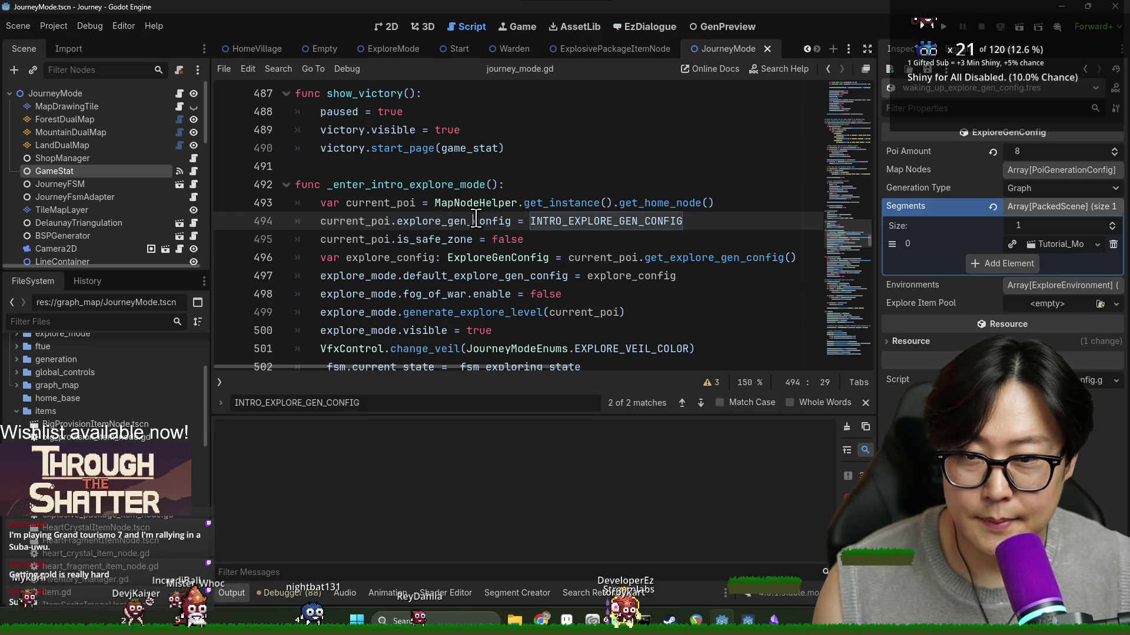
pyautogui.doubleClick(390, 203)
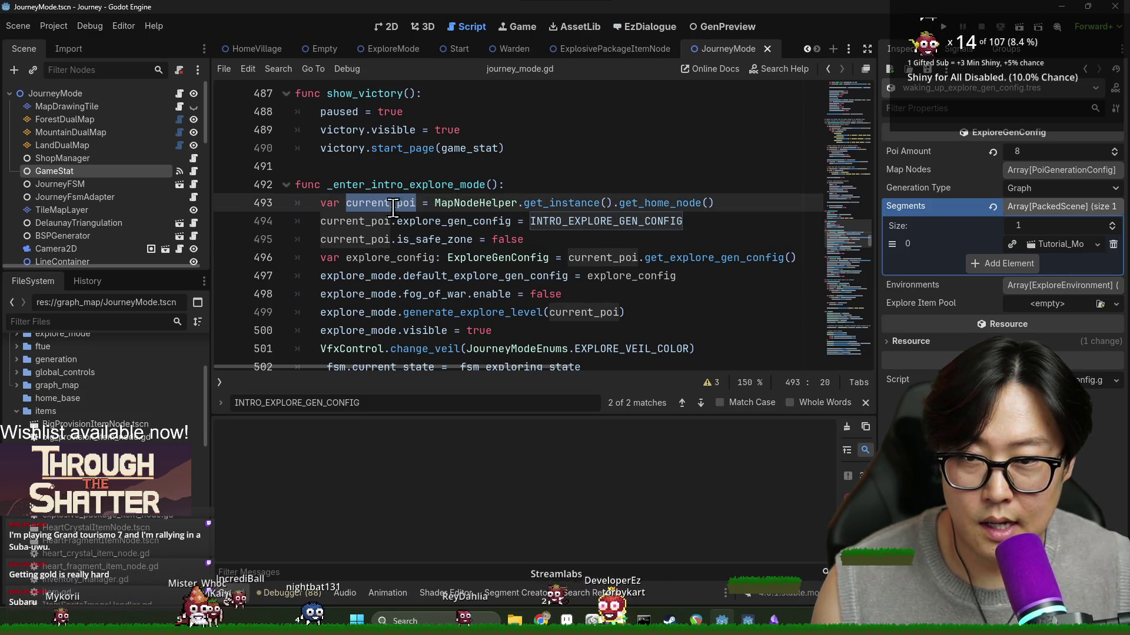
pyautogui.hotkey('ctrl', 'c')
pyautogui.click(750, 203)
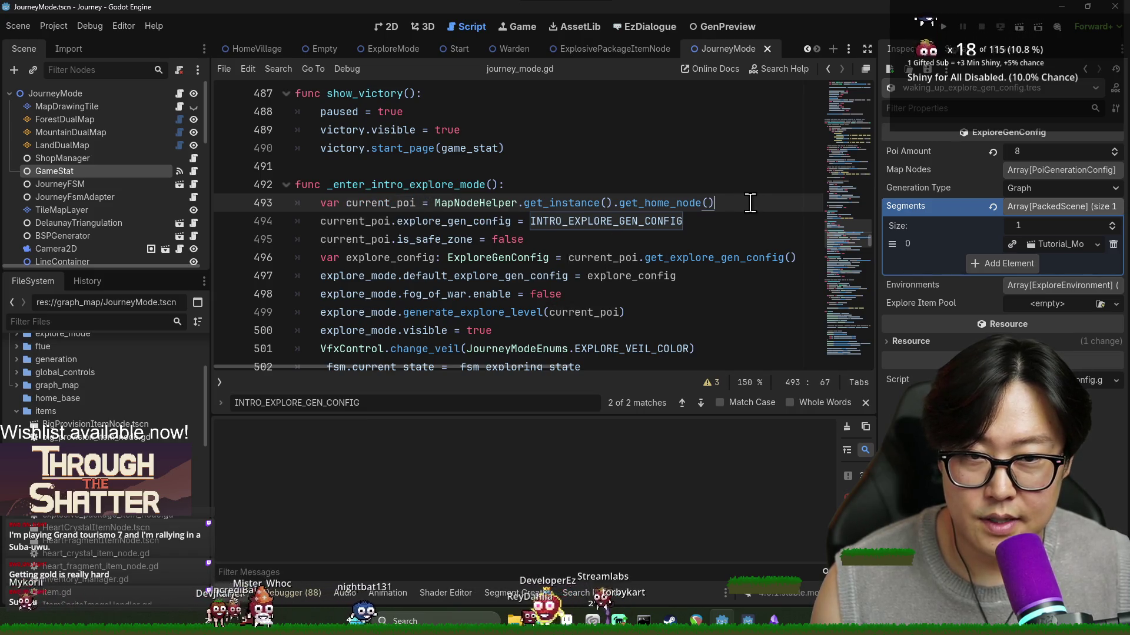
pyautogui.press('Return')
pyautogui.hotkey('ctrl', 'v')
pyautogui.write('.')
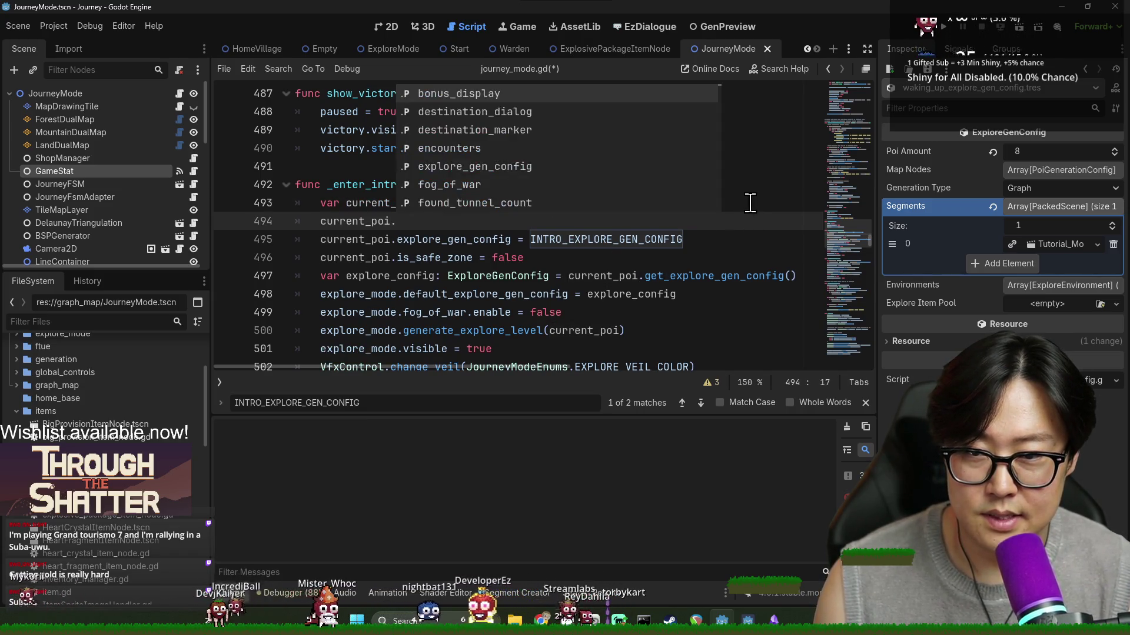
pyautogui.write('na')
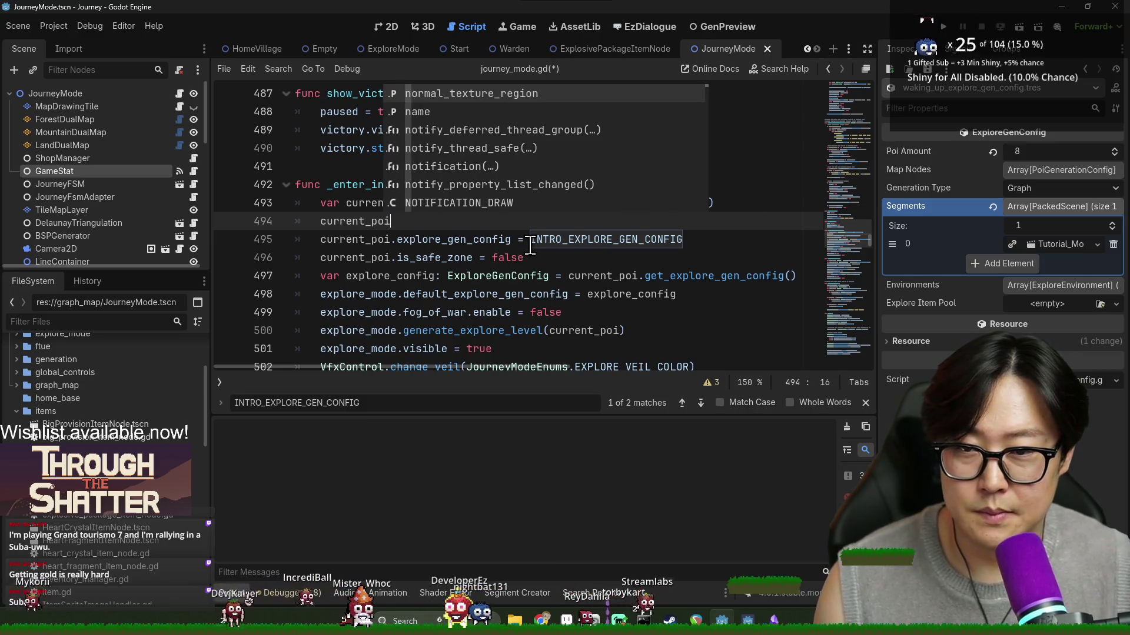
pyautogui.hotkey('ctrl', 'z')
pyautogui.hotkey('ctrl', 'z')
pyautogui.hotkey('ctrl', 'z')
pyautogui.click(505, 203)
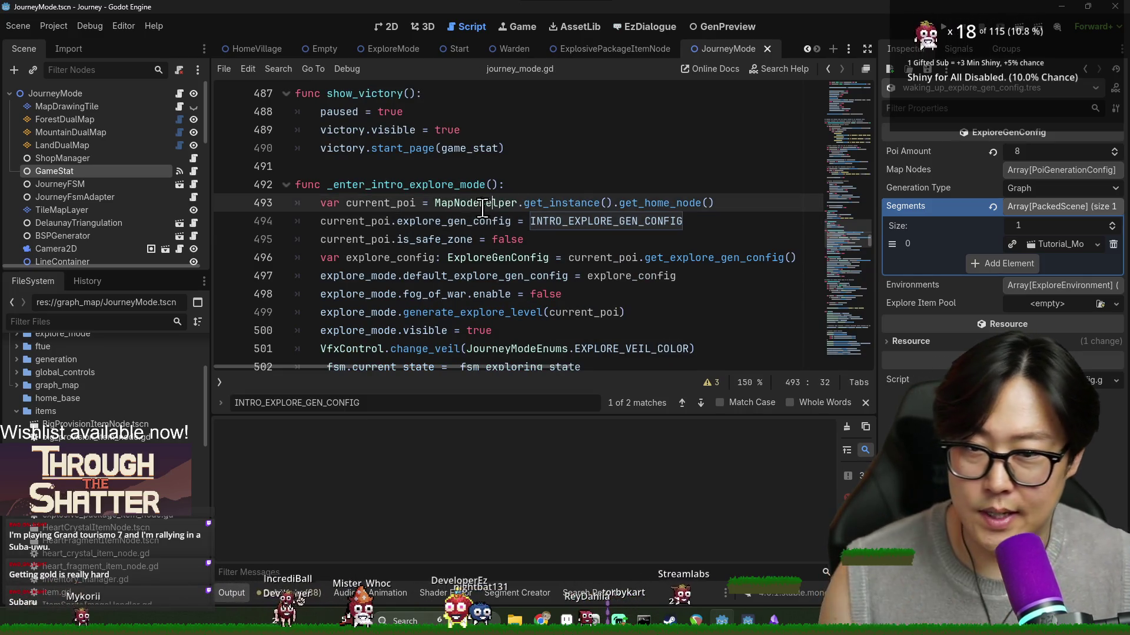
pyautogui.write('map')
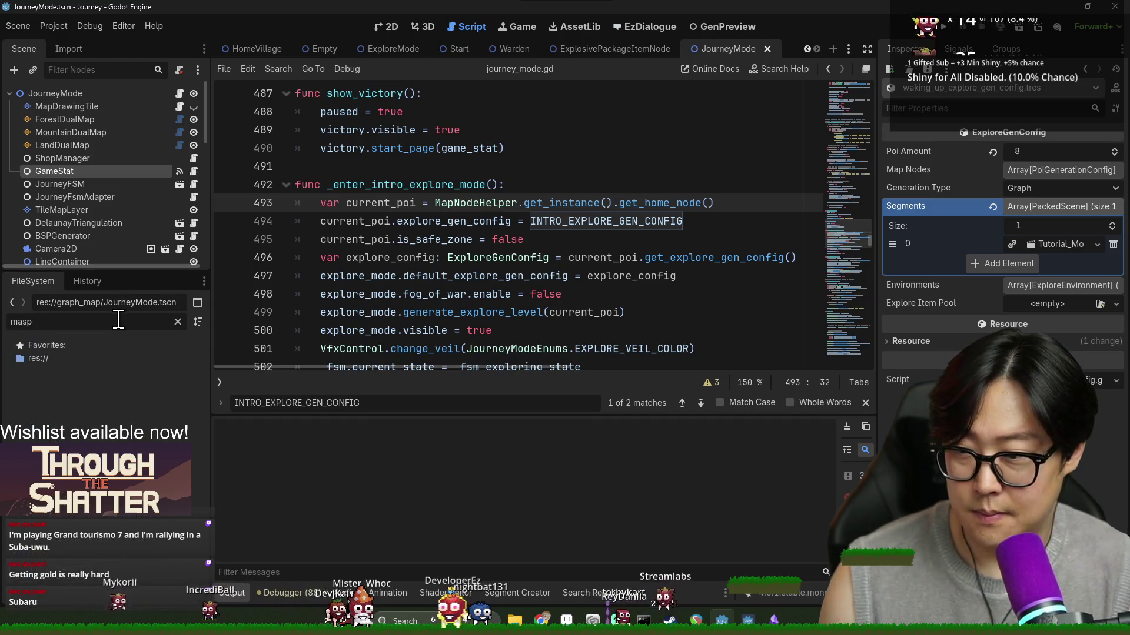
# Step: Filter FileSystem for 'homevil', open HomeVillage.tscn, and collapse its Explore Gen Config
pyautogui.press('BackSpace')
pyautogui.press('BackSpace')
pyautogui.press('BackSpace')
pyautogui.write('homevil')
pyautogui.doubleClick(83, 397)
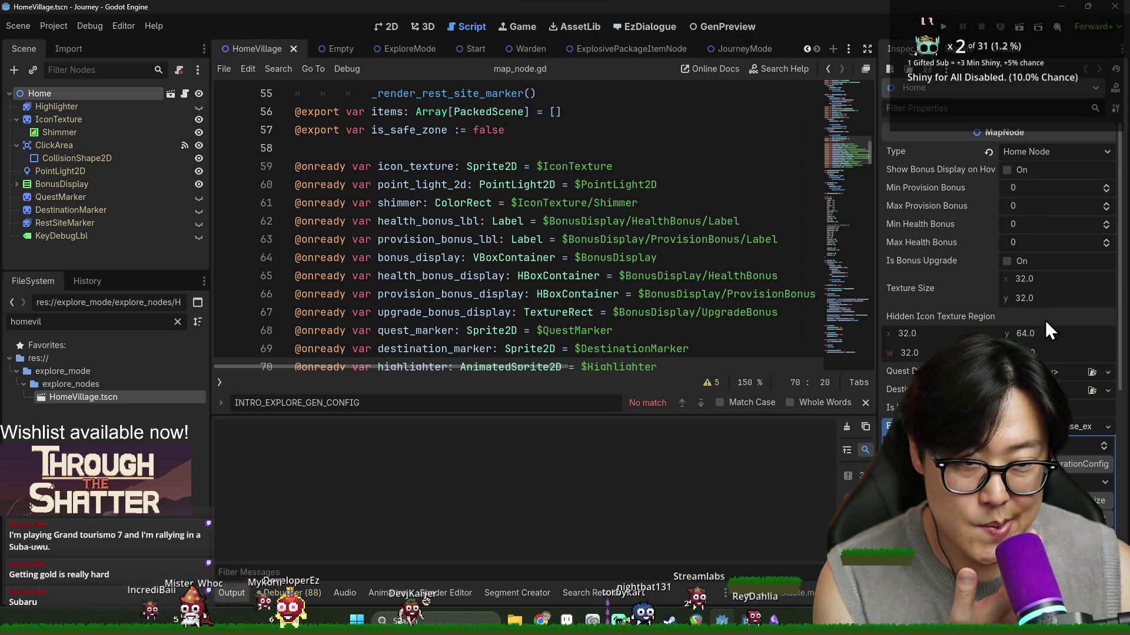
pyautogui.scroll(-5, 1044, 320)
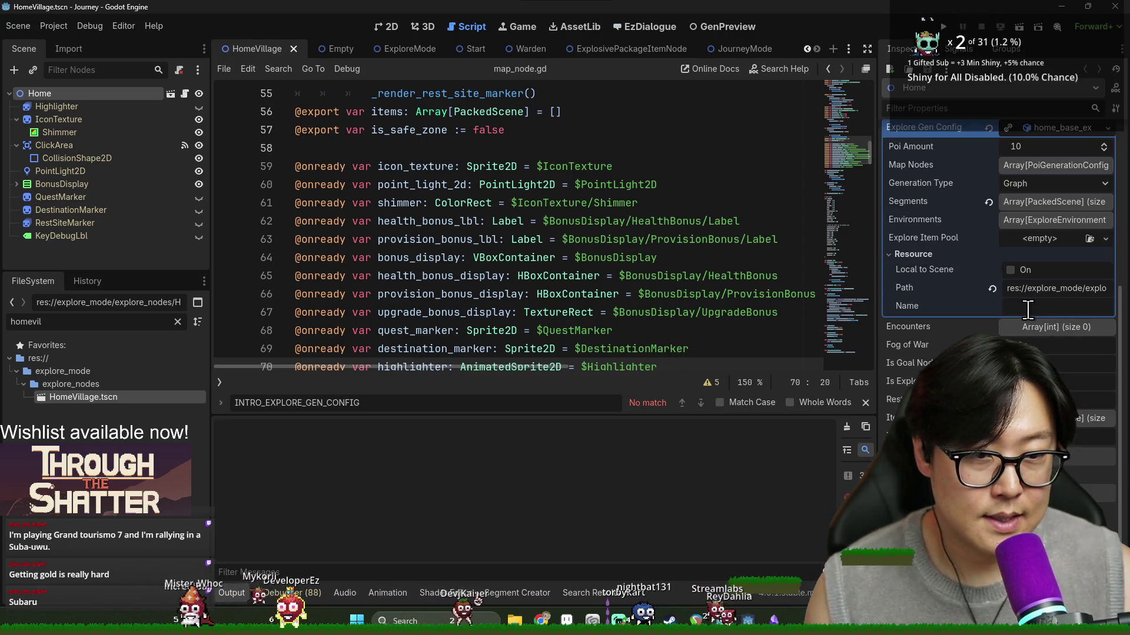
pyautogui.scroll(1, 1026, 312)
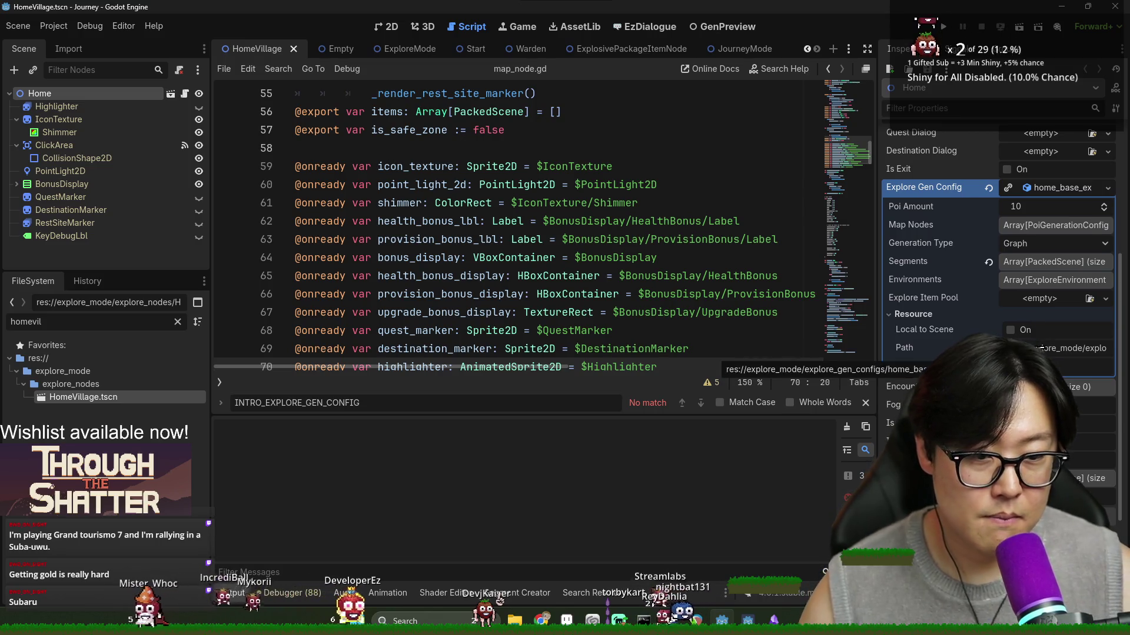
pyautogui.scroll(3, 1034, 324)
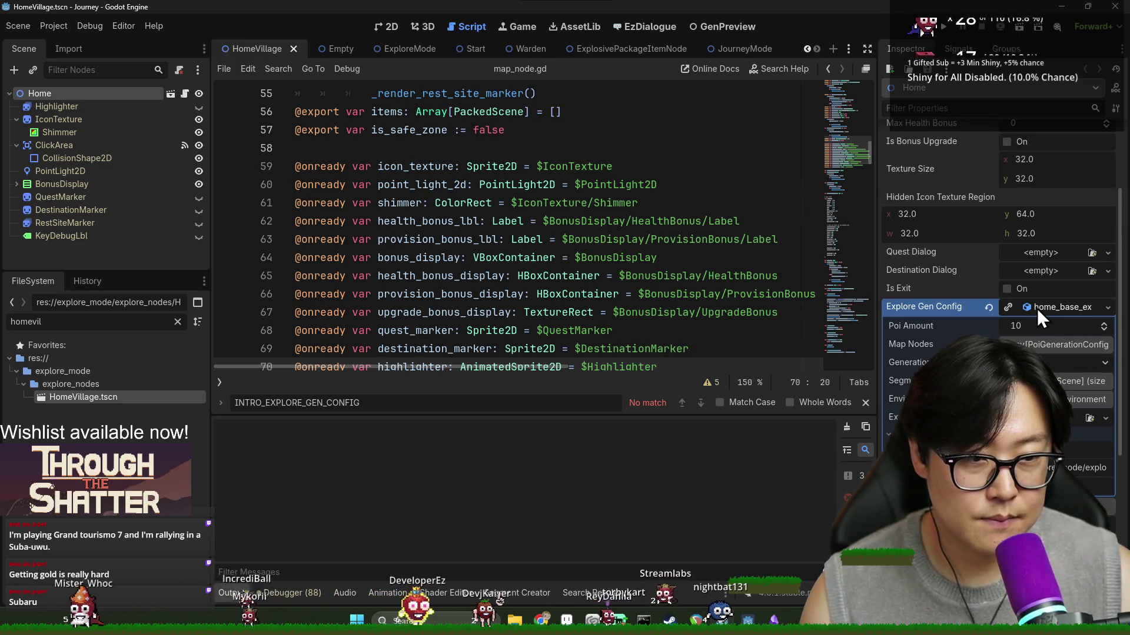
pyautogui.click(1036, 308)
pyautogui.scroll(6, 603, 232)
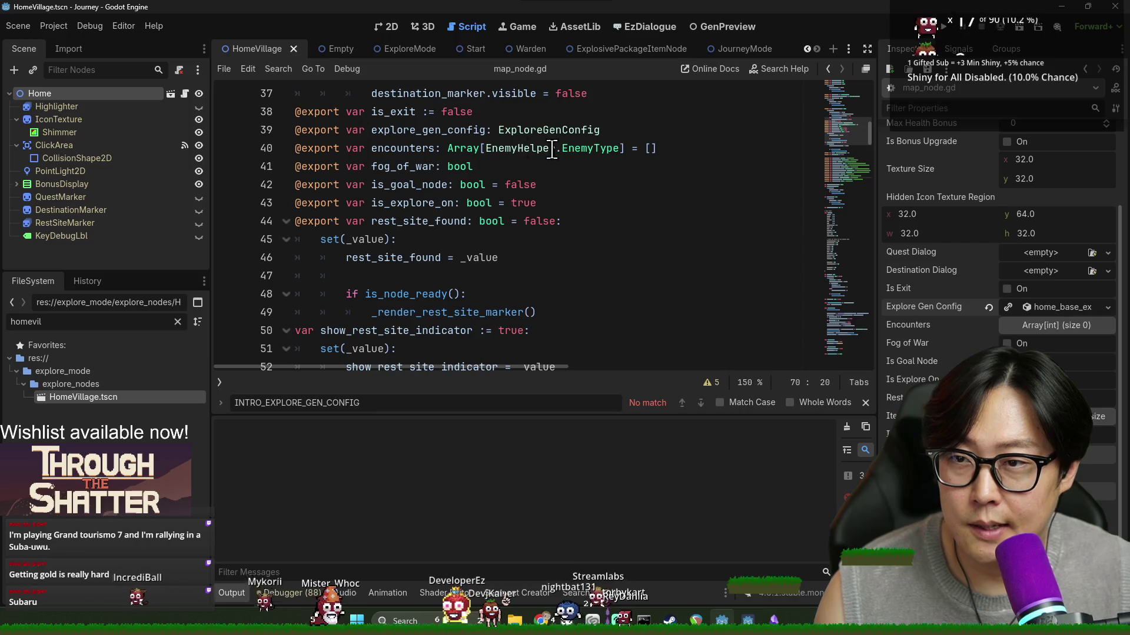
pyautogui.scroll(12, 340, 159)
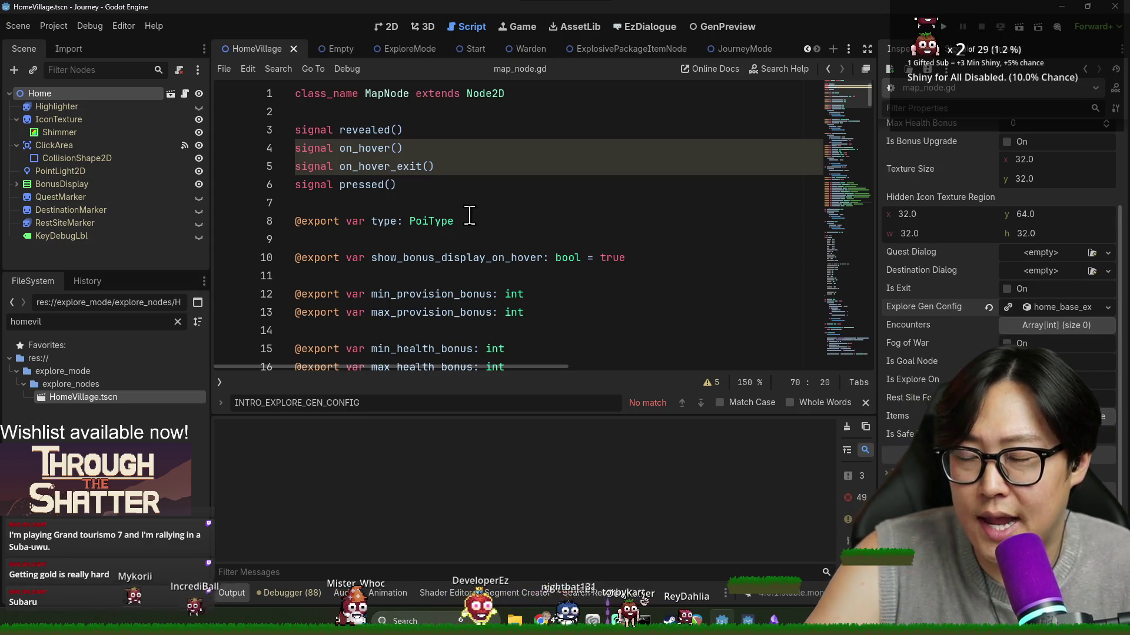
# Step: Search map_node.gd for 'on_exit' to locate and review the on_explore_exit function
pyautogui.click(417, 219)
pyautogui.hotkey('ctrl', 'f')
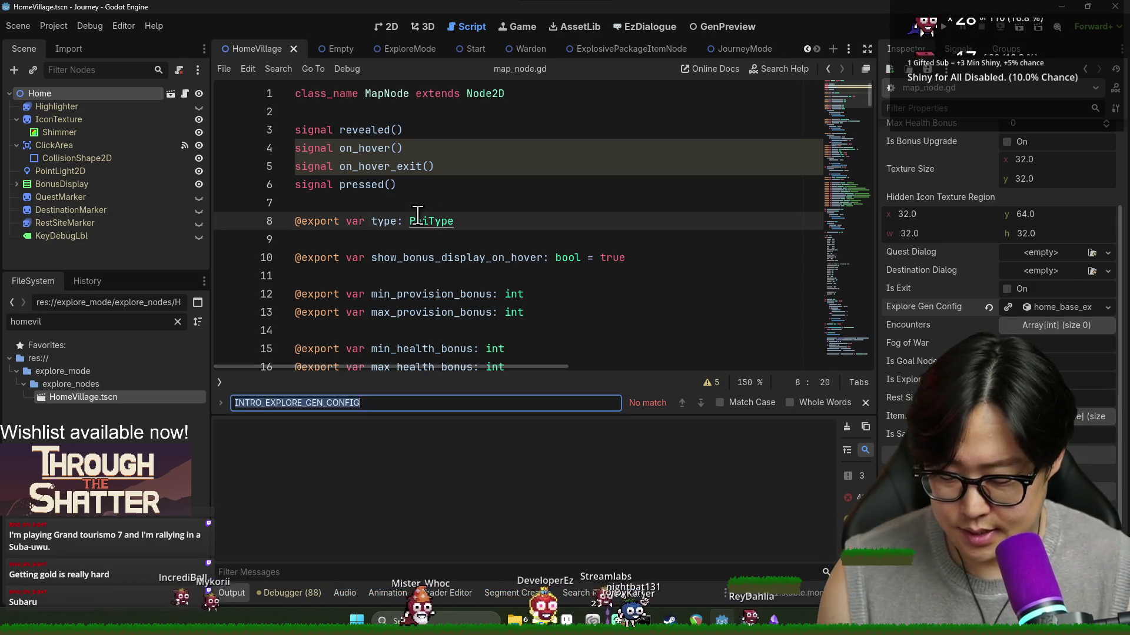
pyautogui.write('on_exit')
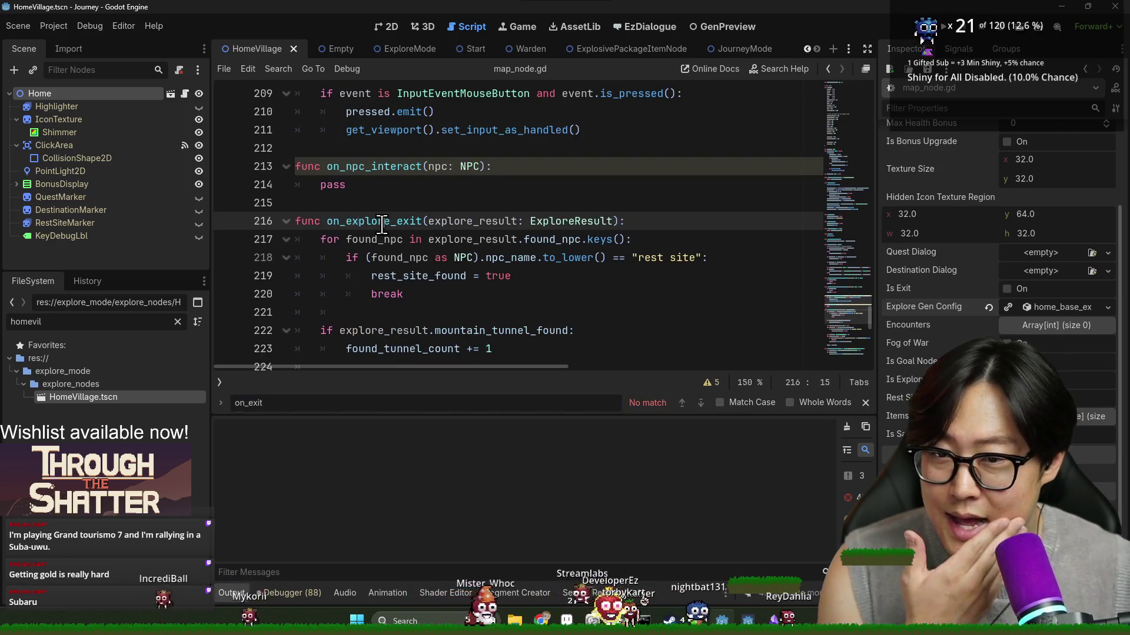
pyautogui.doubleClick(382, 222)
pyautogui.scroll(-2, 450, 267)
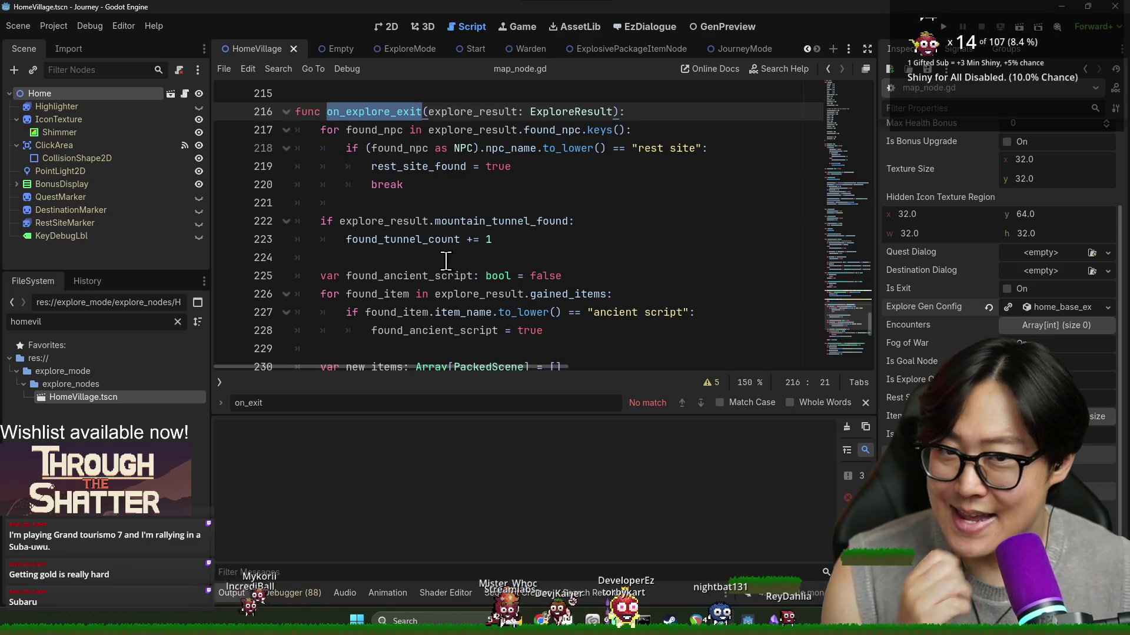
pyautogui.write('homev')
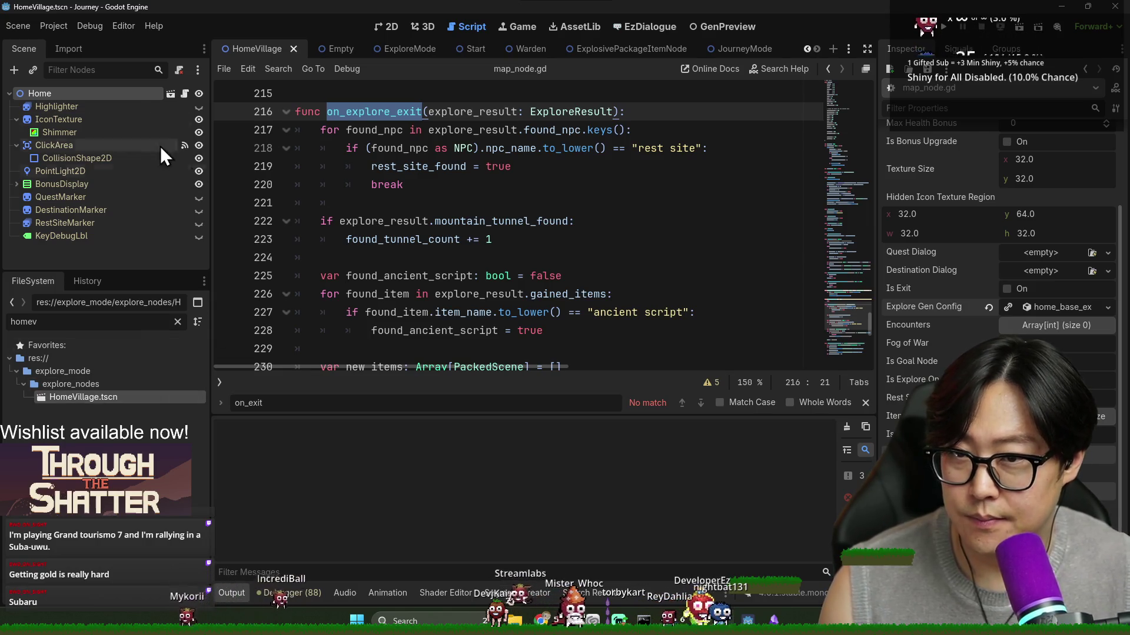
pyautogui.scroll(18, 565, 176)
pyautogui.scroll(20, 863, 240)
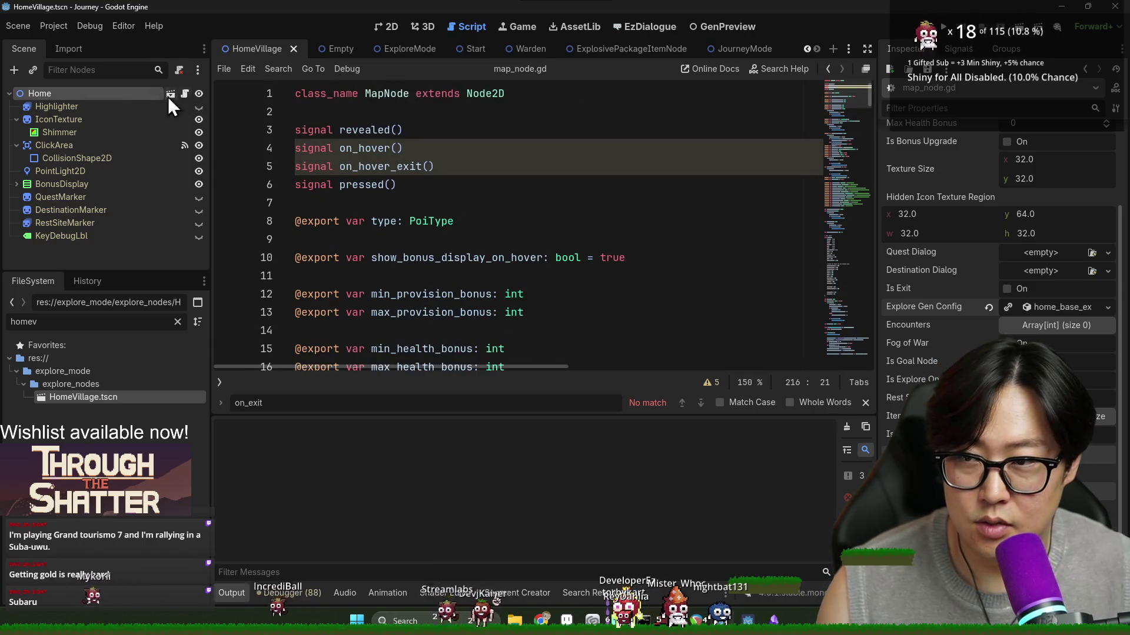
# Step: Attach a new home_village.gd script inheriting MapNode to the Home node
pyautogui.rightClick(136, 96)
pyautogui.click(188, 200)
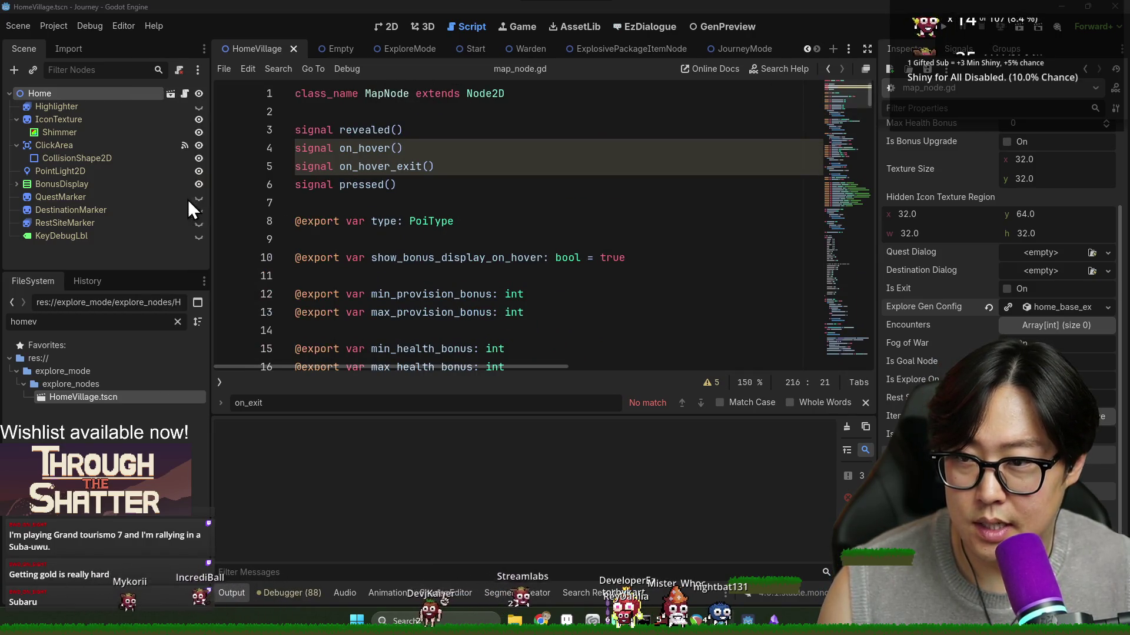
pyautogui.click(671, 244)
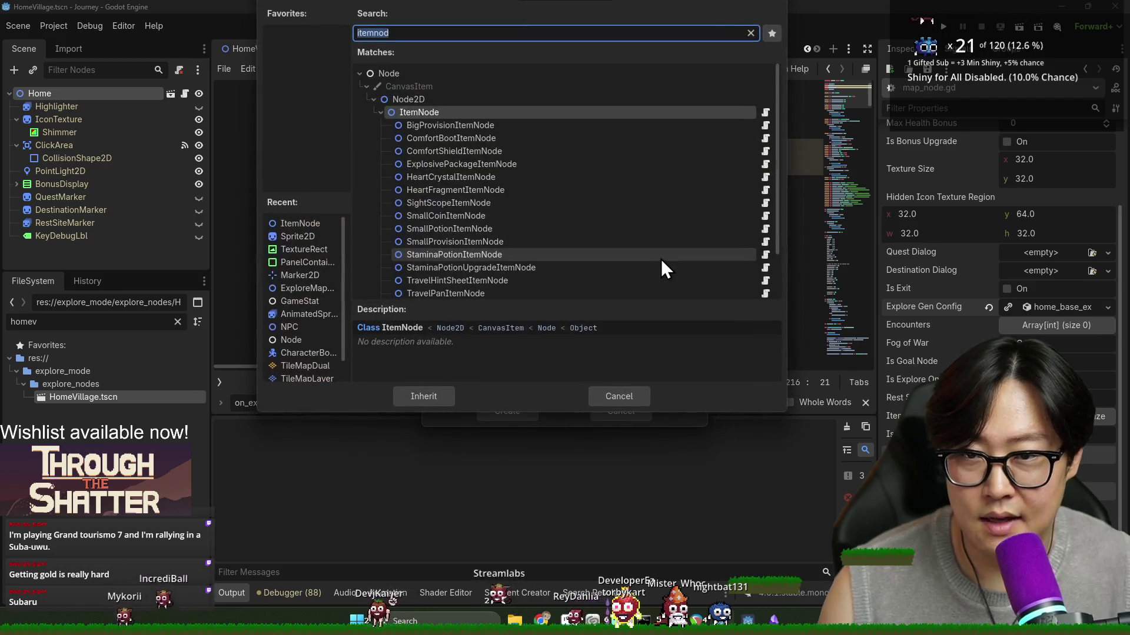
pyautogui.write('mapno')
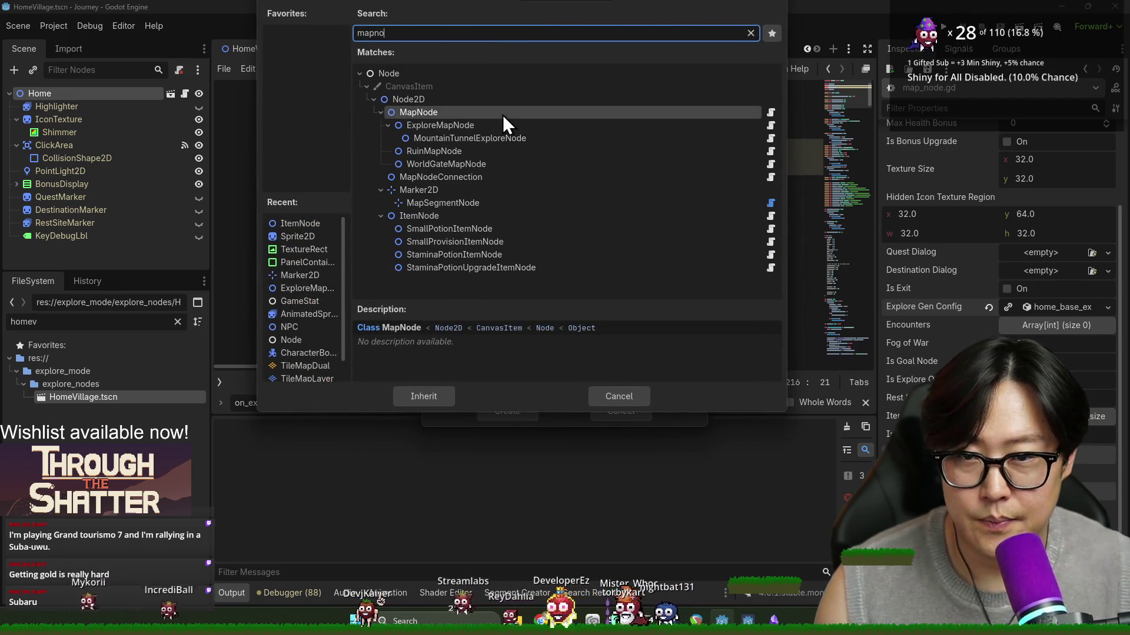
pyautogui.doubleClick(503, 113)
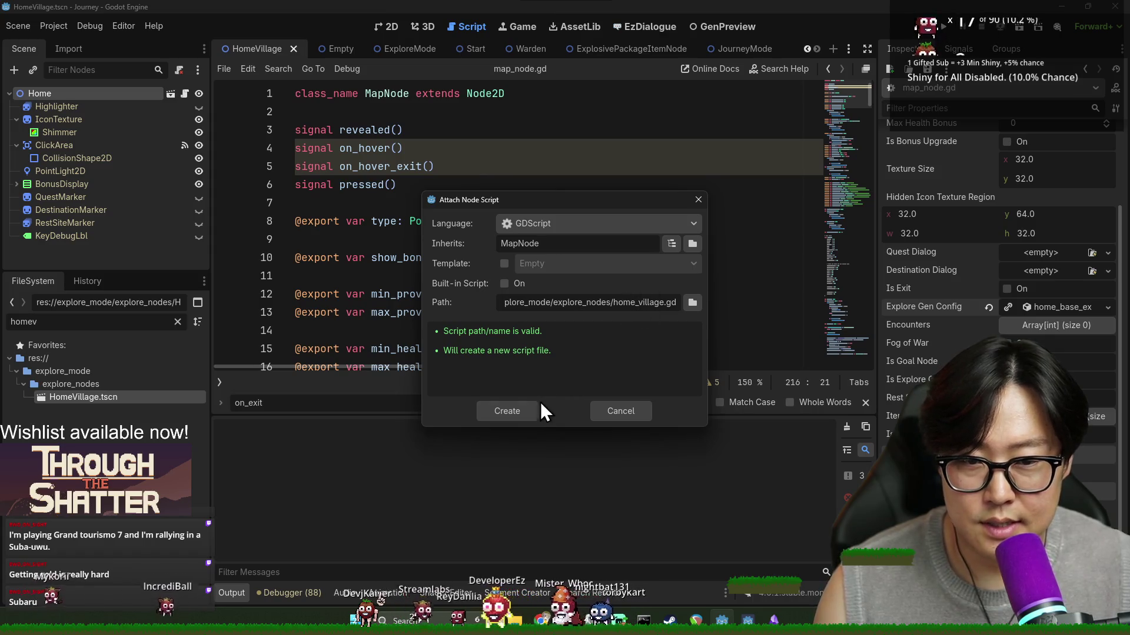
pyautogui.click(507, 411)
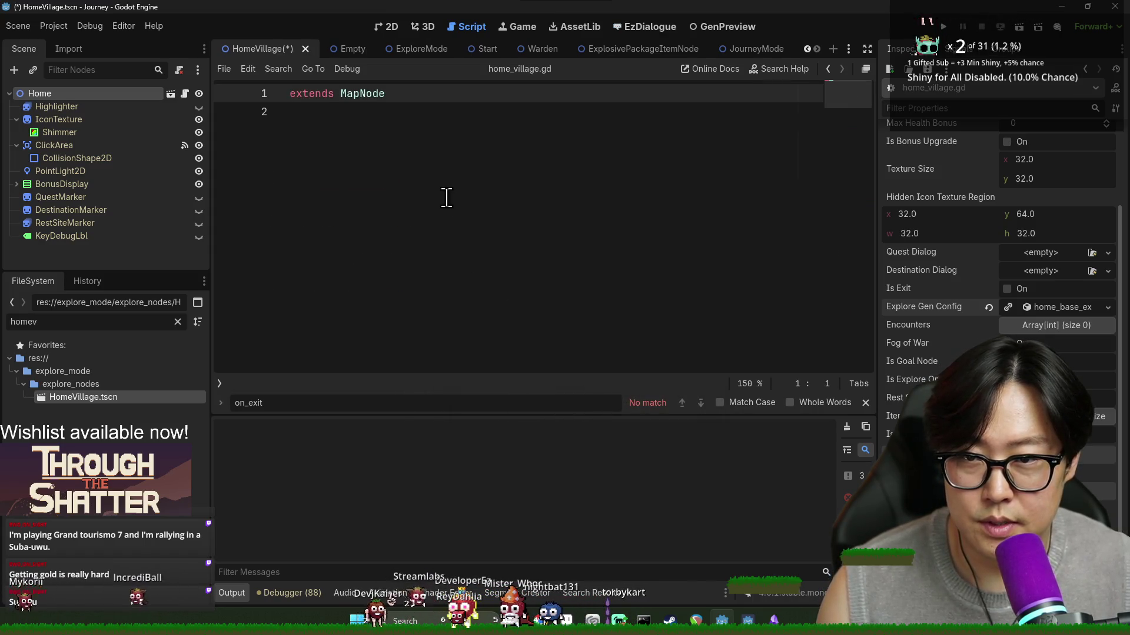
# Step: Declare class_name HomeVillage, save, and add an on_explore_exit override signature
pyautogui.write('class_')
pyautogui.write('name HomeVi')
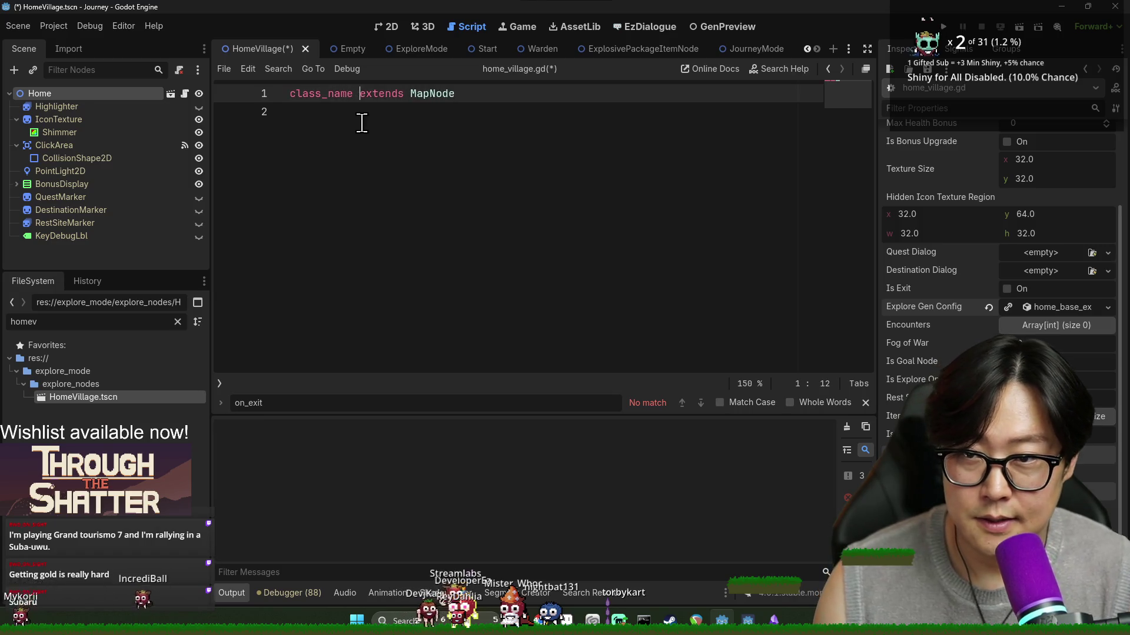
pyautogui.write('llage')
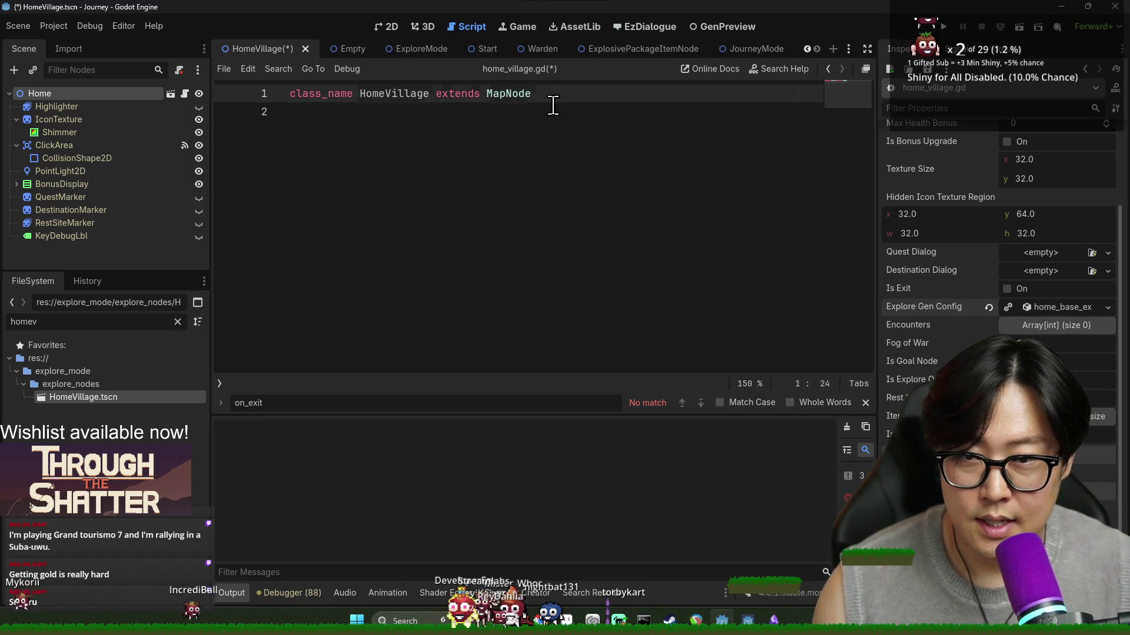
pyautogui.click(560, 107)
pyautogui.hotkey('ctrl', 's')
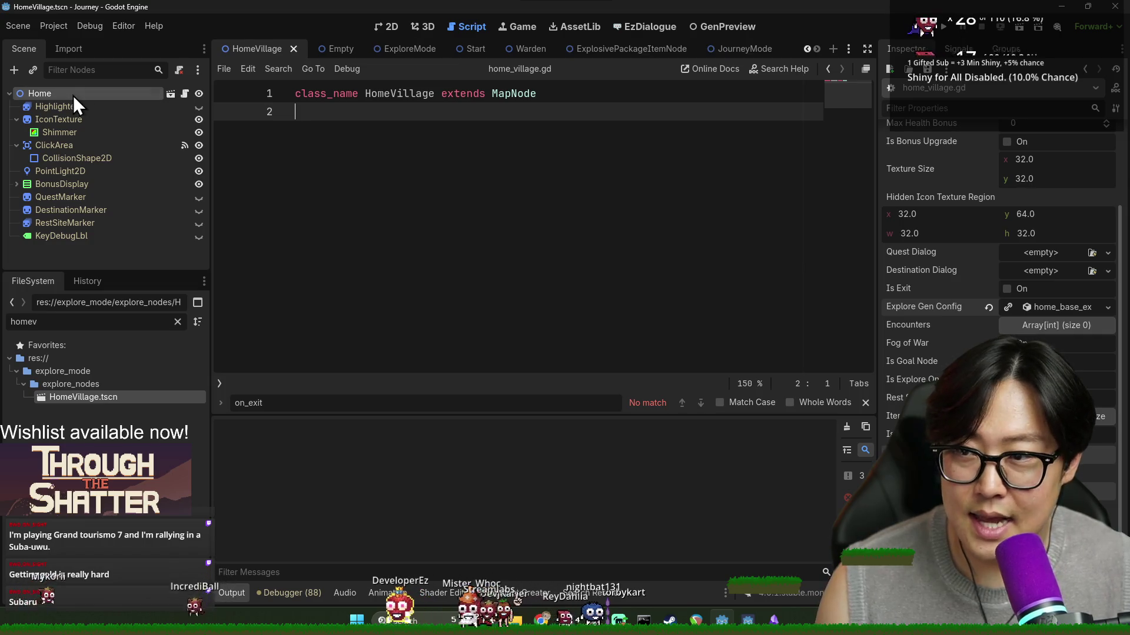
pyautogui.scroll(3, 926, 220)
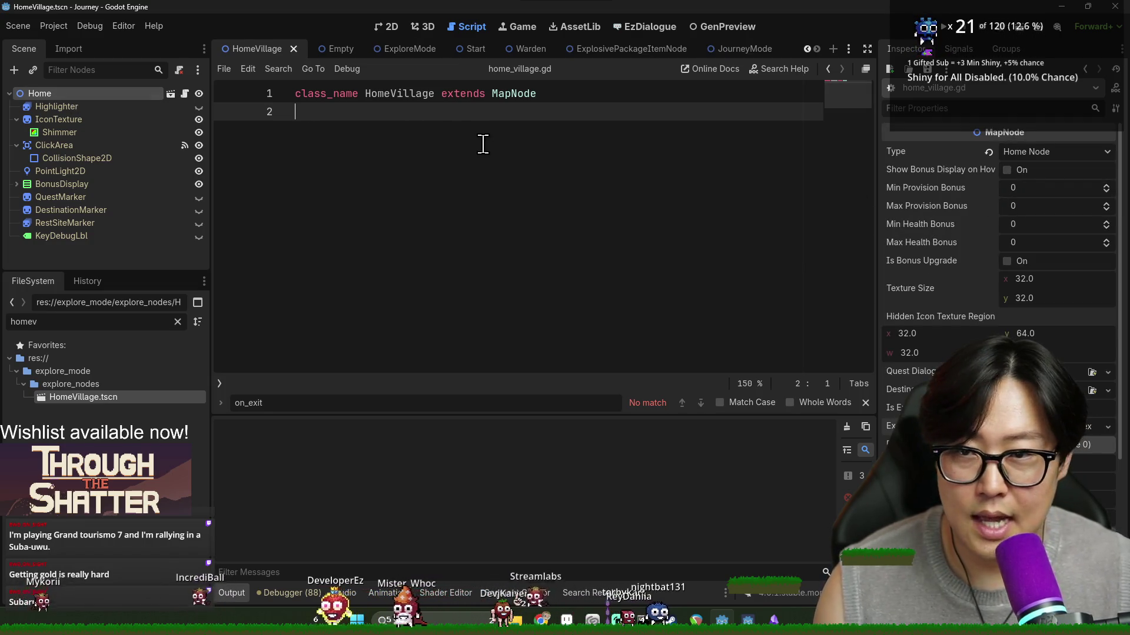
pyautogui.press('Return')
pyautogui.write('func ')
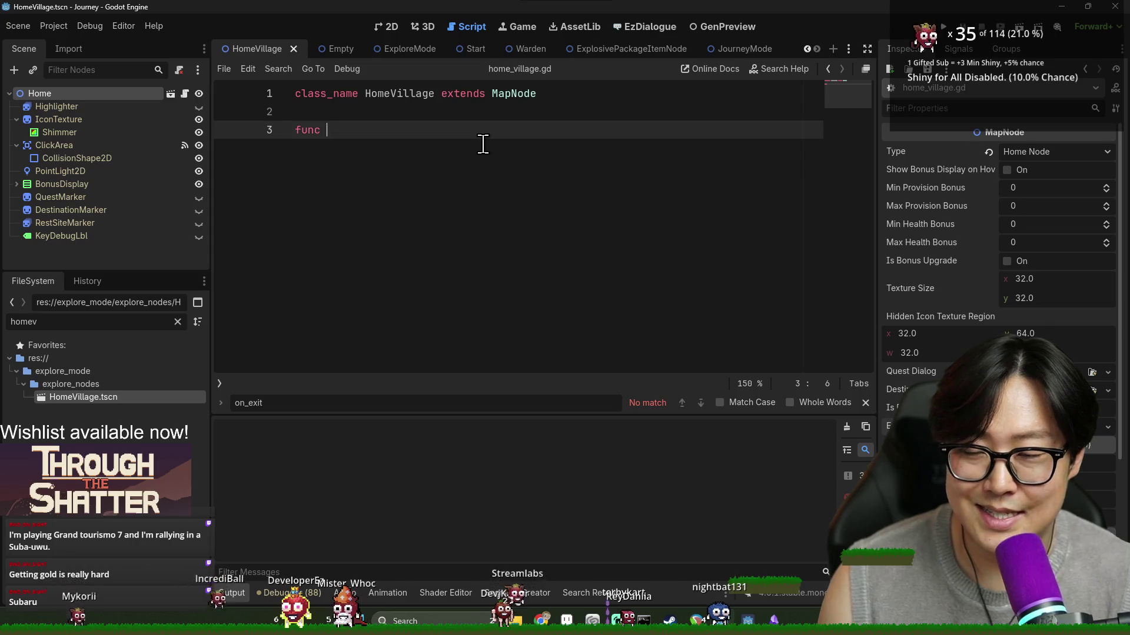
pyautogui.write('on_e')
pyautogui.press('Return')
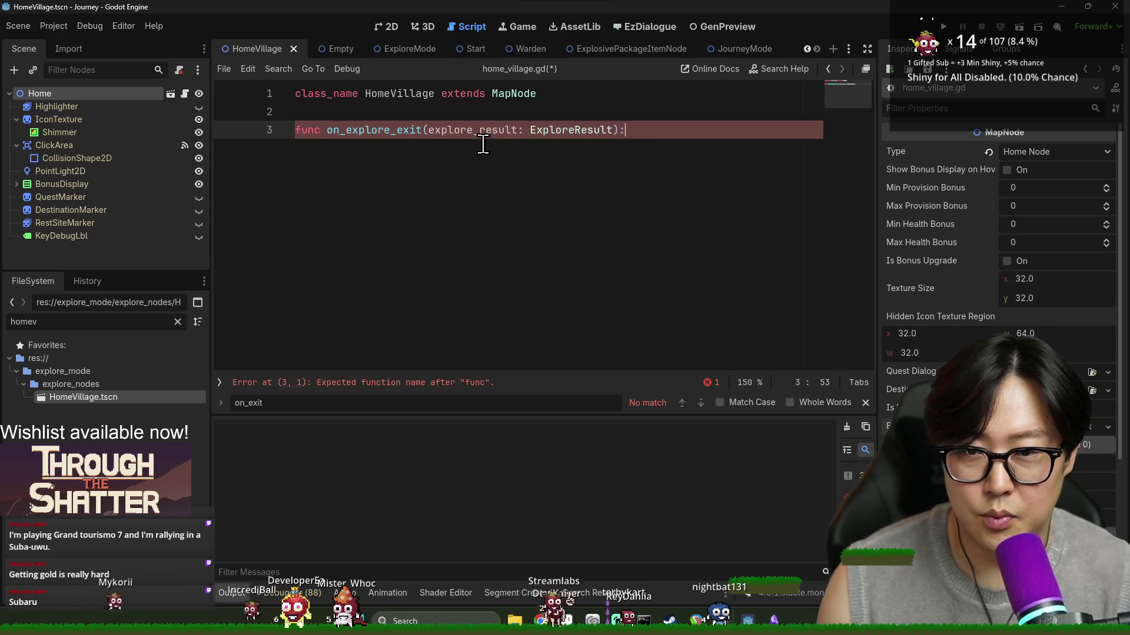
pyautogui.press('Return')
# Step: Write super.on_explore_exit(explore_result) in the function body and save the script
pyautogui.write('super.on')
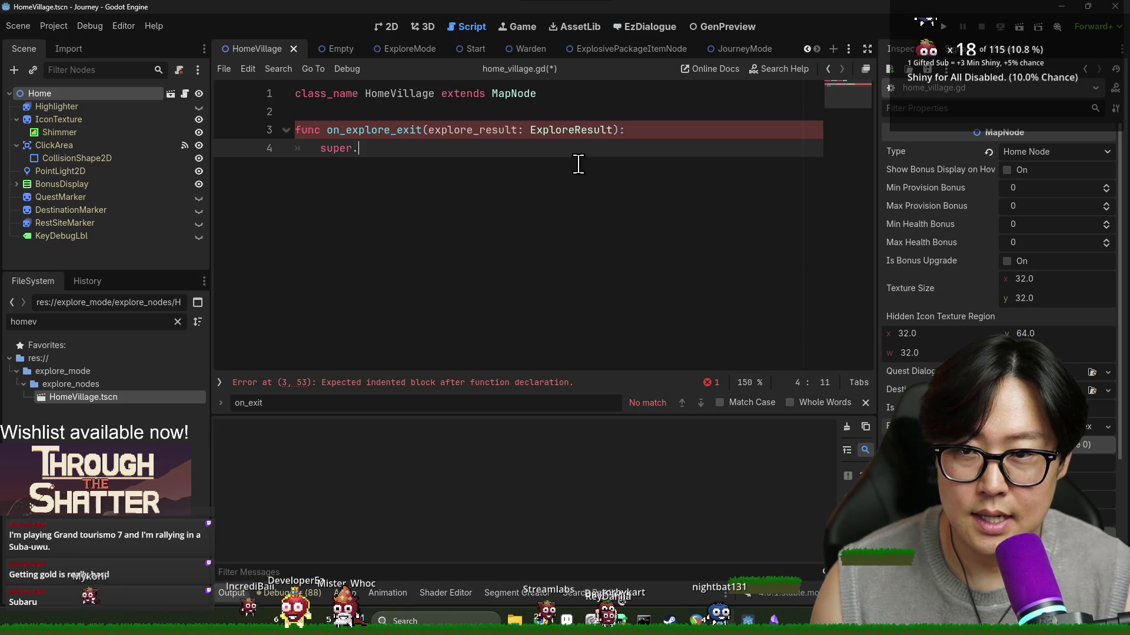
pyautogui.doubleClick(394, 130)
pyautogui.hotkey('ctrl', 'c')
pyautogui.doubleClick(365, 148)
pyautogui.hotkey('ctrl', 'v')
pyautogui.click(484, 136)
pyautogui.doubleClick(484, 137)
pyautogui.hotkey('ctrl', 'c')
pyautogui.click(497, 150)
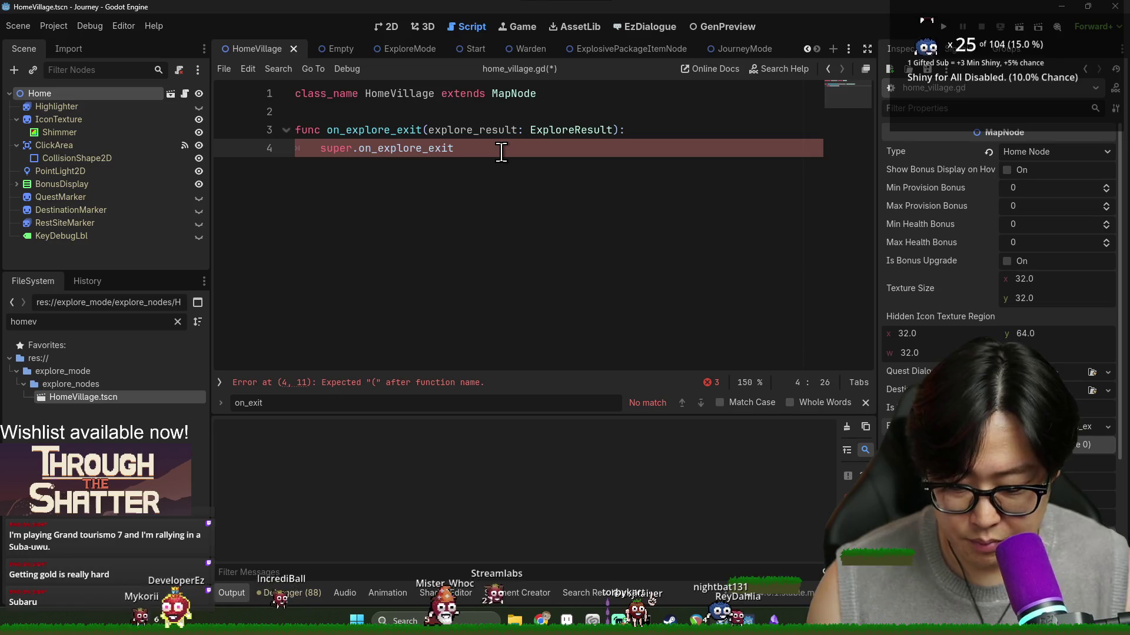
pyautogui.write('(')
pyautogui.hotkey('ctrl', 'v')
pyautogui.write(')')
pyautogui.hotkey('ctrl', 's')
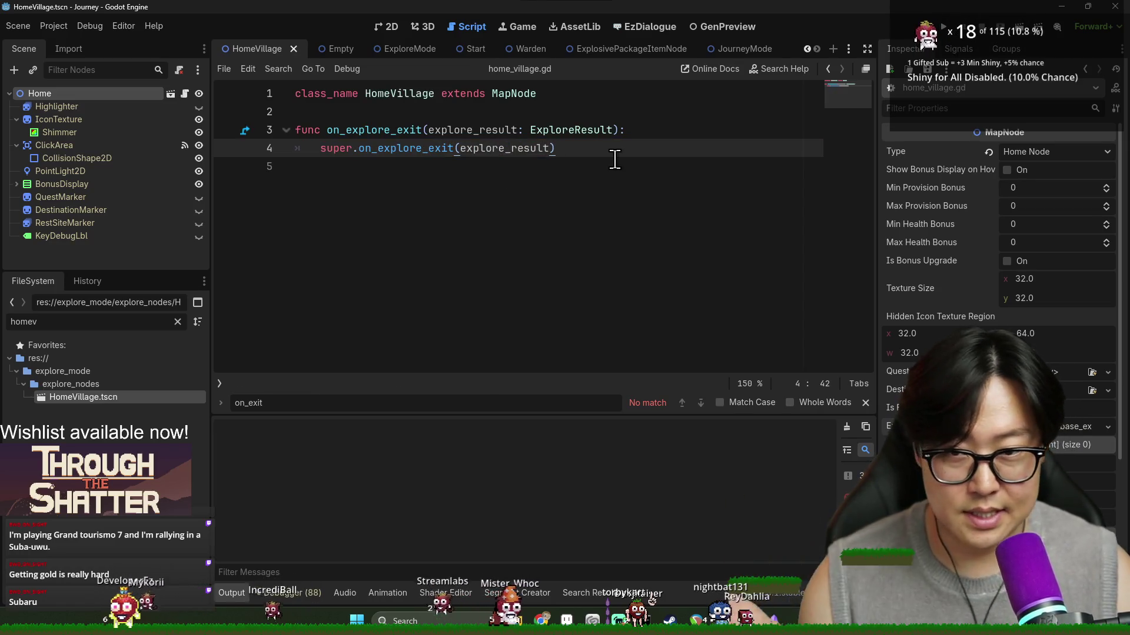
# Step: Save again and open a new indented line after the parent call for the quest check
pyautogui.press('Return')
pyautogui.hotkey('ctrl', 's')
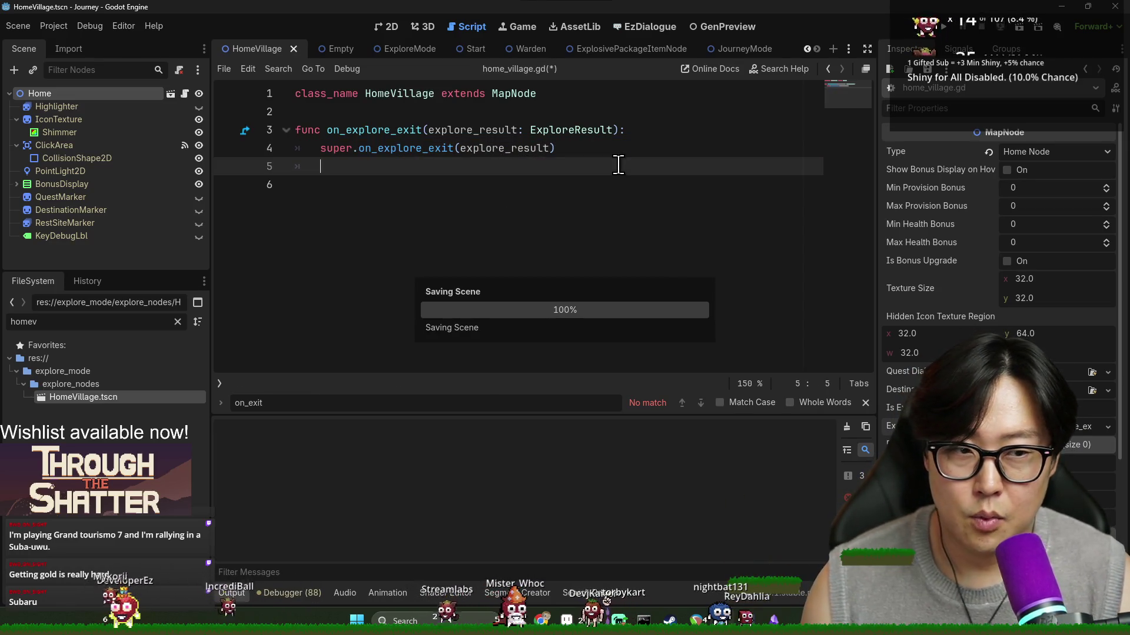
pyautogui.click(501, 120)
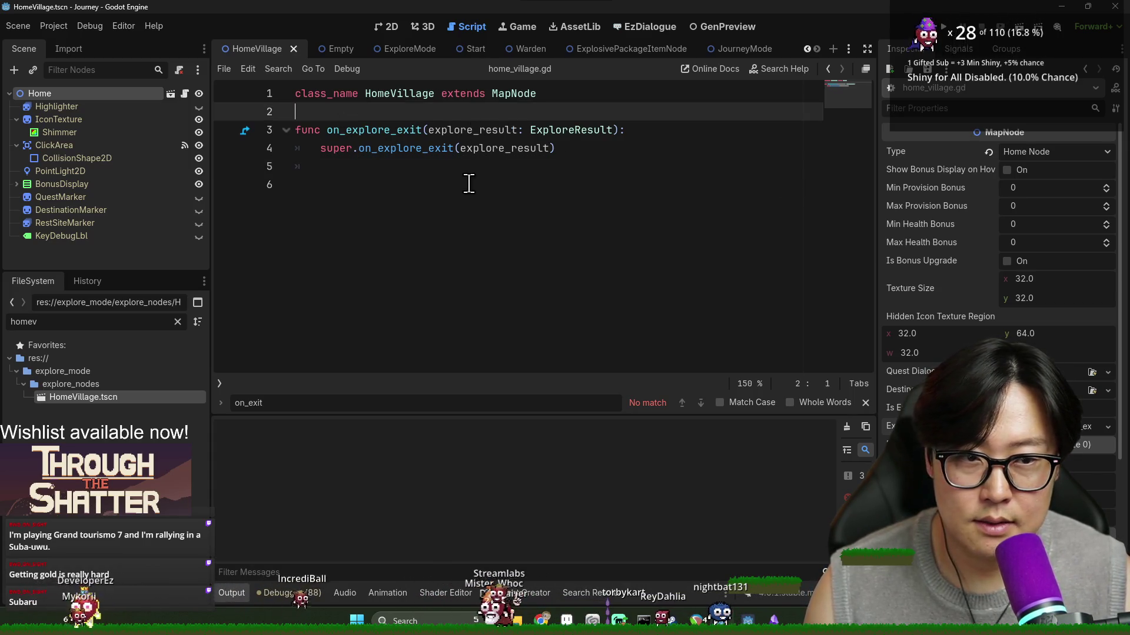
pyautogui.click(412, 166)
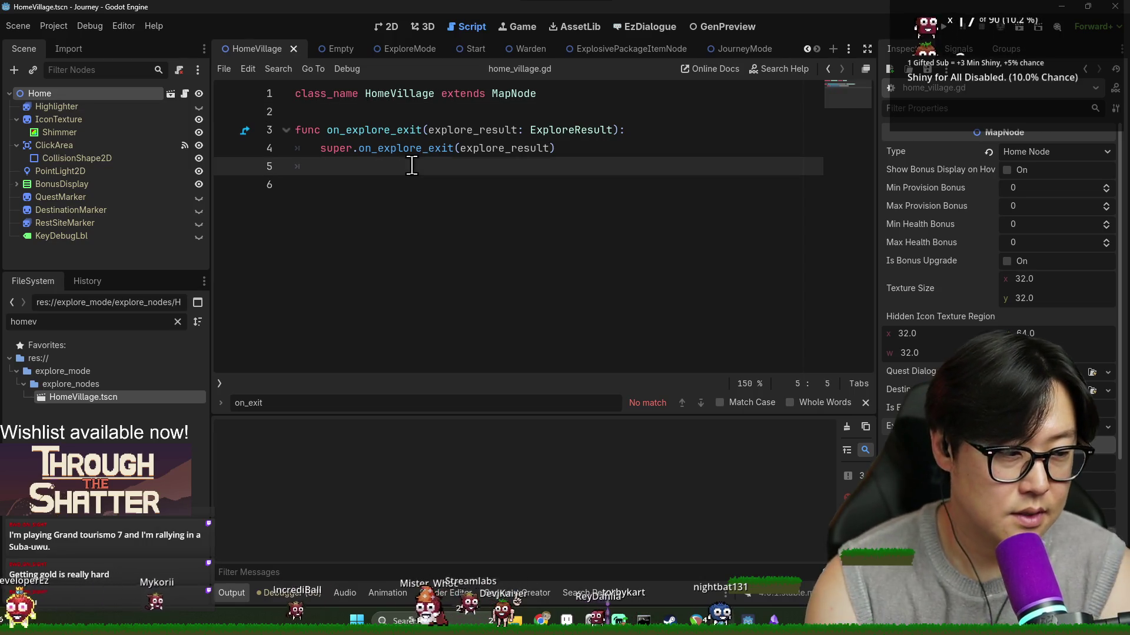
pyautogui.press('Return')
pyautogui.write('if')
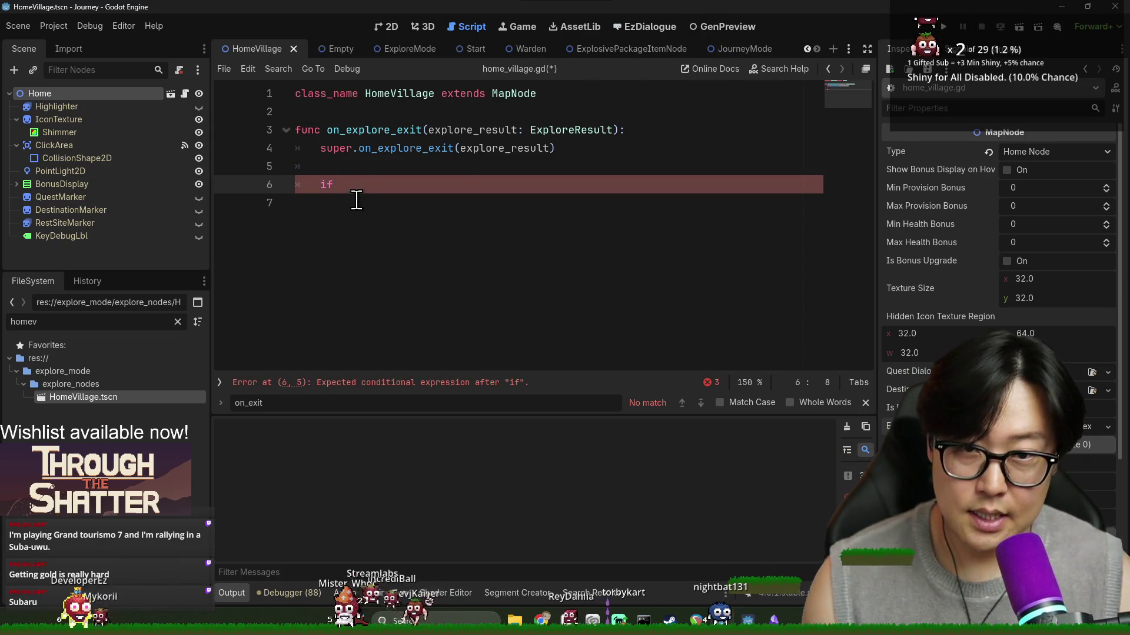
pyautogui.click(676, 29)
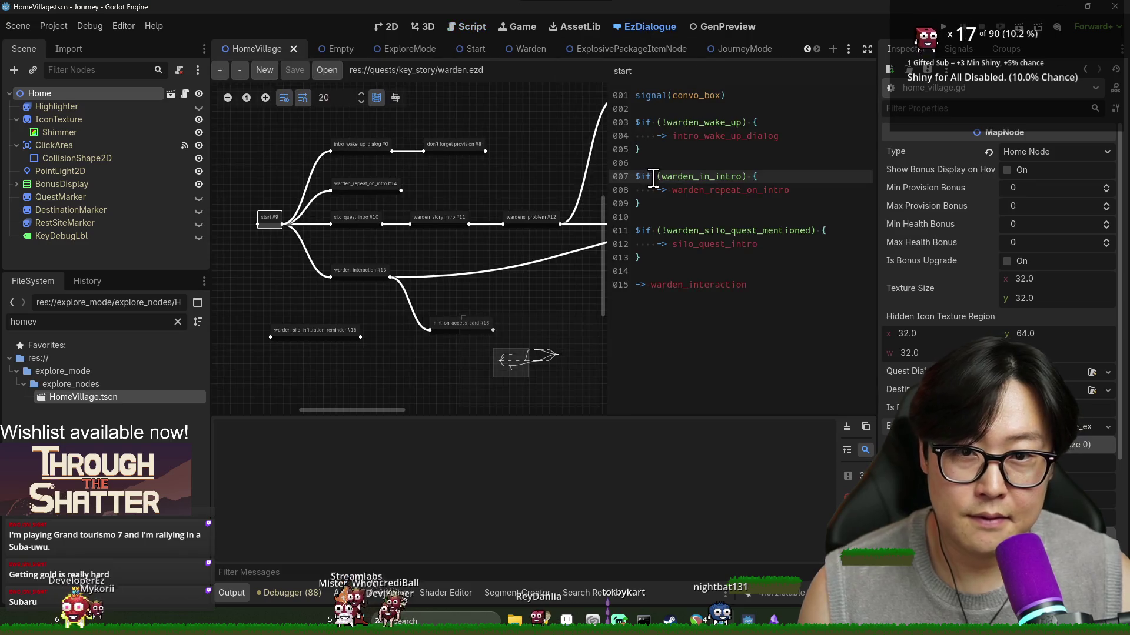
# Step: Note the warden_in_intro flag, then open DialoguePanel's script in the JourneyMode scene
pyautogui.doubleClick(703, 176)
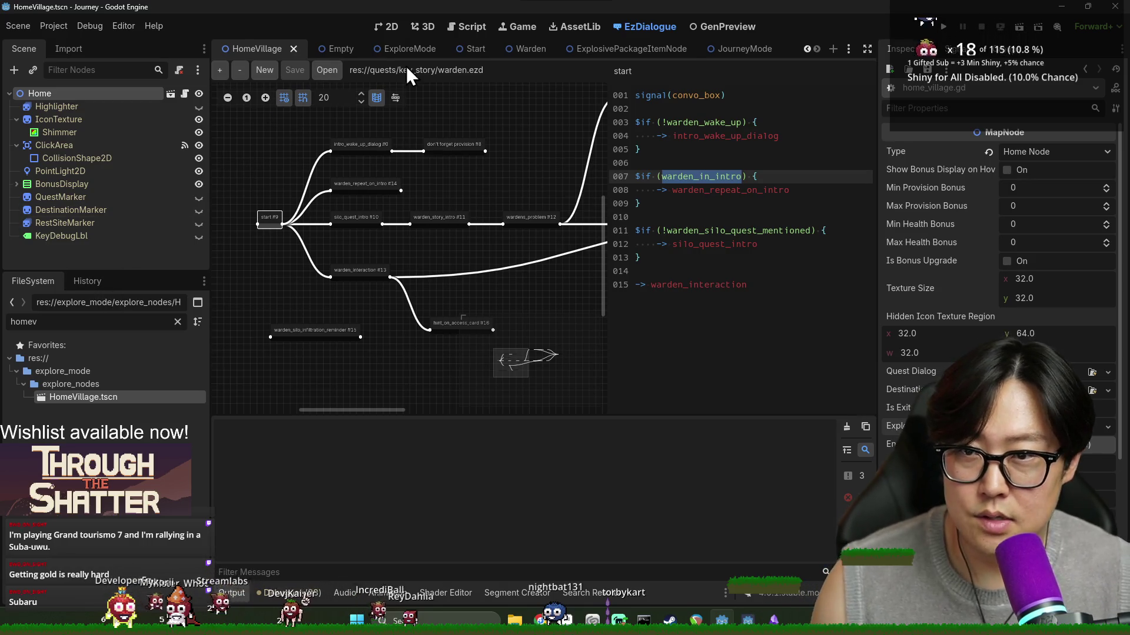
pyautogui.click(735, 51)
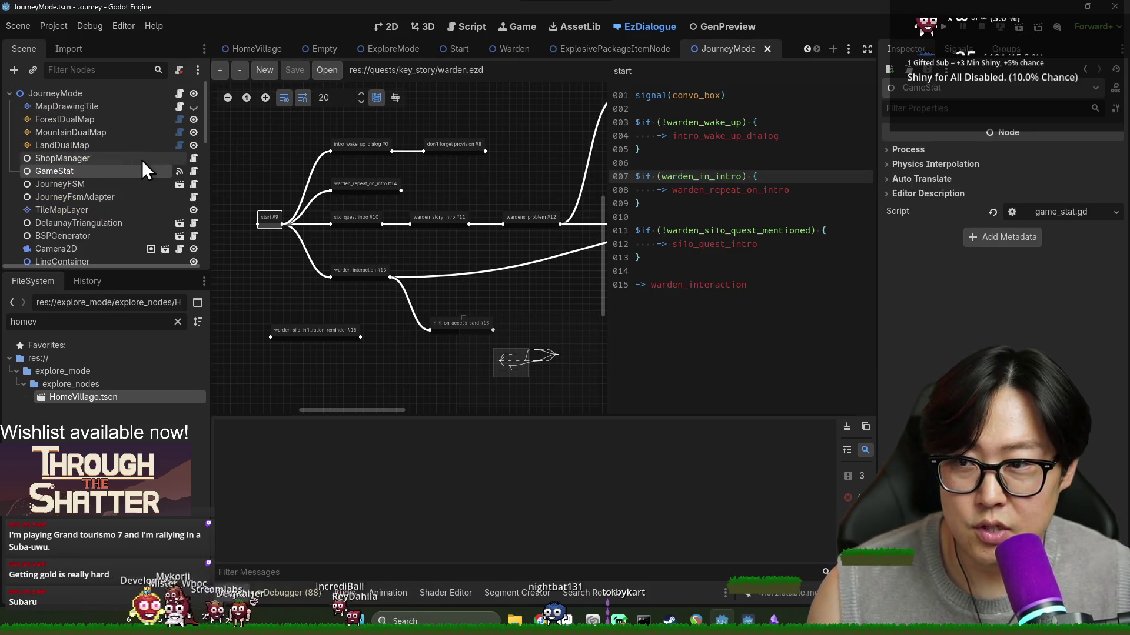
pyautogui.scroll(-10, 153, 176)
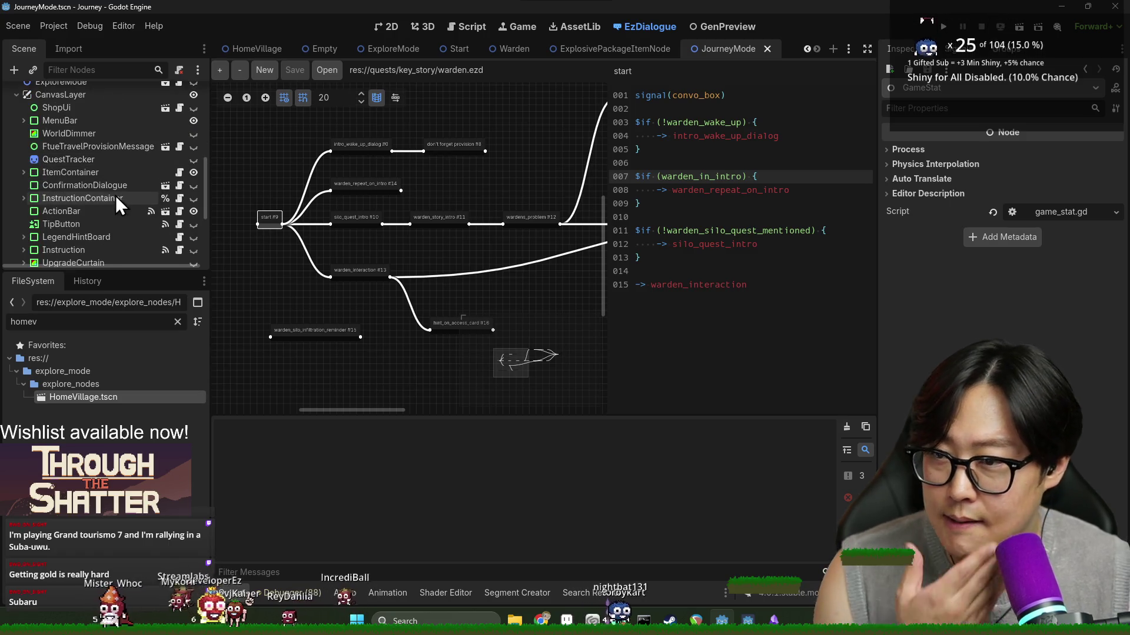
pyautogui.scroll(-3, 82, 218)
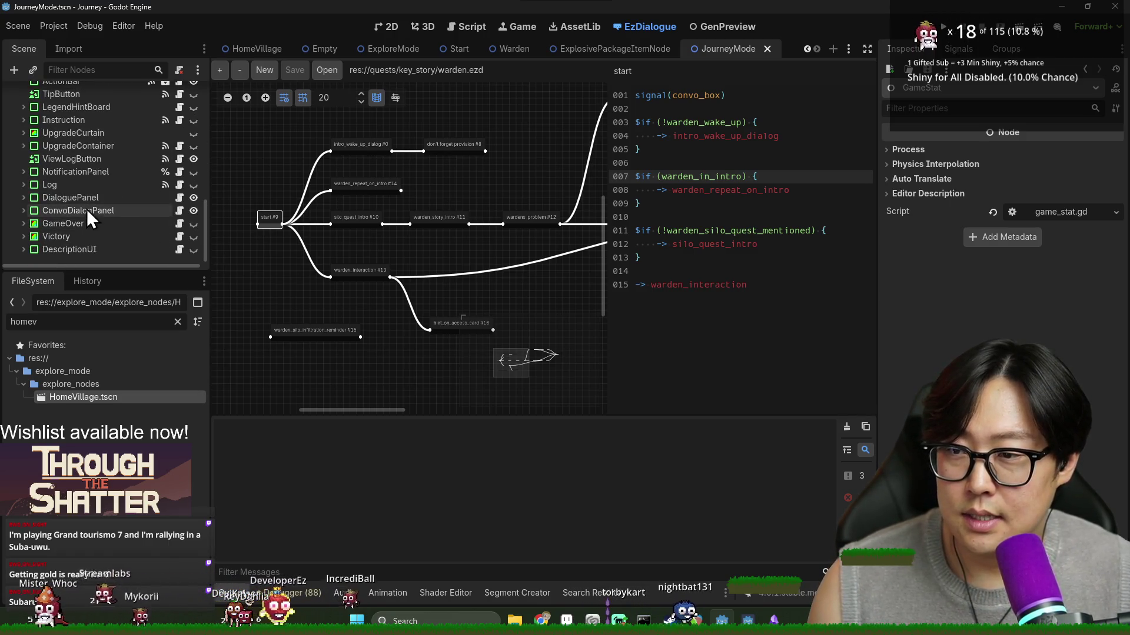
pyautogui.doubleClick(86, 200)
pyautogui.click(179, 198)
# Step: Inspect game_stat.quest_flags on line 56 of DialogPanel.gd, then return to home_village.gd
pyautogui.scroll(-2, 484, 268)
pyautogui.scroll(5, 489, 253)
pyautogui.scroll(-5, 489, 253)
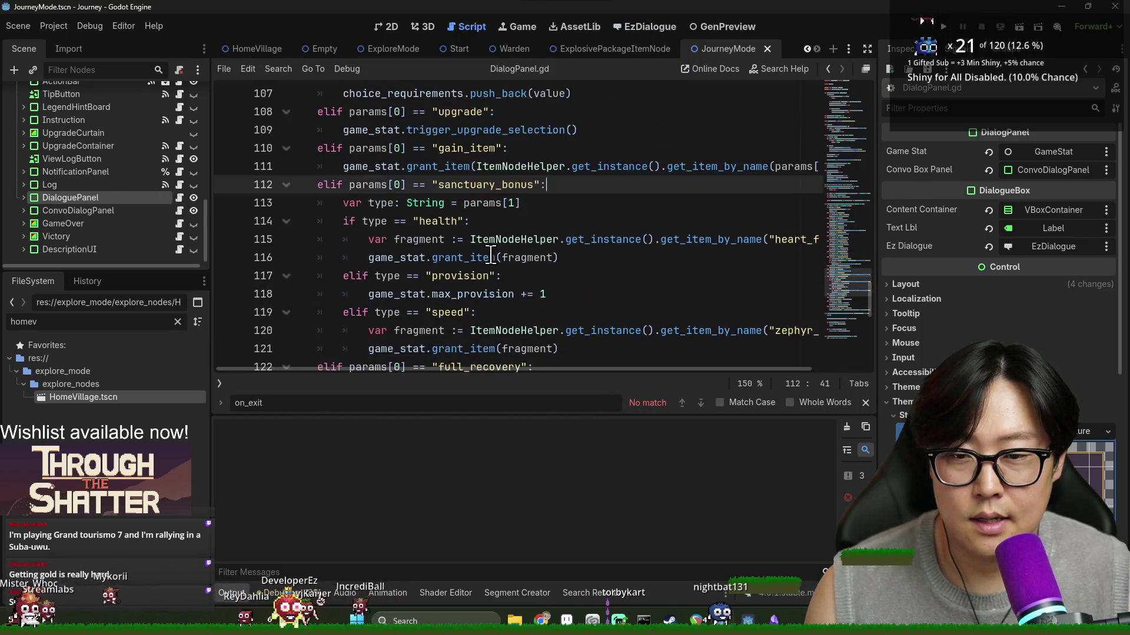
pyautogui.scroll(15, 497, 262)
pyautogui.scroll(6, 501, 262)
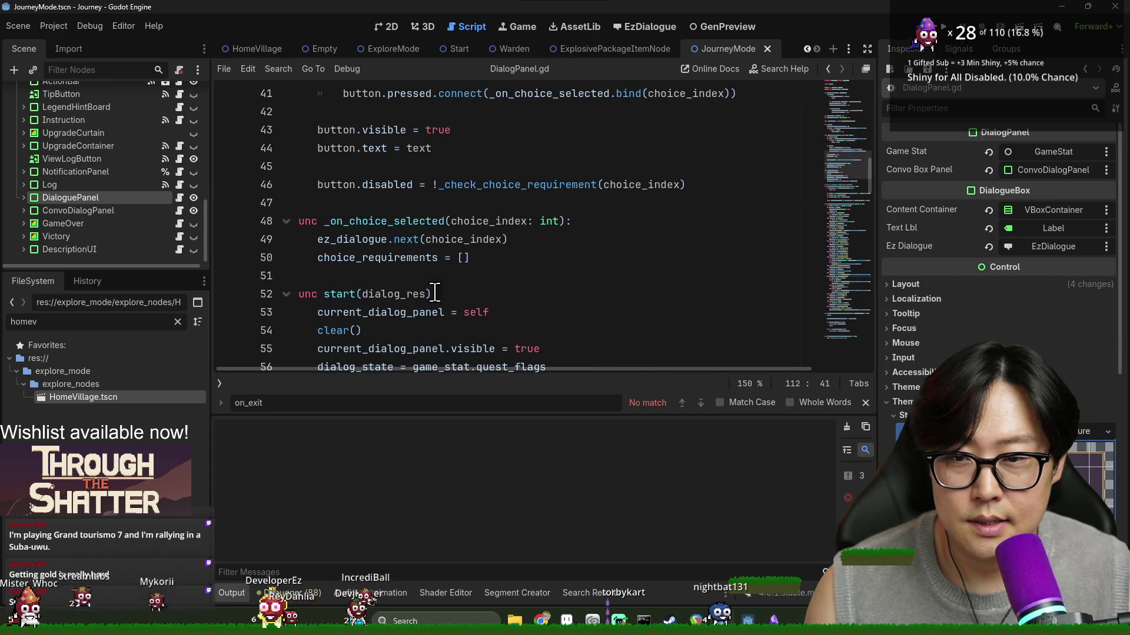
pyautogui.scroll(-3, 412, 268)
pyautogui.click(444, 202)
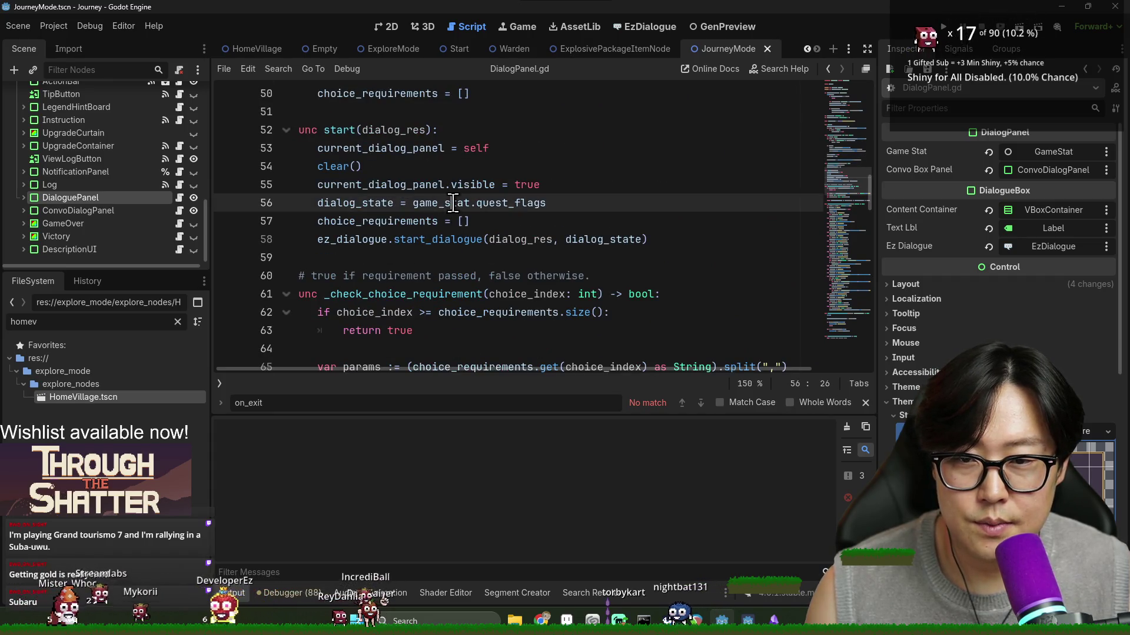
pyautogui.doubleClick(511, 202)
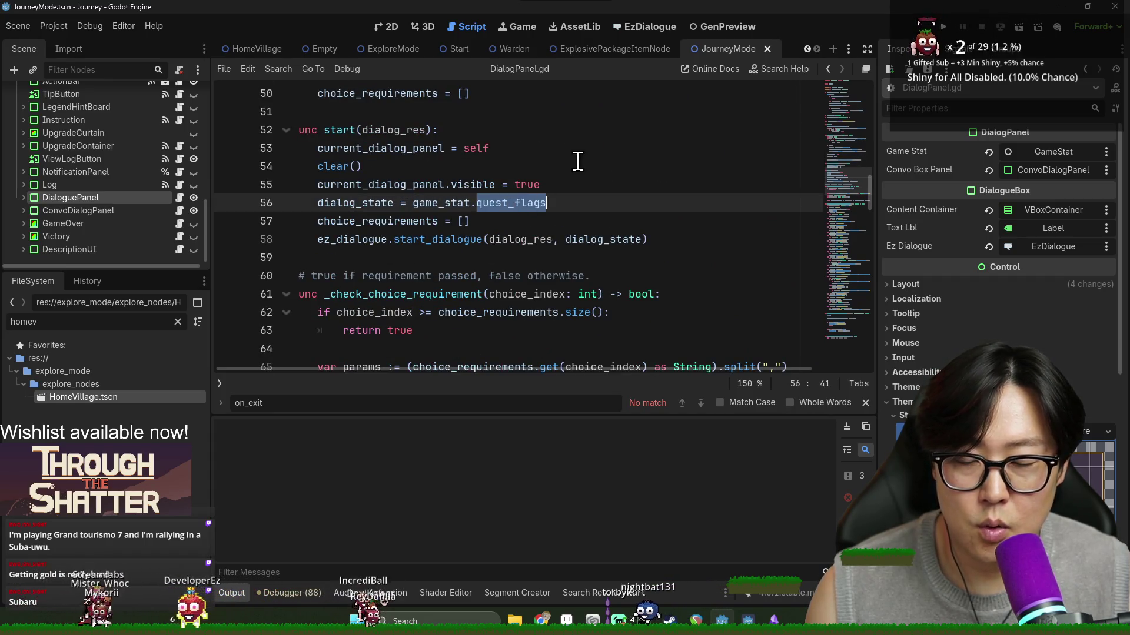
pyautogui.doubleClick(447, 202)
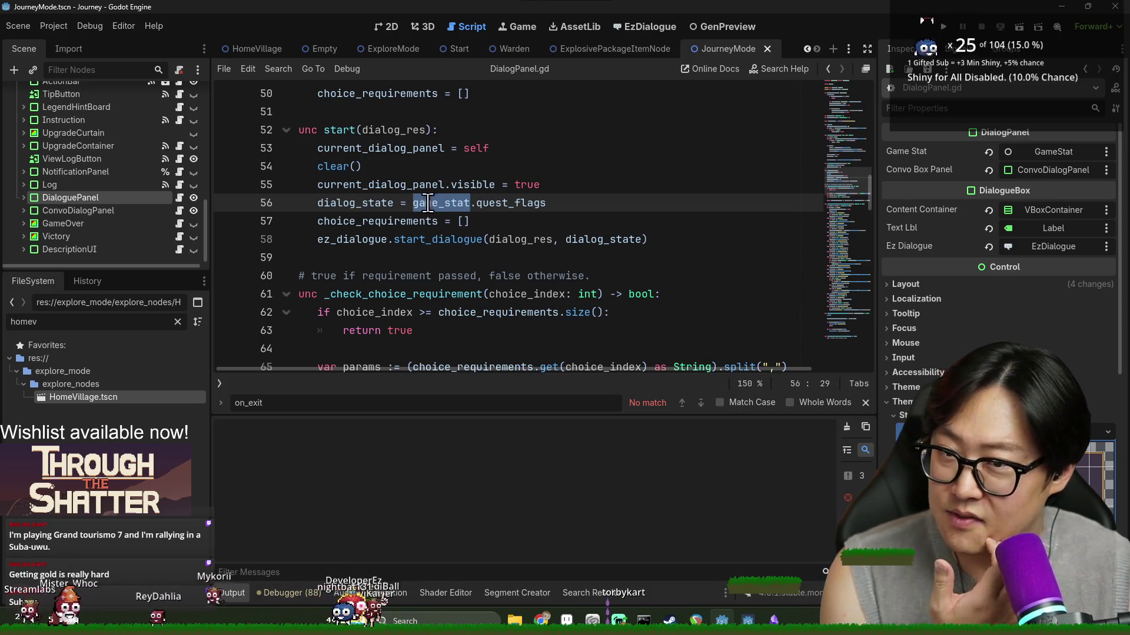
pyautogui.click(266, 47)
pyautogui.write('if ga')
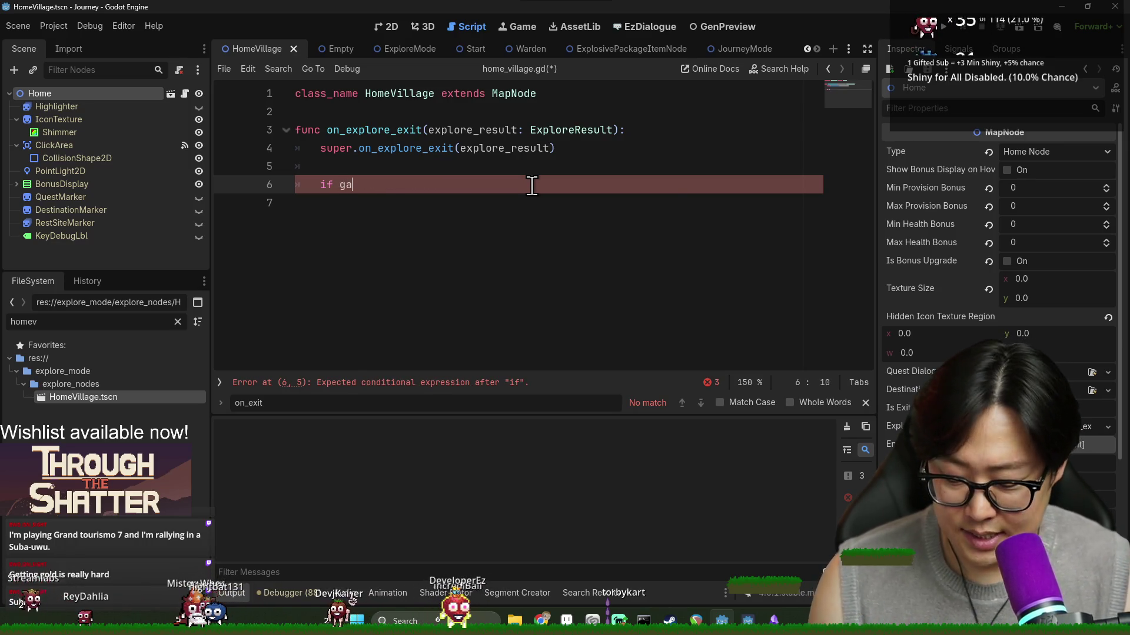
# Step: Continue the if with game_stat and search map_node.gd for 'game' references
pyautogui.write('me_stat.')
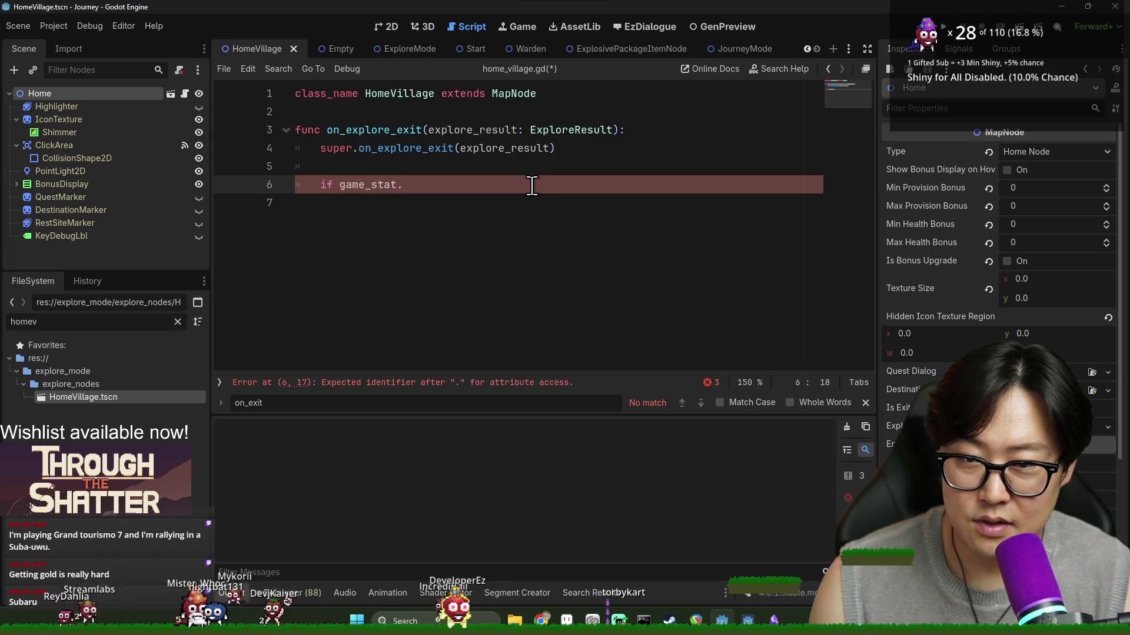
pyautogui.keyDown('ctrl'); pyautogui.click(523, 95); pyautogui.keyUp('ctrl')
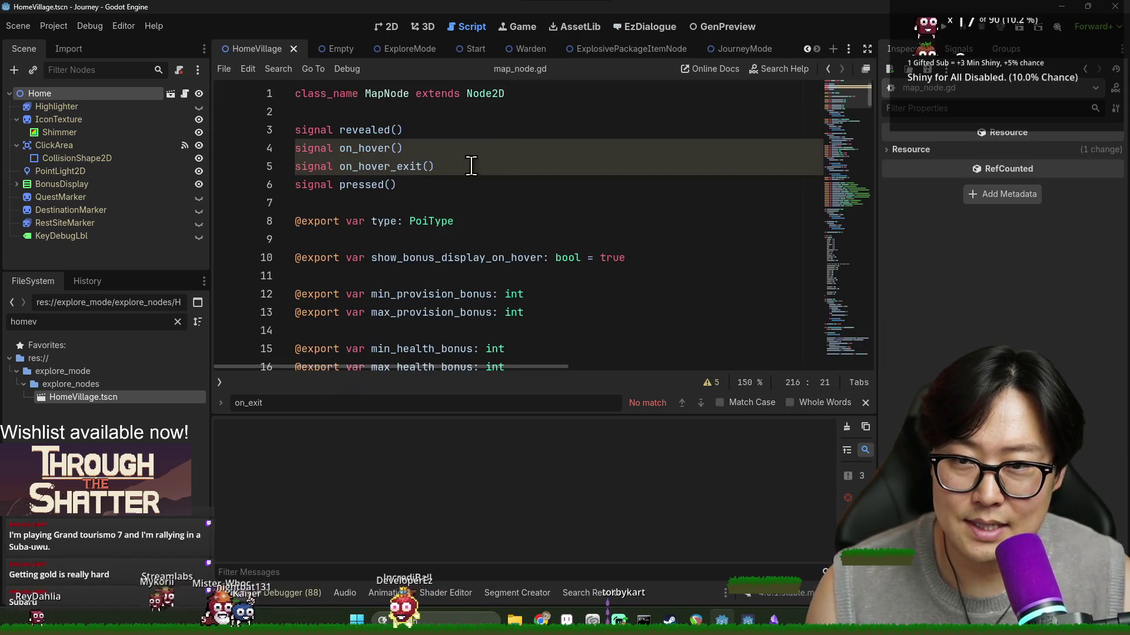
pyautogui.scroll(-3, 385, 206)
pyautogui.scroll(-4, 397, 207)
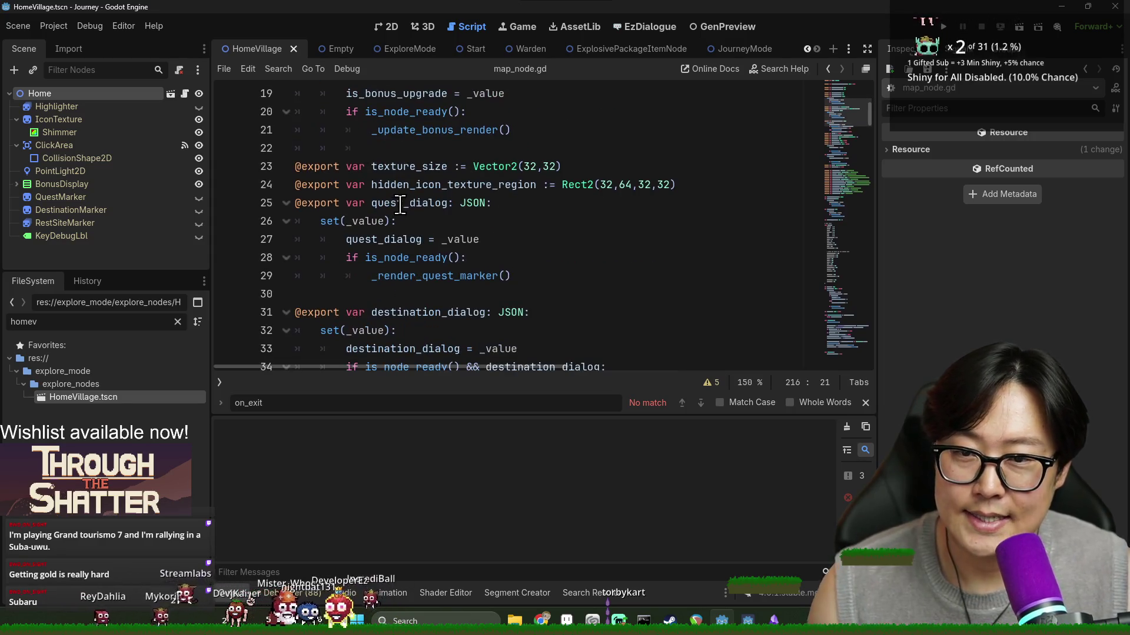
pyautogui.doubleClick(400, 149)
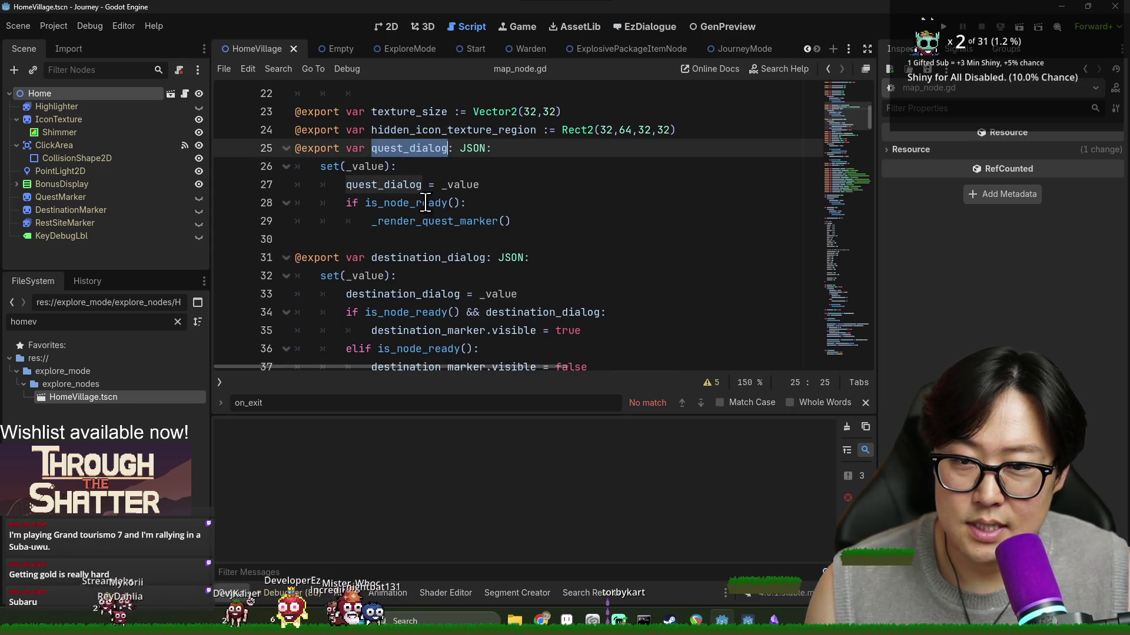
pyautogui.hotkey('ctrl', 'f')
pyautogui.write('g')
pyautogui.press('Return')
pyautogui.press('Return')
pyautogui.press('Return')
pyautogui.write('ame_stat')
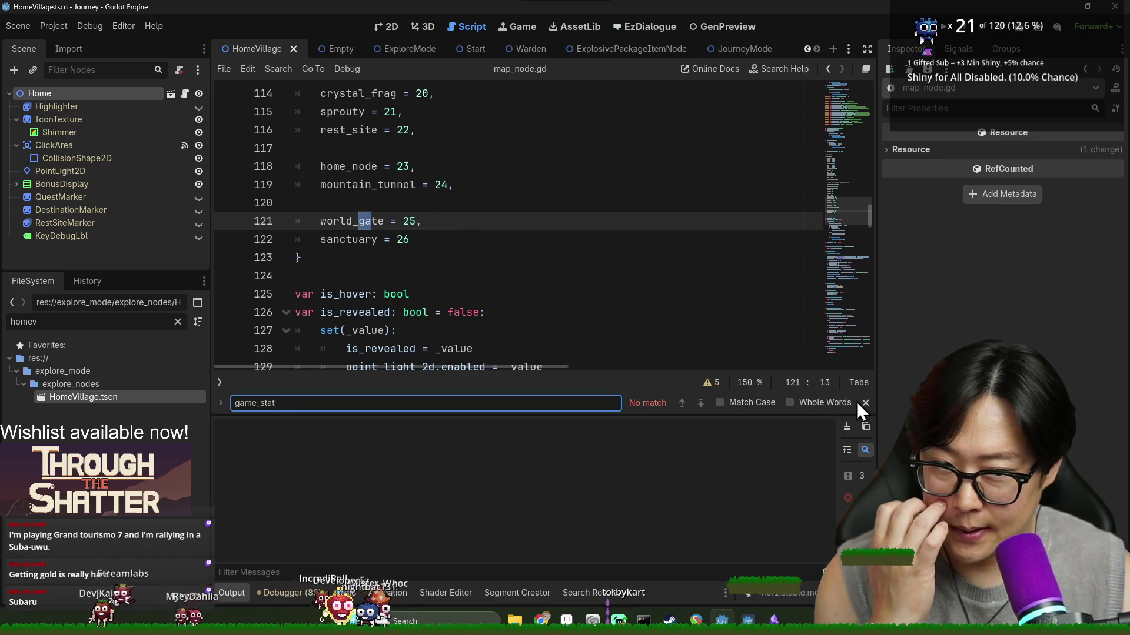
pyautogui.click(864, 402)
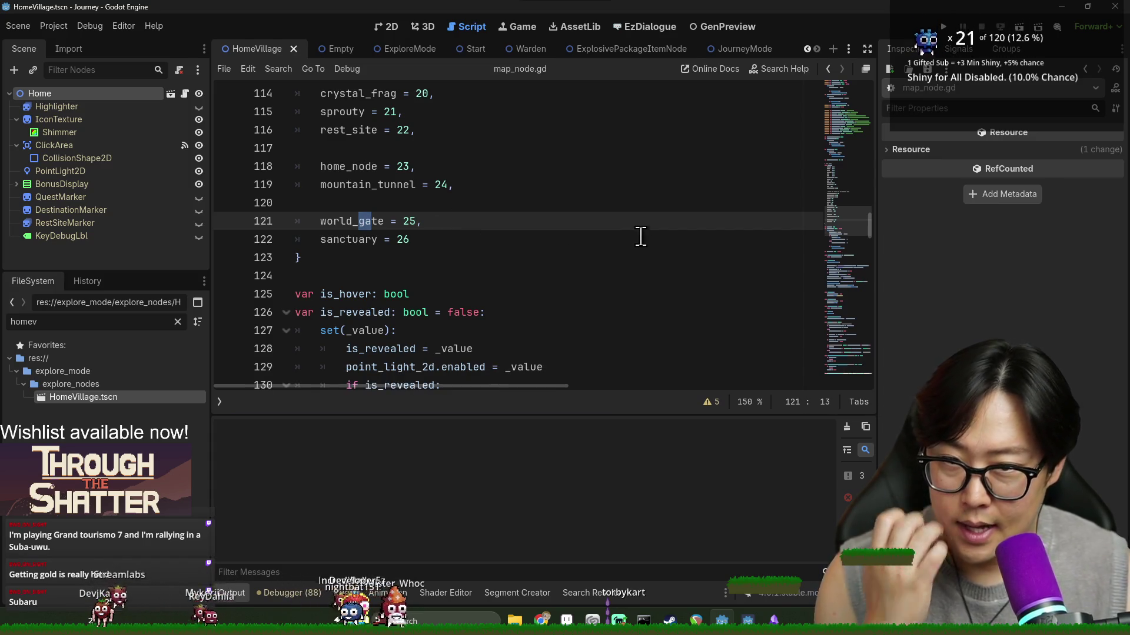
# Step: Clear the FileSystem filter and open the ExploreResult class from home_village.gd
pyautogui.click(177, 321)
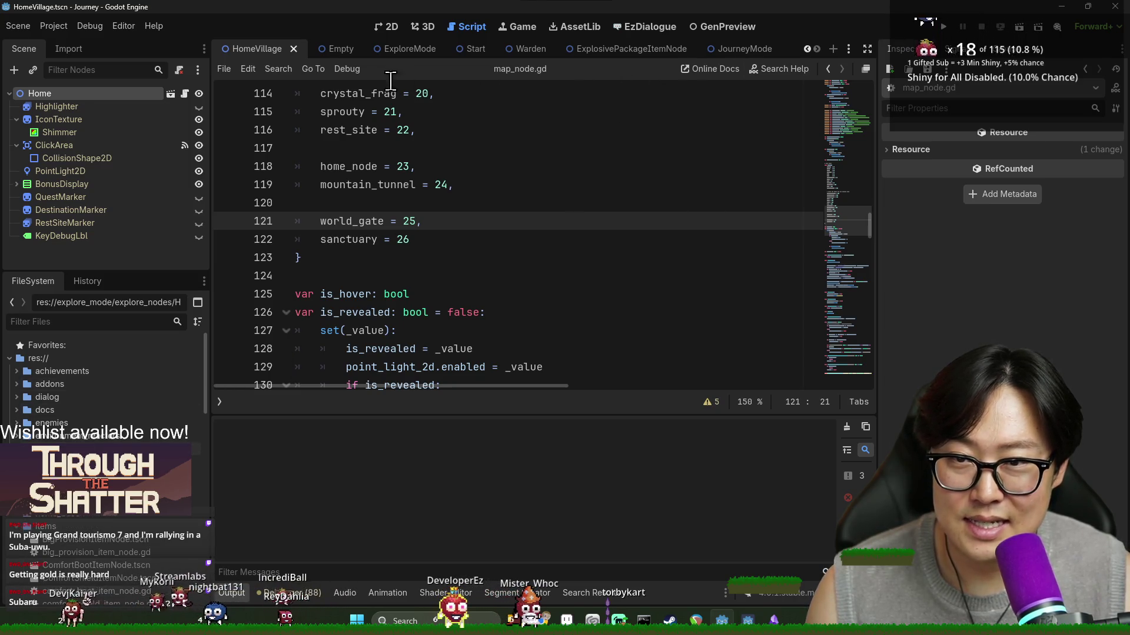
pyautogui.click(185, 93)
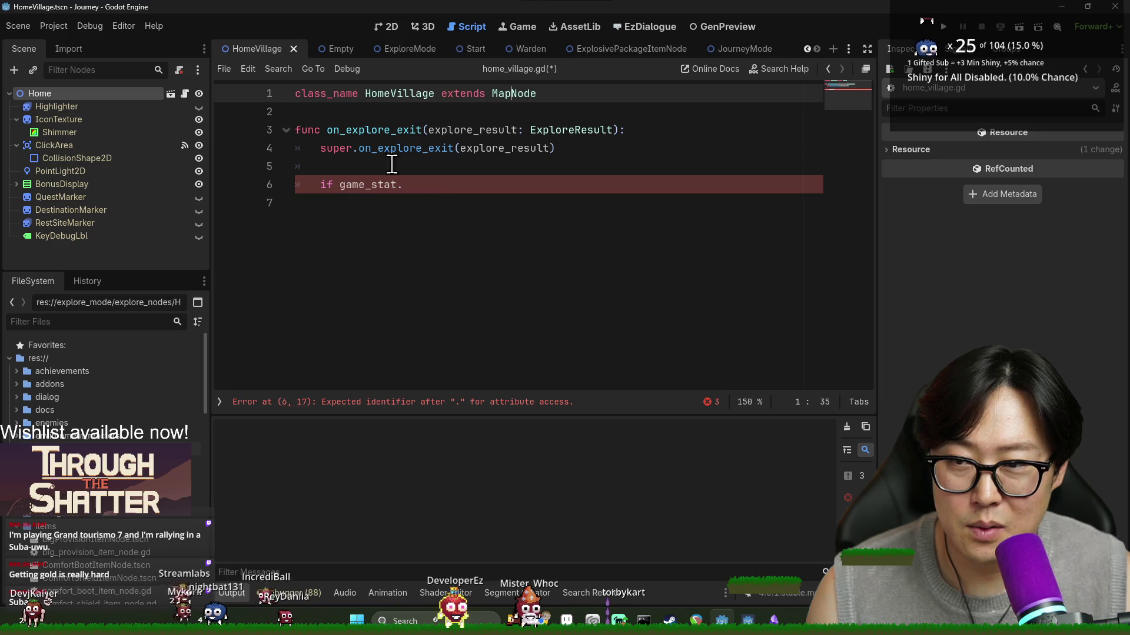
pyautogui.click(477, 134)
pyautogui.keyDown('ctrl'); pyautogui.click(542, 131); pyautogui.keyUp('ctrl')
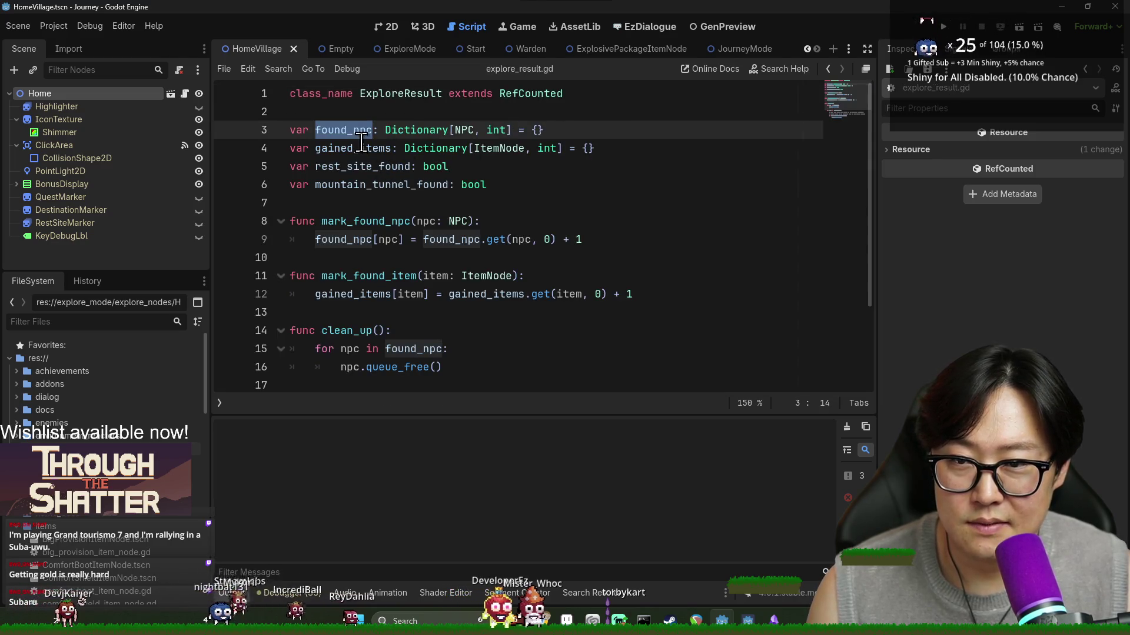